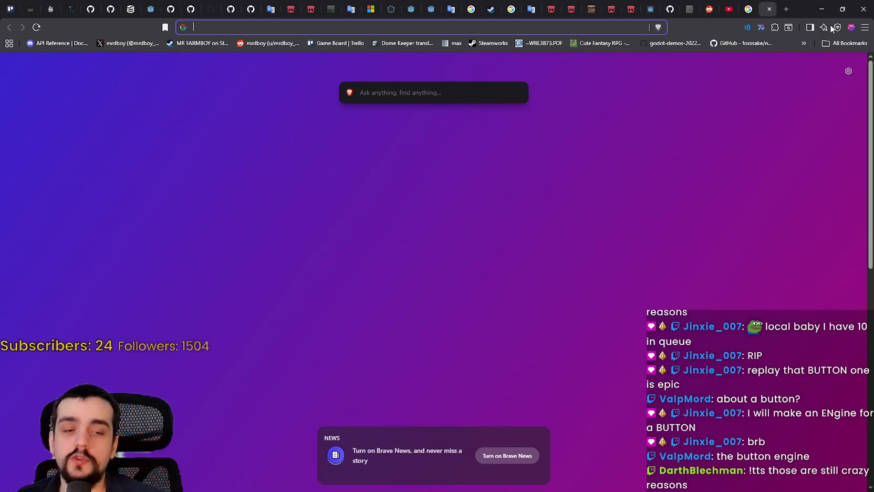
Load monogame.net/showcase/ from the address-bar suggestion and scroll up and down the games grid
text(monogame.net/showcase/)
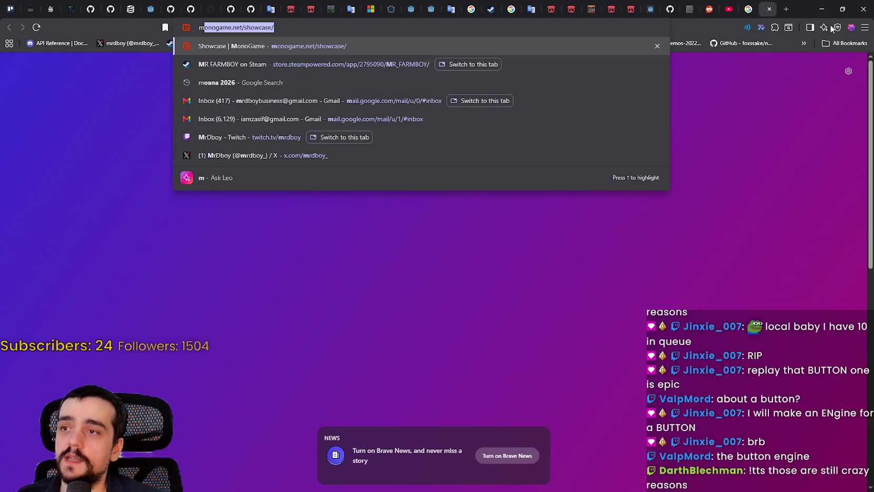
key(Return)
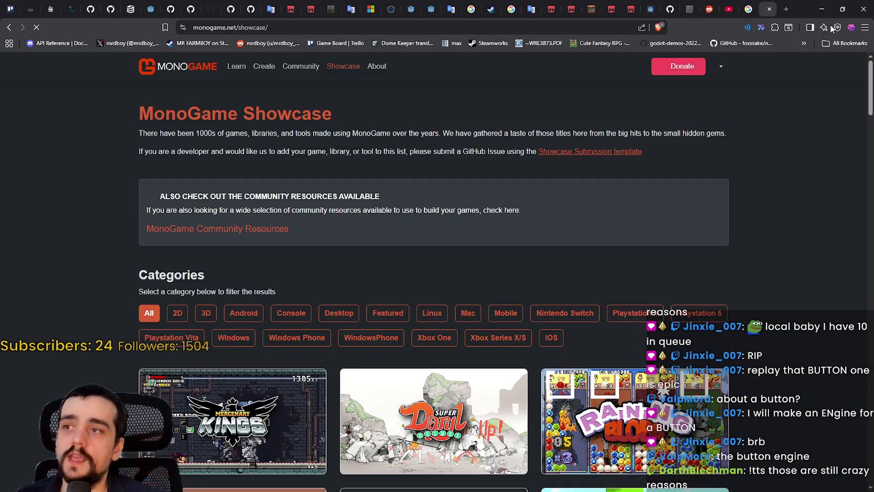
scroll(695, 300, down, 3)
scroll(369, 259, down, 3)
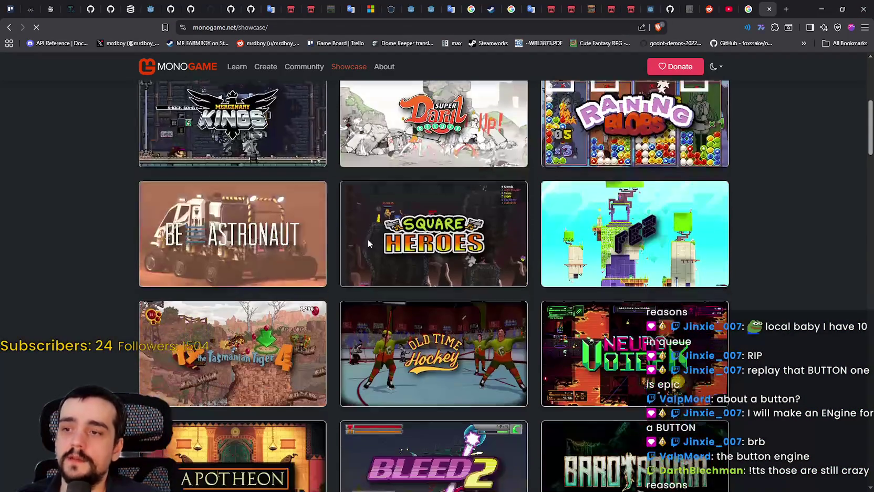
scroll(756, 223, down, 3)
scroll(674, 301, down, 10)
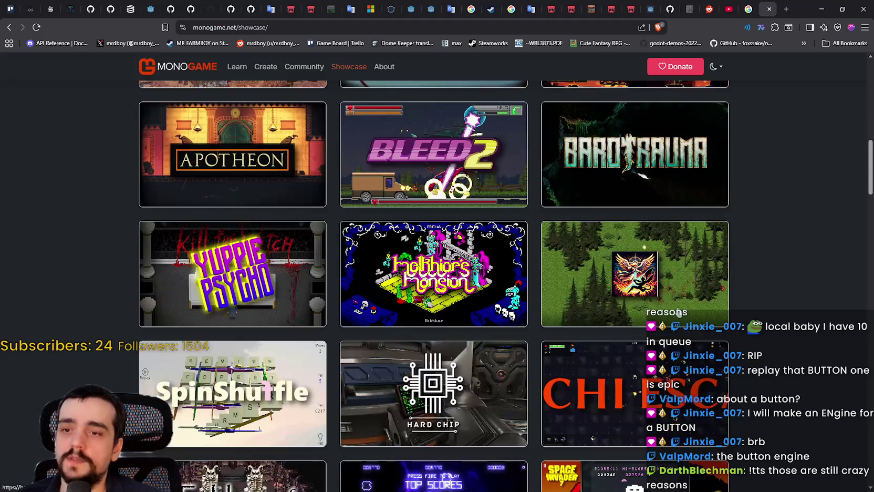
scroll(317, 220, down, 19)
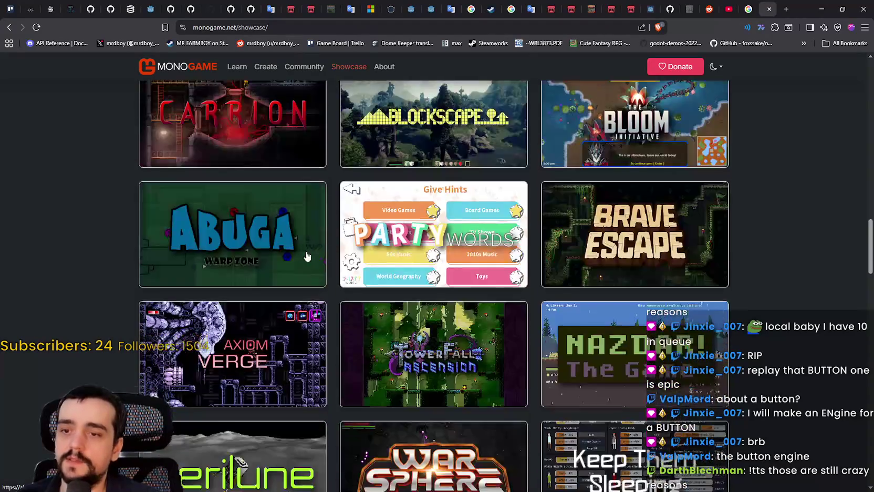
scroll(506, 253, down, 9)
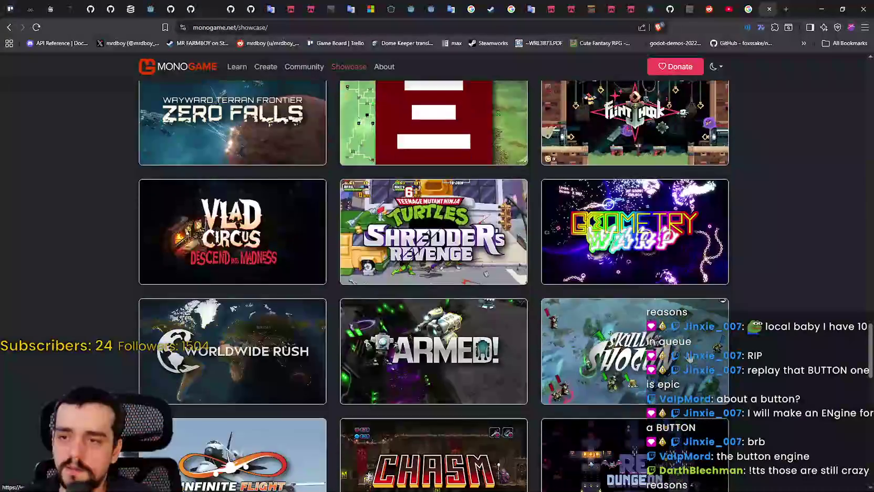
scroll(618, 209, down, 3)
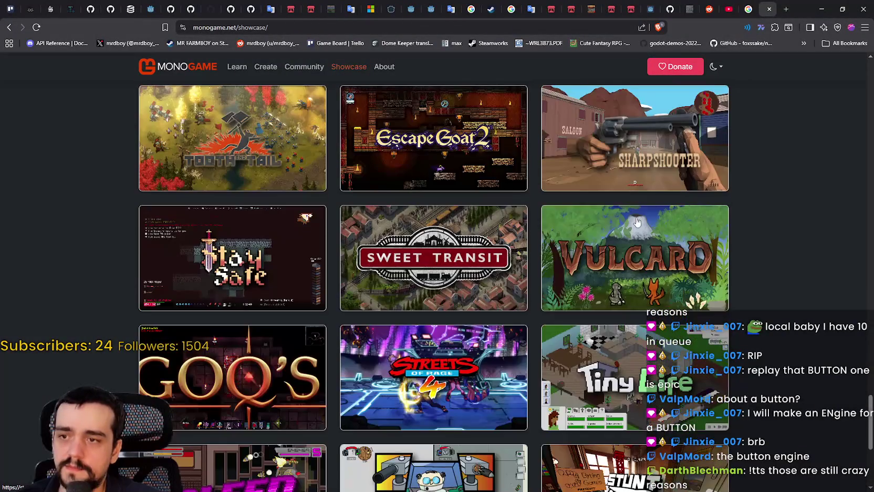
scroll(567, 335, down, 5)
scroll(573, 327, up, 7)
scroll(572, 327, up, 20)
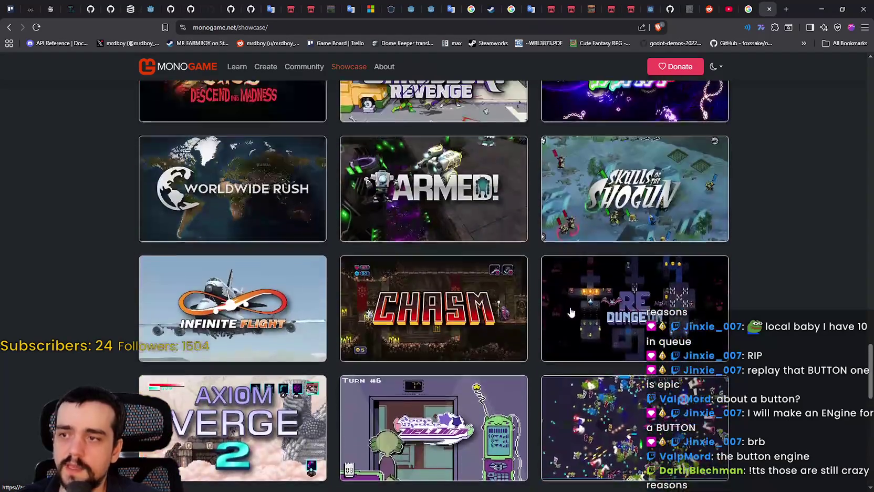
scroll(557, 307, down, 5)
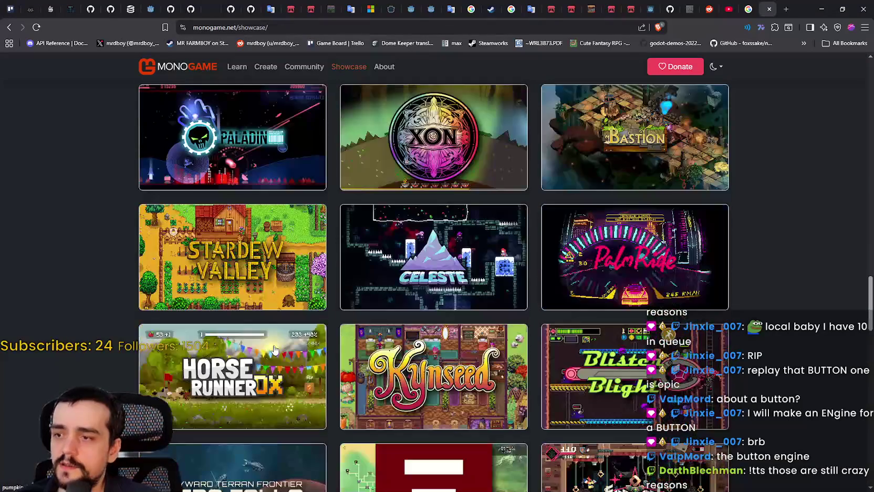
scroll(231, 347, up, 2)
scroll(347, 315, up, 20)
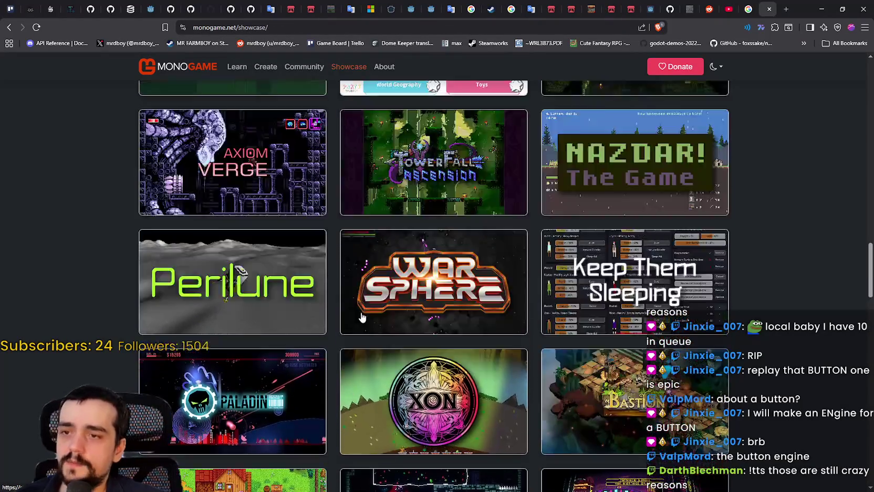
scroll(528, 381, up, 10)
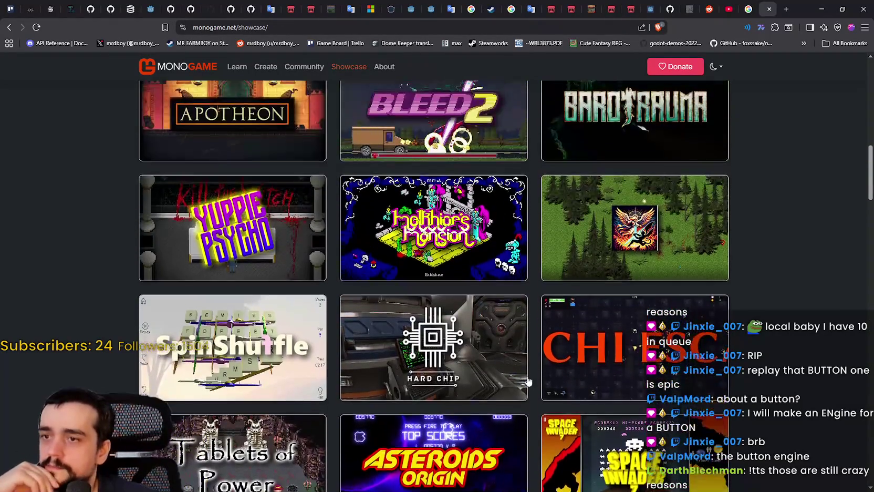
scroll(529, 380, down, 2)
scroll(529, 380, up, 4)
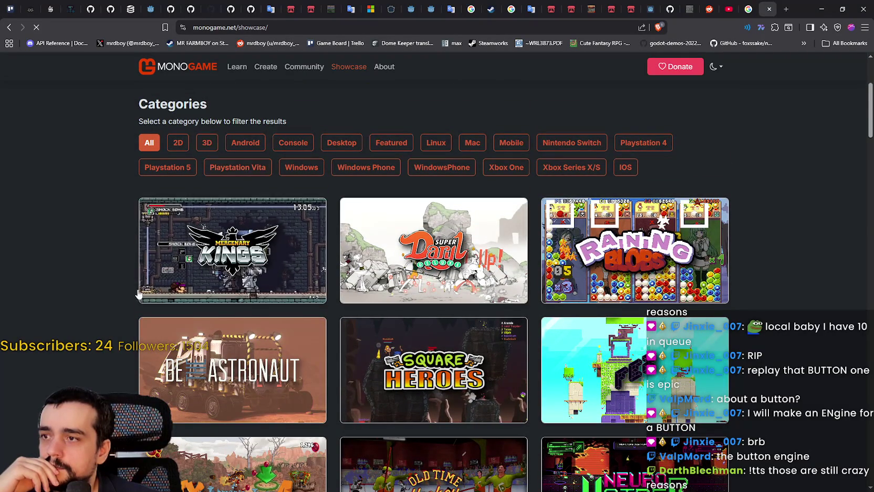
scroll(64, 302, down, 5)
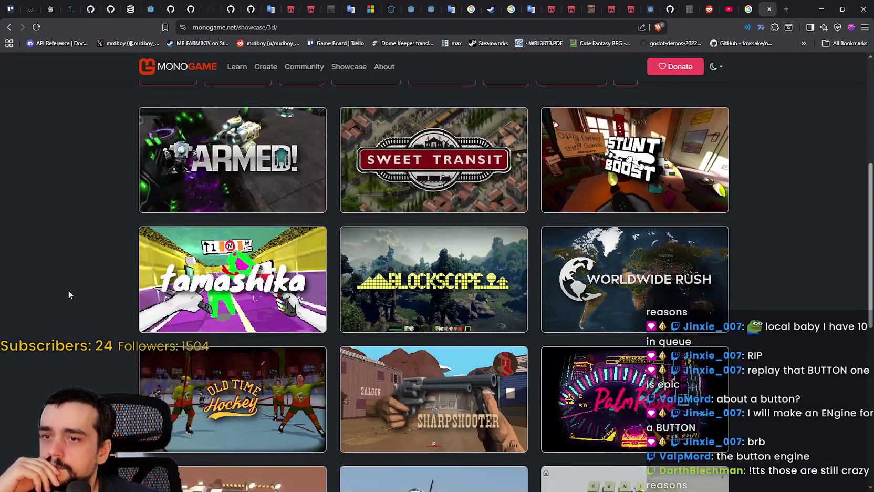
Scroll through the showcase category grids, then filter to the Playstation 4 games
scroll(69, 295, down, 1)
scroll(70, 291, down, 4)
scroll(71, 290, up, 8)
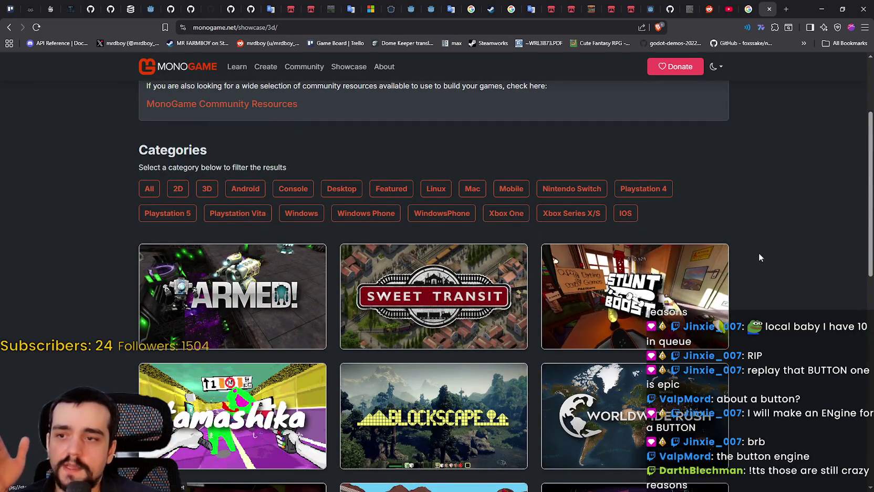
scroll(761, 252, up, 2)
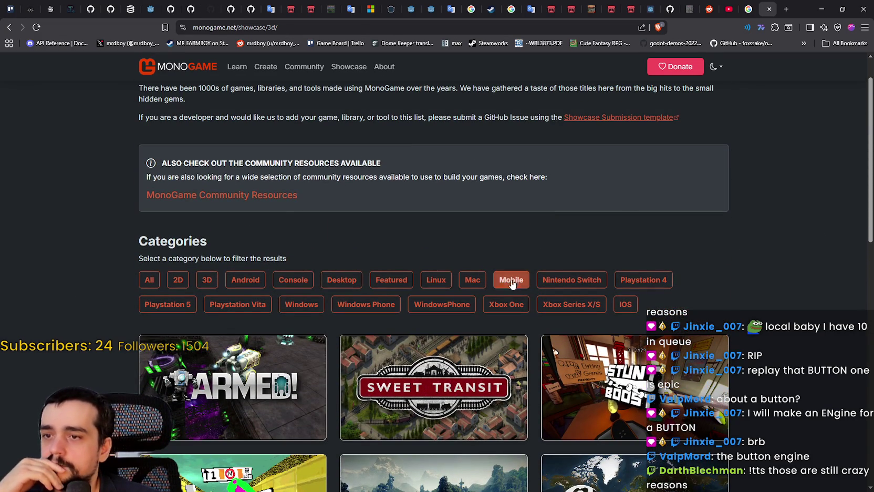
scroll(745, 338, down, 9)
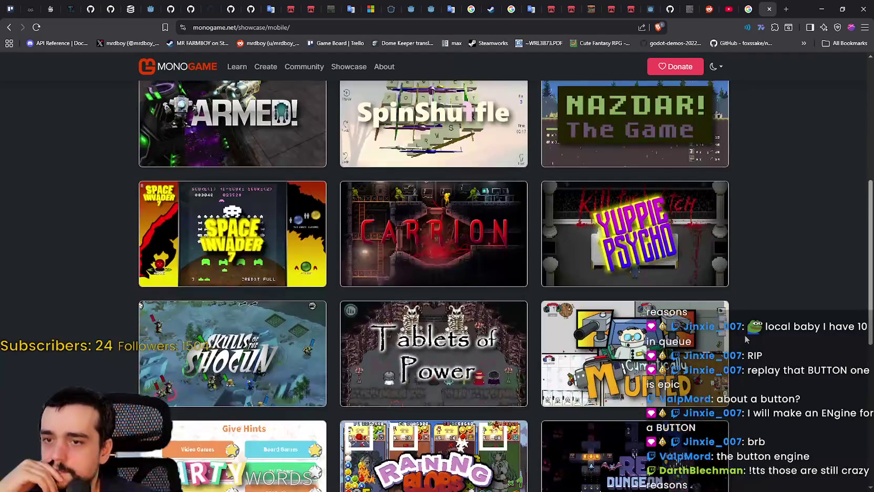
scroll(746, 338, down, 5)
scroll(747, 333, up, 8)
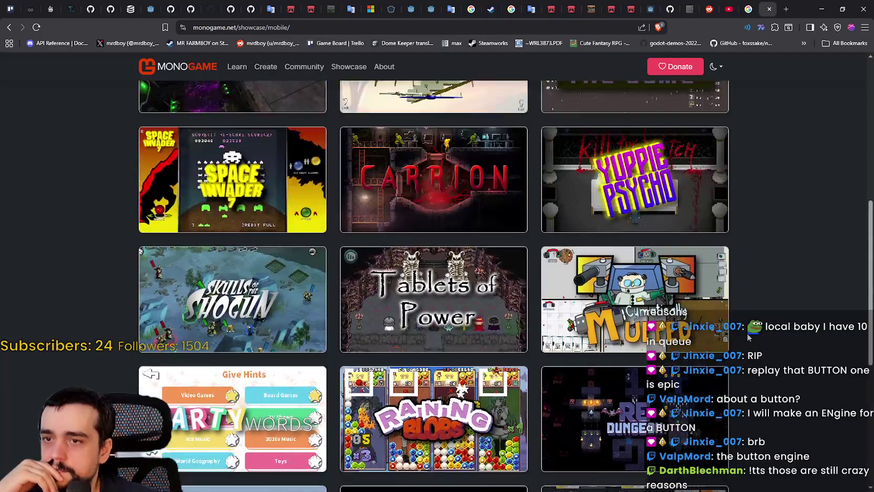
scroll(747, 335, up, 3)
scroll(747, 335, down, 5)
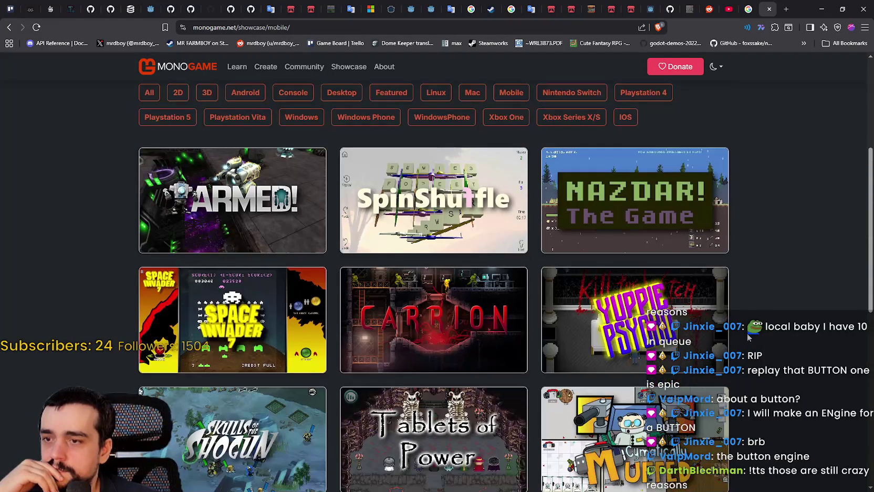
scroll(745, 334, up, 7)
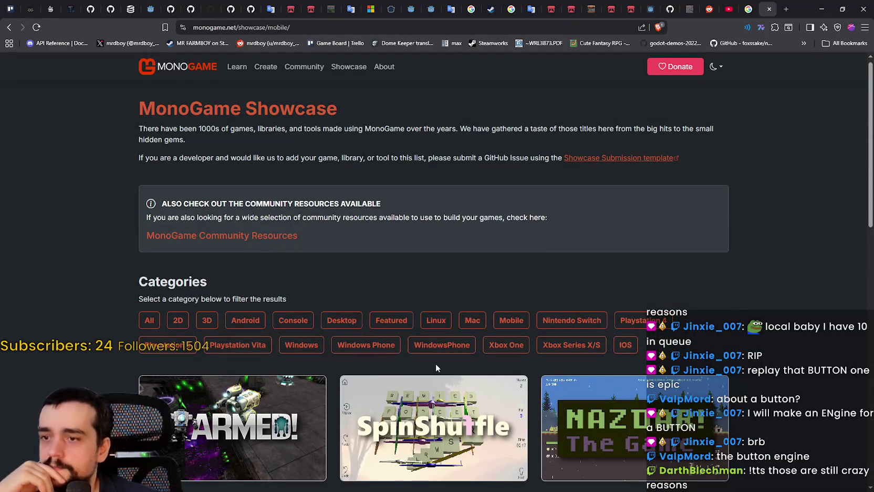
scroll(432, 267, down, 4)
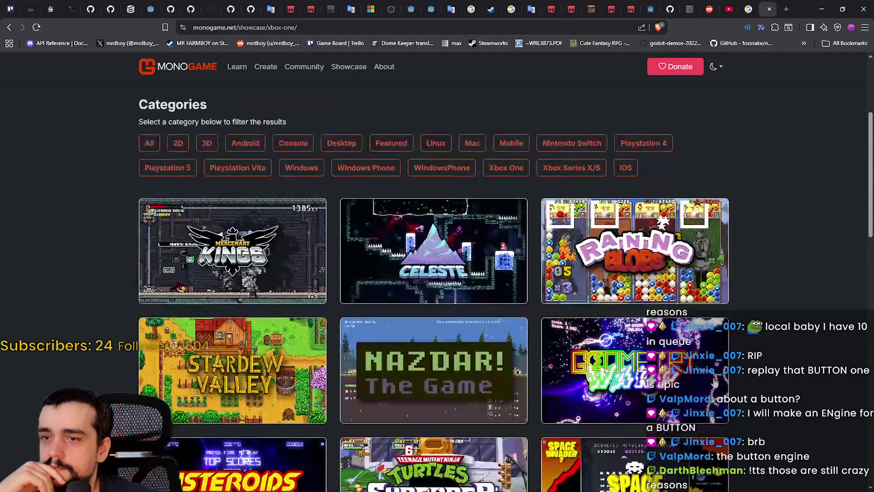
scroll(432, 267, up, 1)
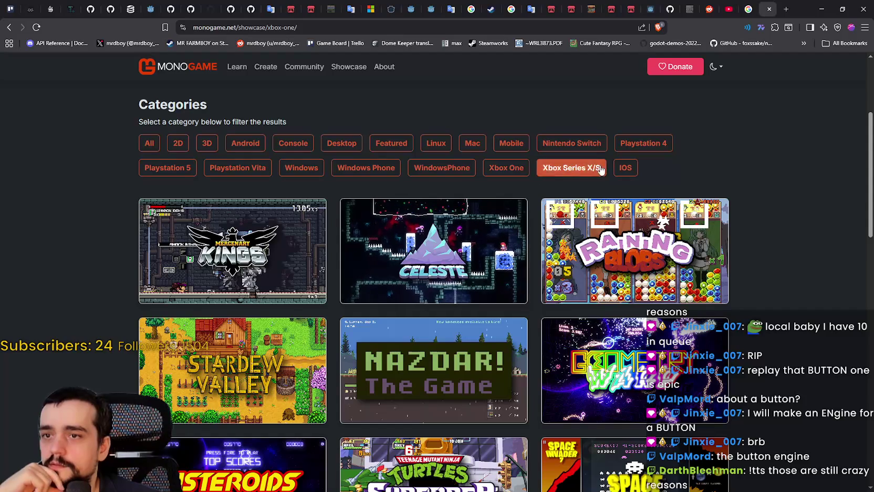
click(663, 143)
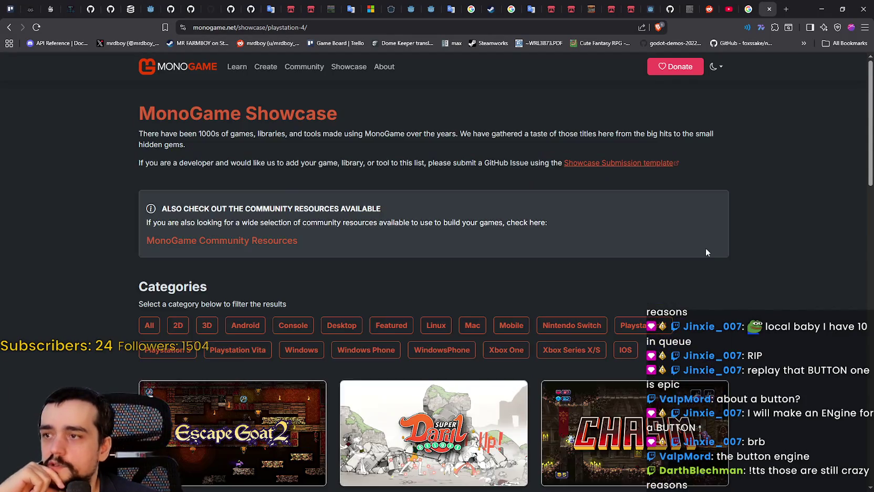
Scroll through the Playstation 4 games in the showcase
scroll(704, 247, down, 4)
scroll(704, 246, down, 10)
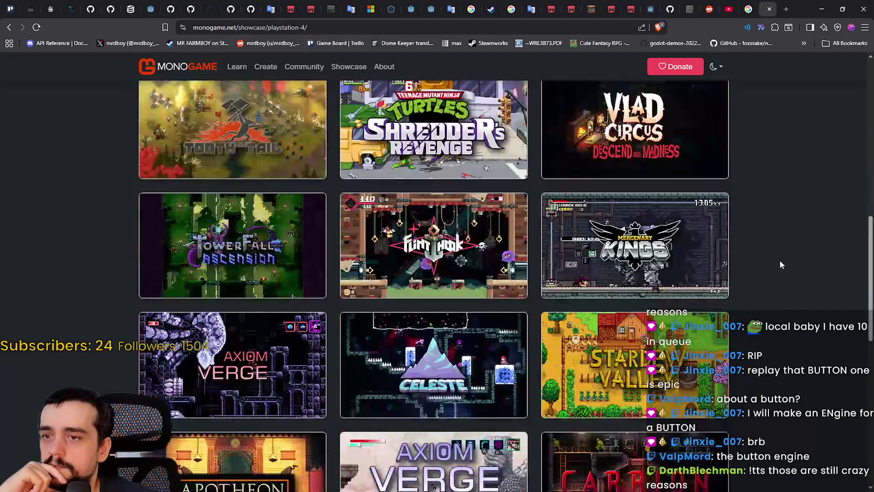
scroll(779, 259, up, 10)
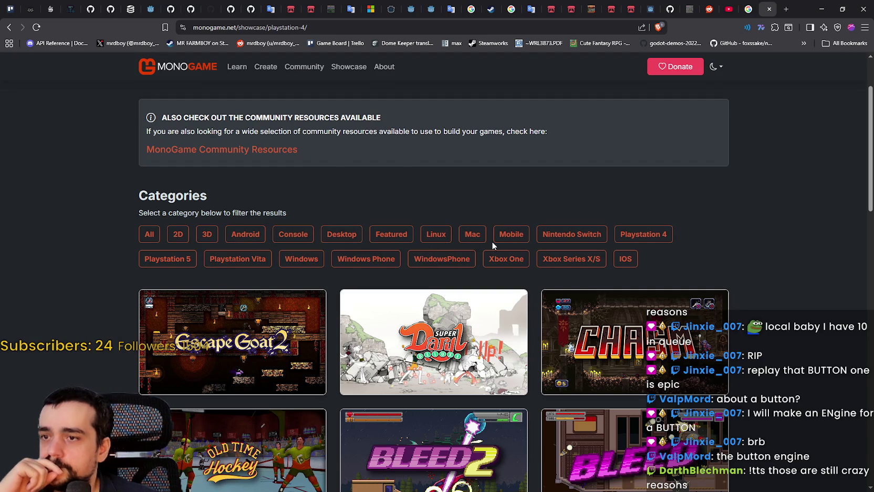
Filter the showcase to Nintendo Switch games and scroll through the results
click(570, 234)
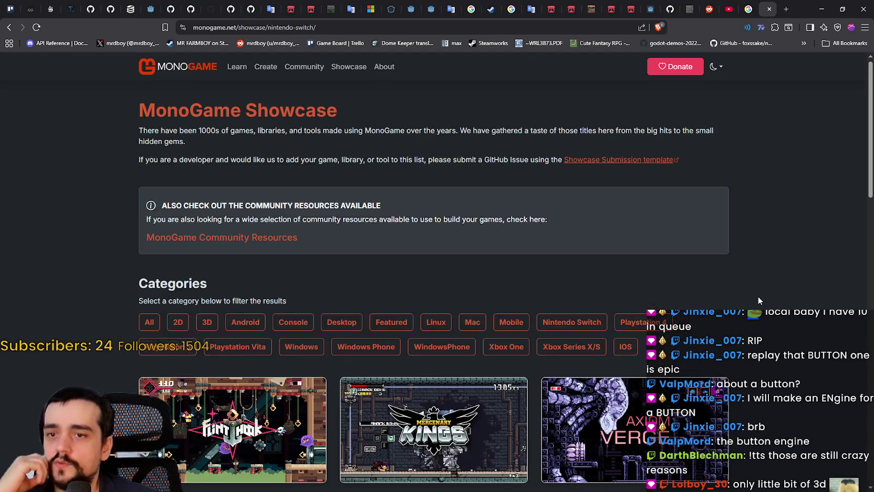
scroll(757, 297, down, 7)
scroll(743, 300, down, 8)
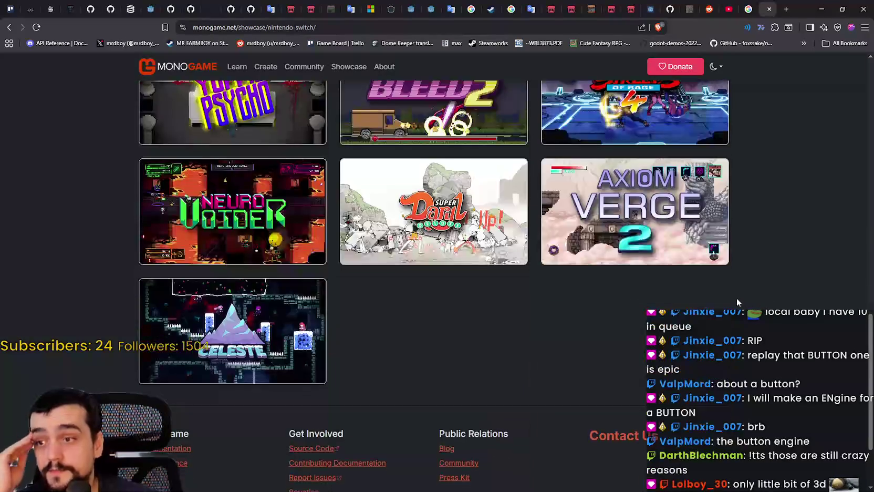
scroll(736, 299, up, 8)
scroll(726, 306, up, 6)
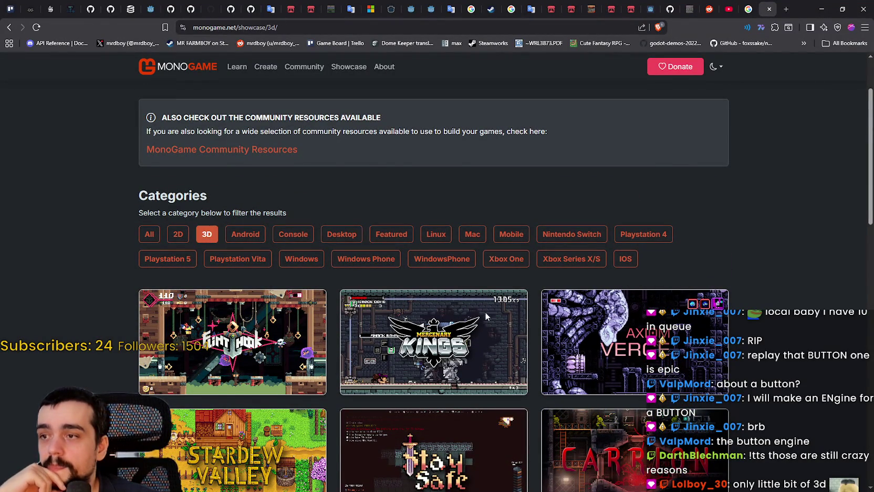
scroll(404, 332, down, 9)
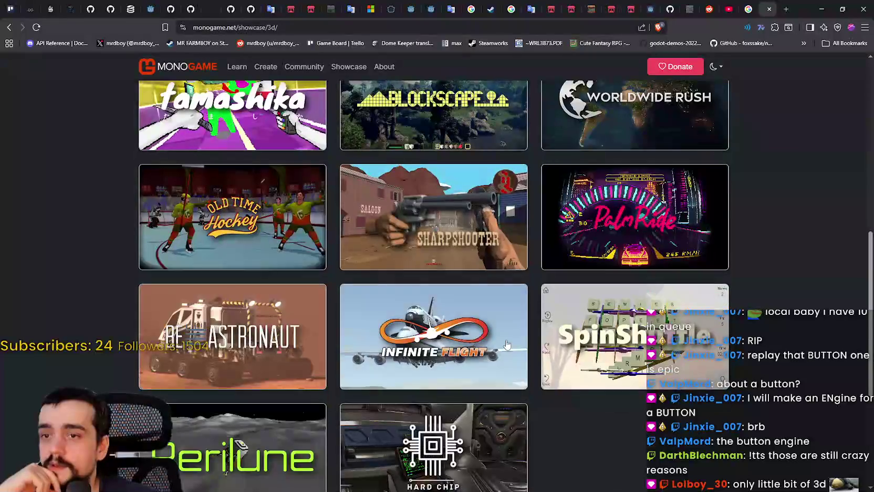
scroll(515, 305, up, 2)
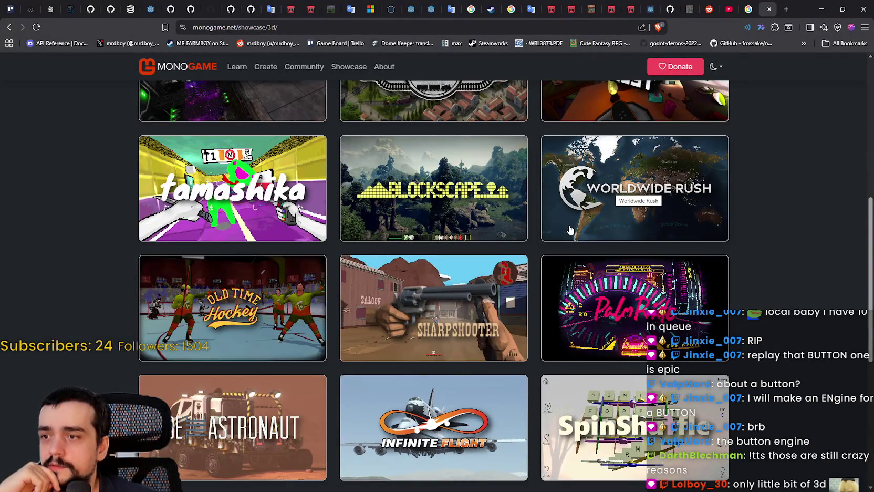
scroll(561, 226, down, 3)
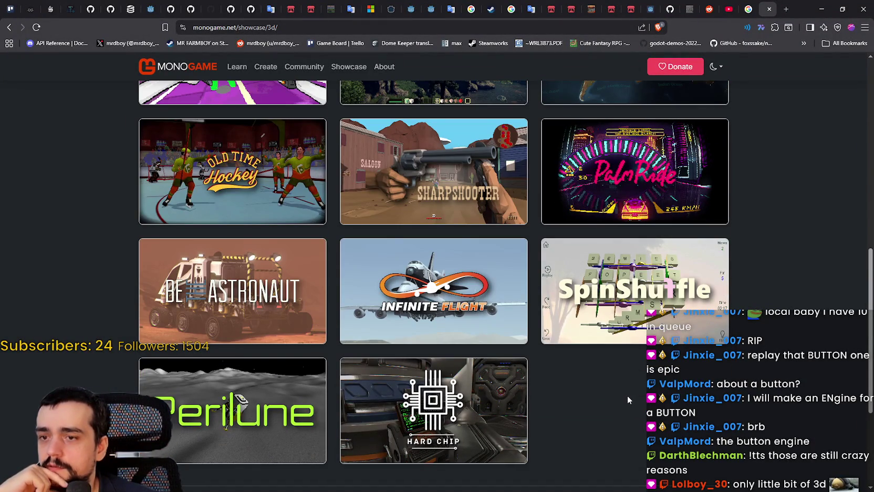
scroll(219, 282, up, 6)
scroll(219, 281, down, 4)
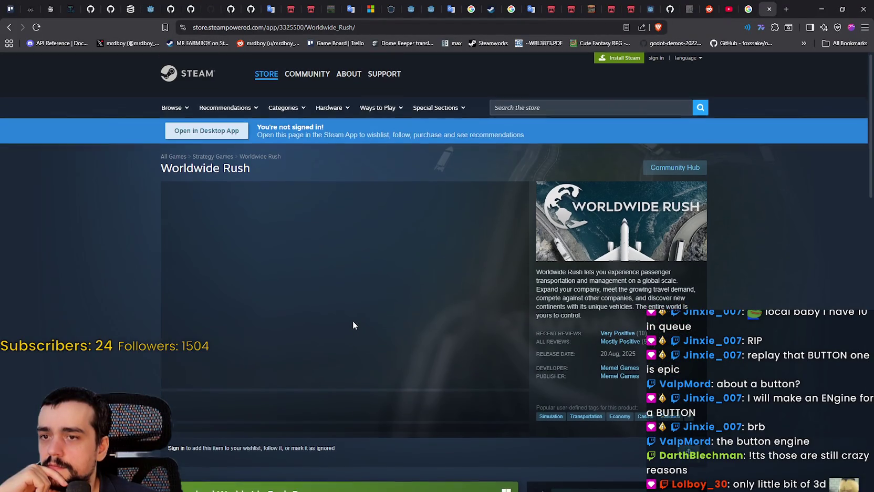
View Worldwide Rush's Cantaura and ship screenshots, then go back to the MonoGame 3D showcase
scroll(353, 326, down, 1)
click(399, 368)
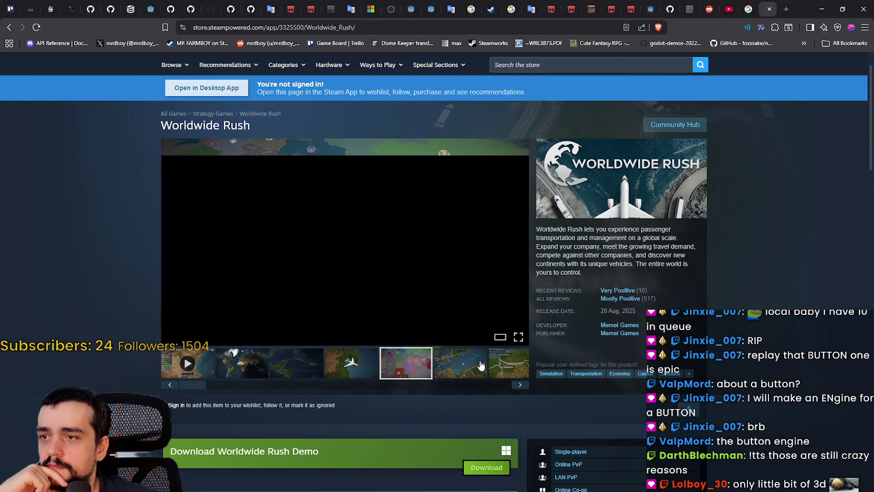
click(508, 363)
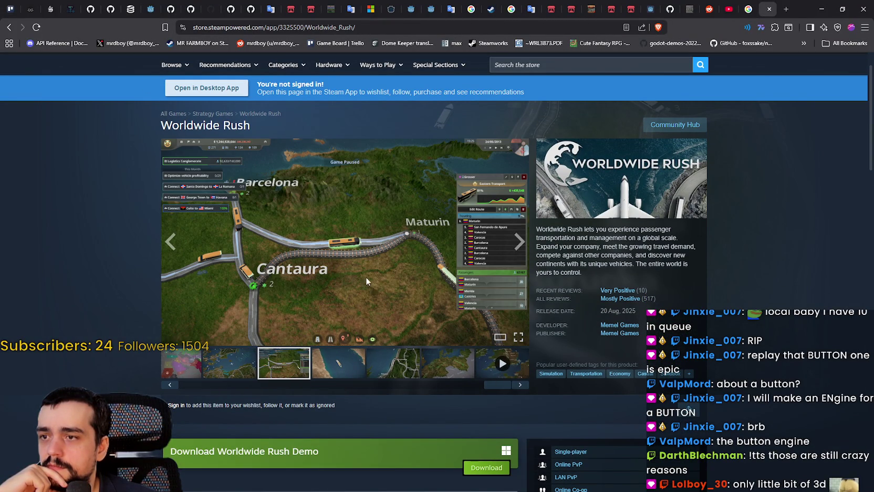
click(367, 282)
click(766, 271)
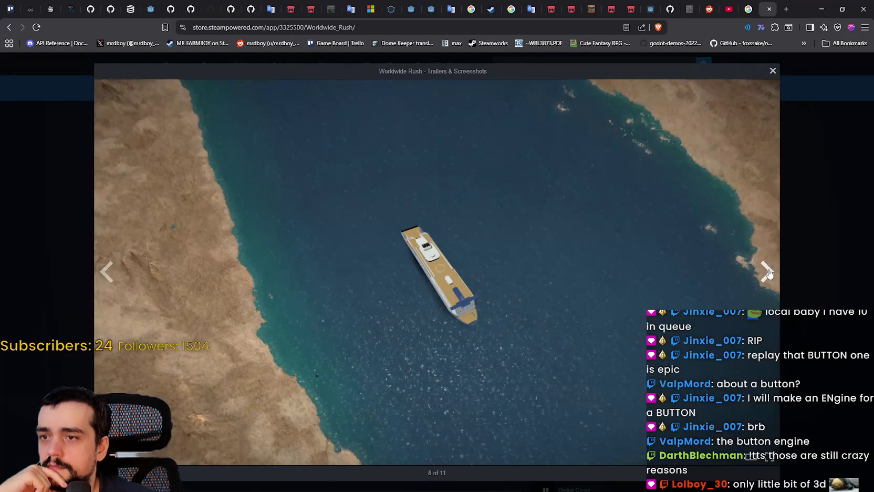
key(Escape)
click(9, 27)
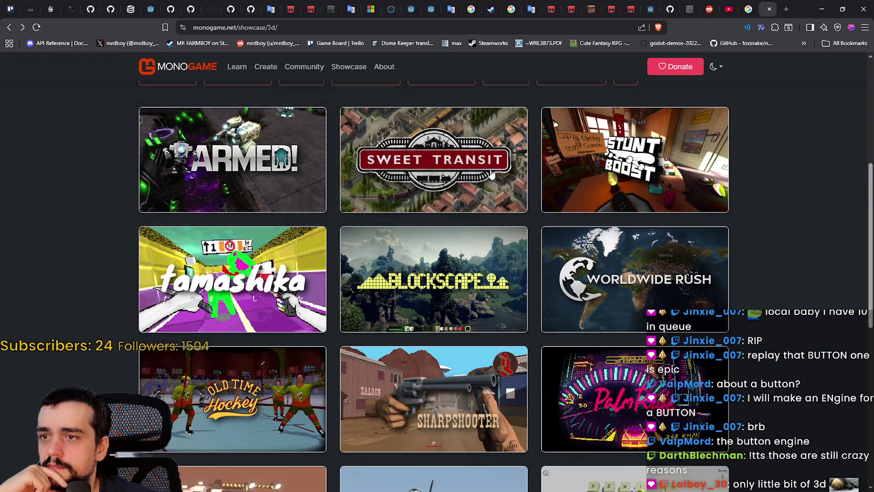
Open the Blockscape store page from the 3D showcase
scroll(480, 178, down, 1)
scroll(364, 244, down, 2)
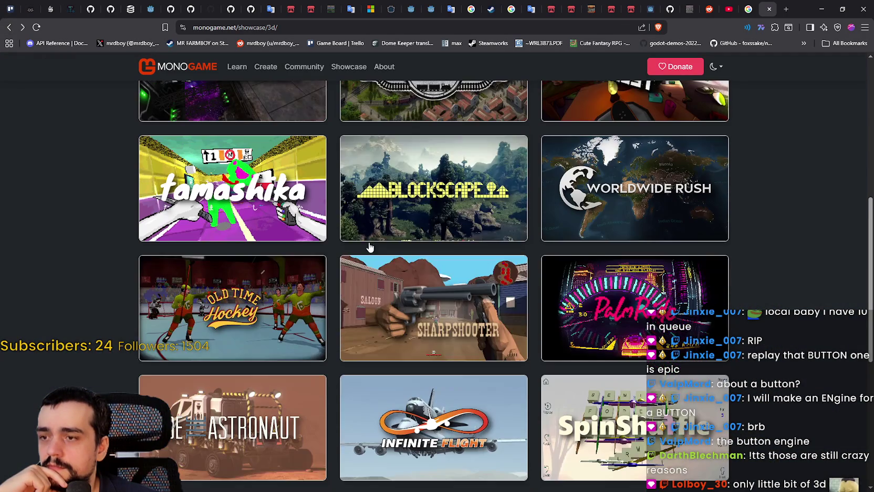
scroll(433, 303, up, 2)
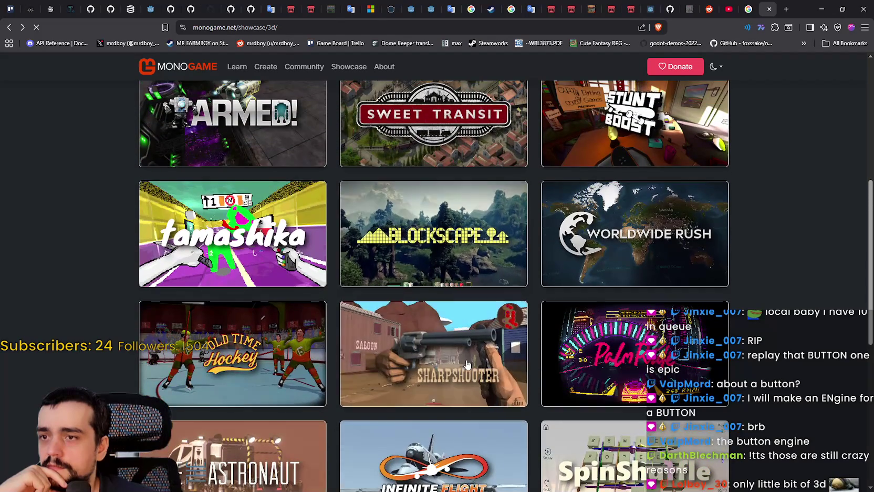
click(434, 279)
scroll(435, 317, down, 1)
Enlarge the Blockscape screenshots and page through them to the last one, then close the viewer
click(283, 370)
click(387, 290)
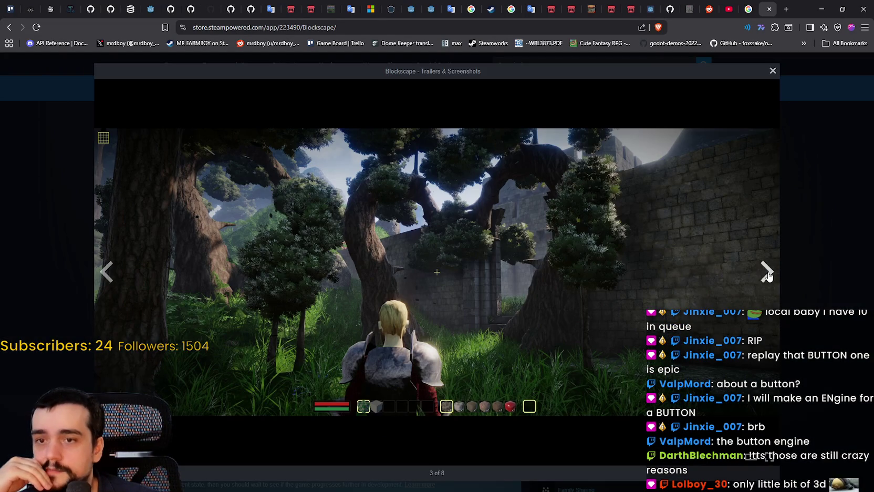
click(767, 273)
click(767, 273)
click(767, 273)
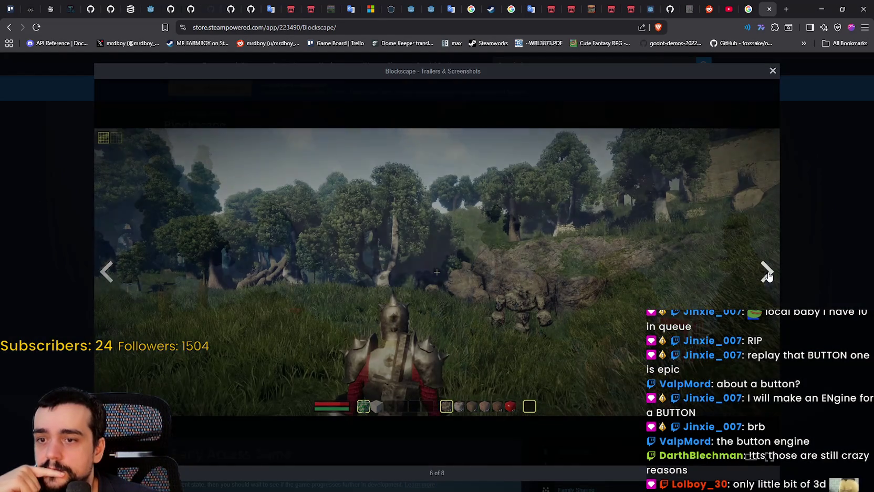
click(766, 273)
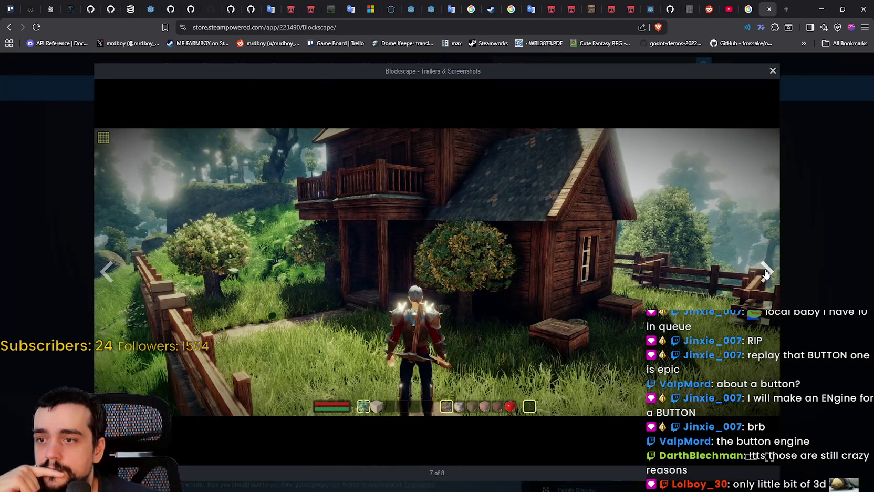
click(767, 273)
click(789, 226)
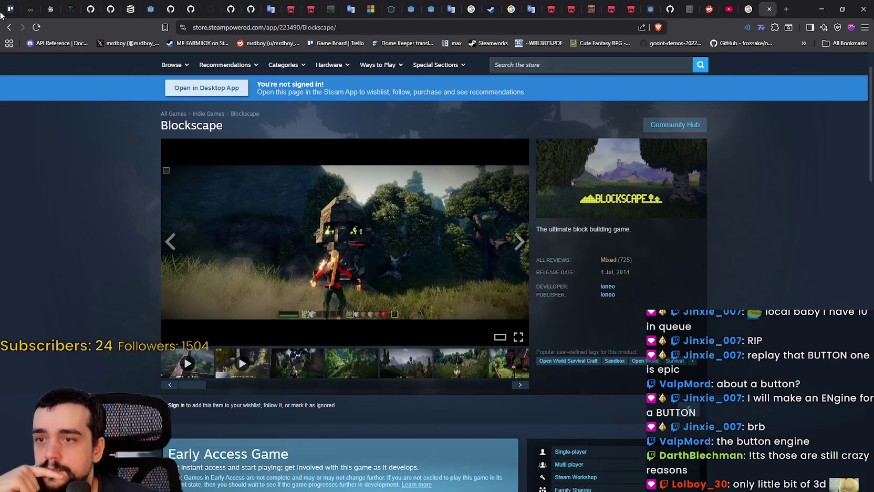
Return to the showcase, browse the Infinite Flight website, then go back again
click(8, 27)
scroll(594, 357, down, 5)
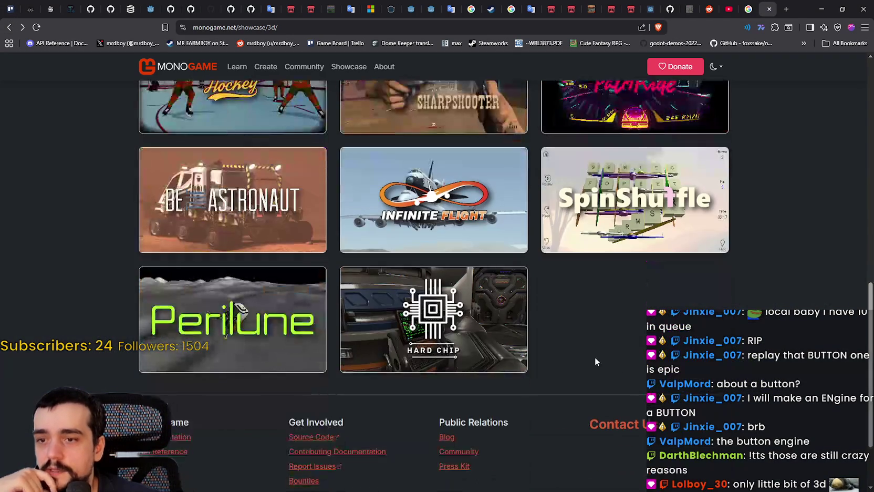
scroll(592, 357, up, 2)
scroll(590, 358, up, 1)
click(456, 337)
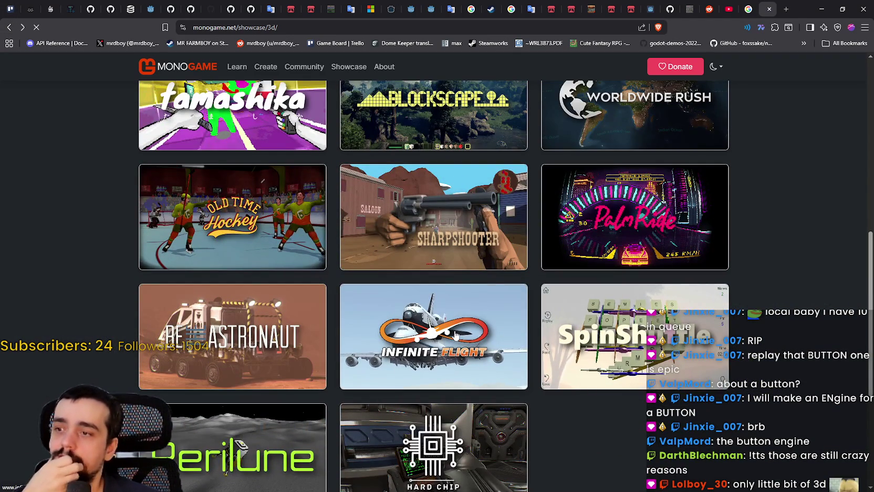
scroll(433, 305, down, 5)
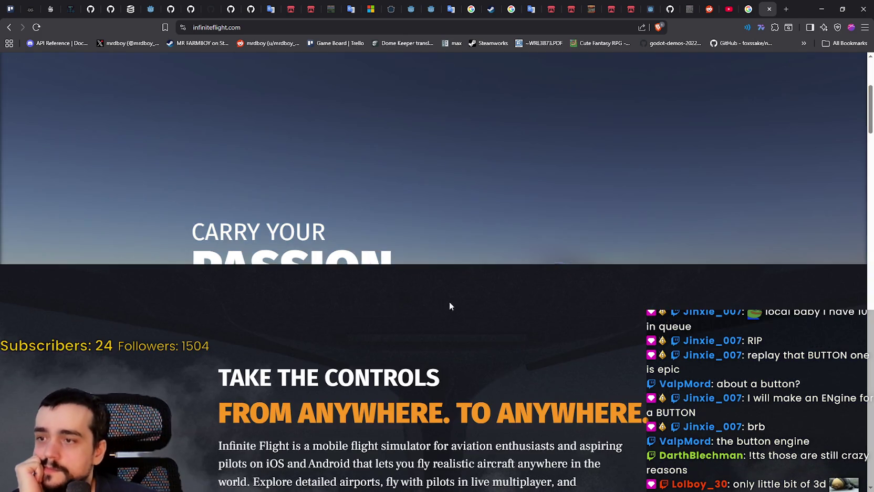
scroll(503, 295, down, 10)
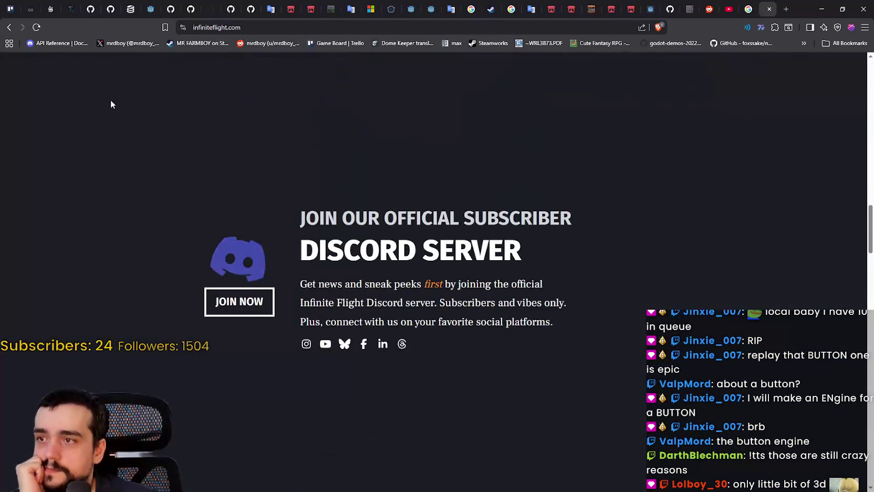
scroll(108, 109, up, 5)
scroll(227, 182, down, 7)
scroll(223, 176, up, 10)
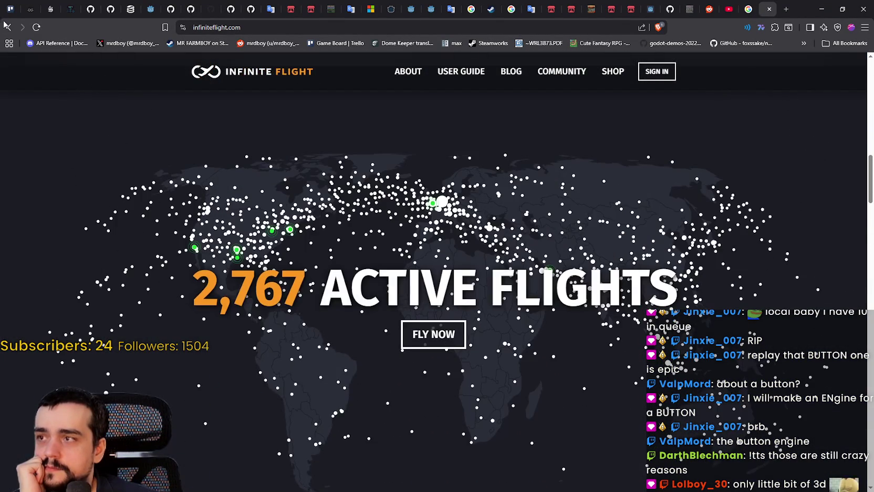
key(alt+Left)
Switch to the MR FARMBOY SteamDB charts tab, then minimize the browser to reveal Godot
scroll(576, 237, up, 5)
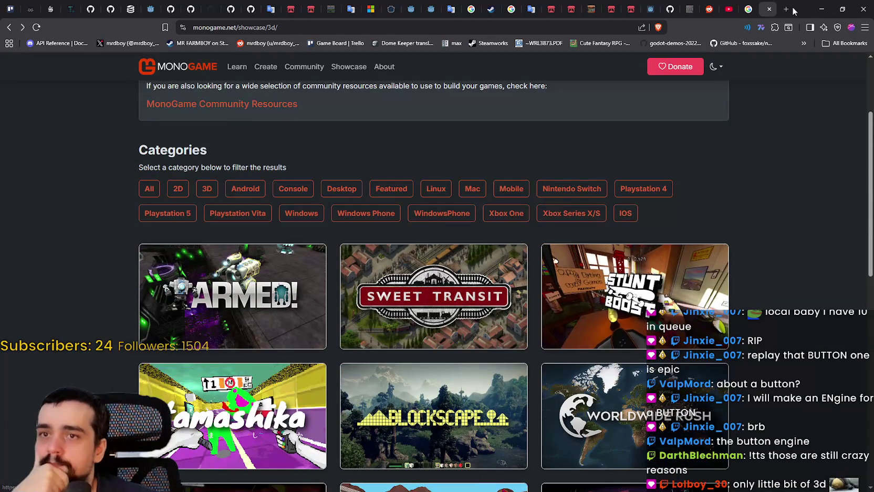
click(132, 6)
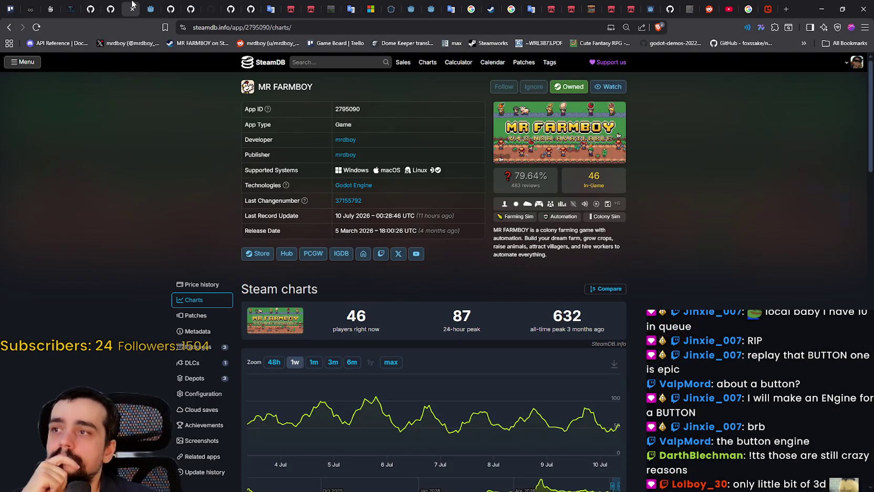
click(825, 4)
scroll(600, 217, up, 4)
scroll(222, 147, down, 3)
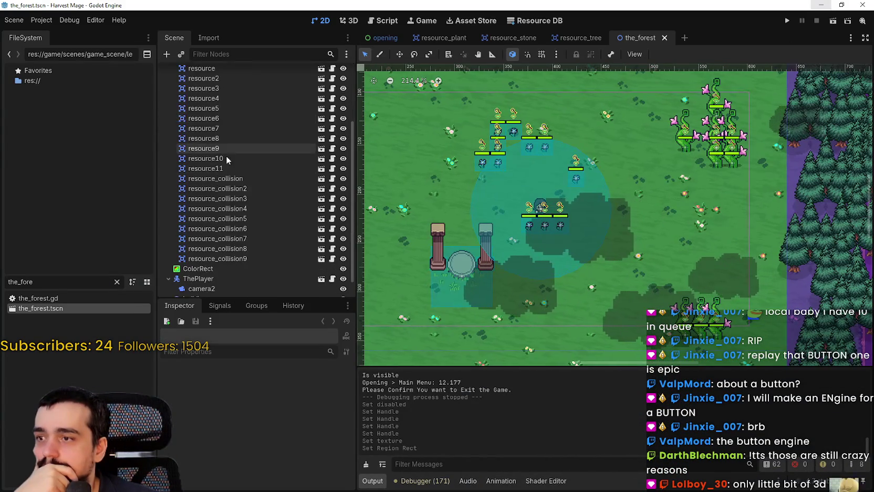
scroll(236, 158, up, 3)
right_click(218, 140)
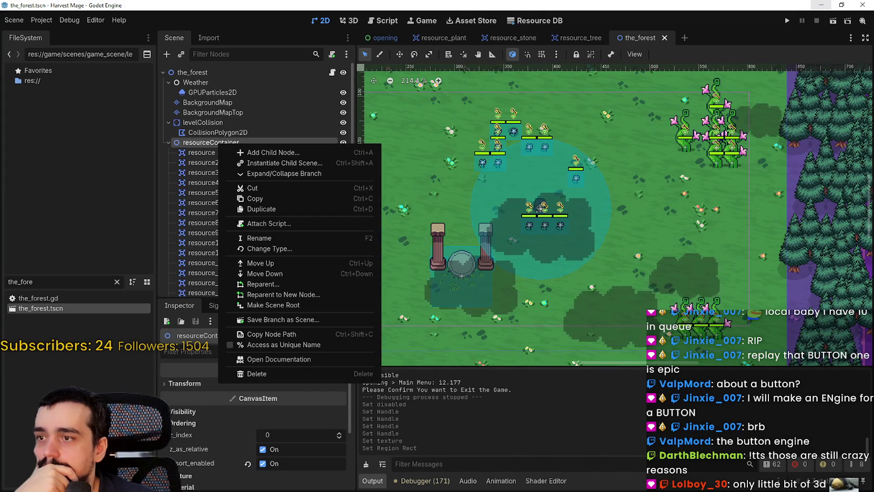
key(Escape)
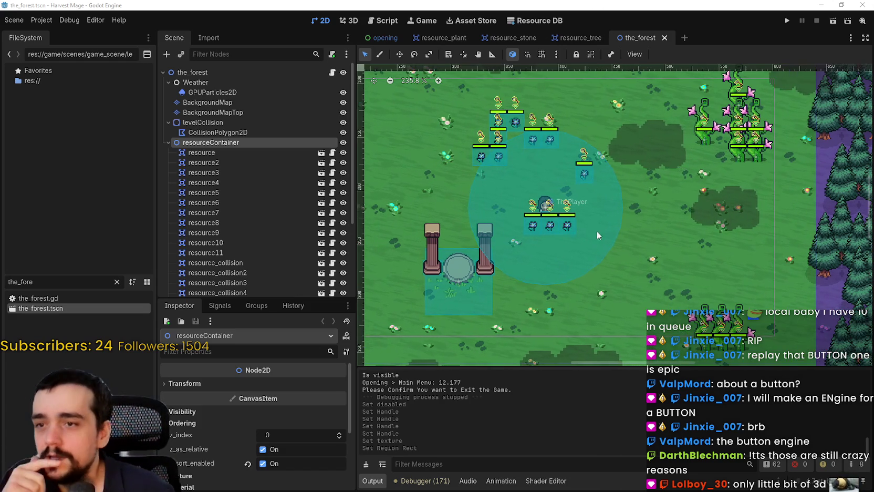
scroll(604, 214, up, 1)
right_click(216, 153)
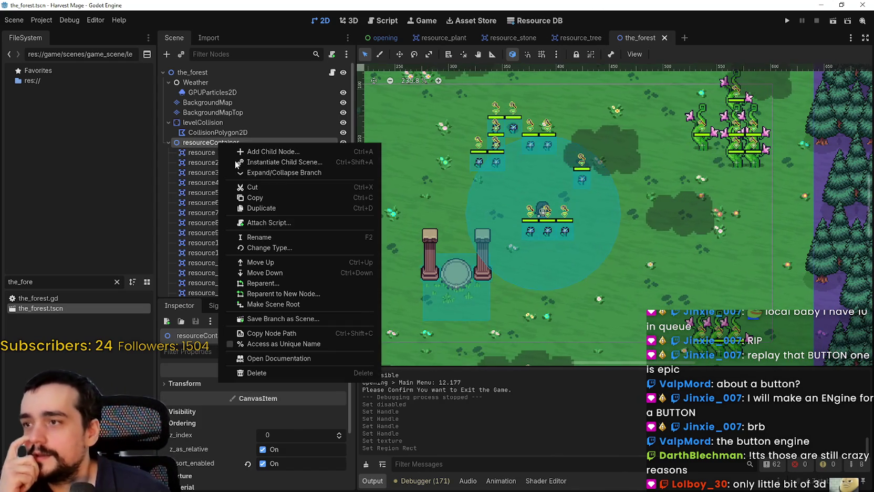
Instantiate resource_stone.tscn as a child of resourceContainer by searching 'resource'
key(Escape)
key(ctrl+shift+a)
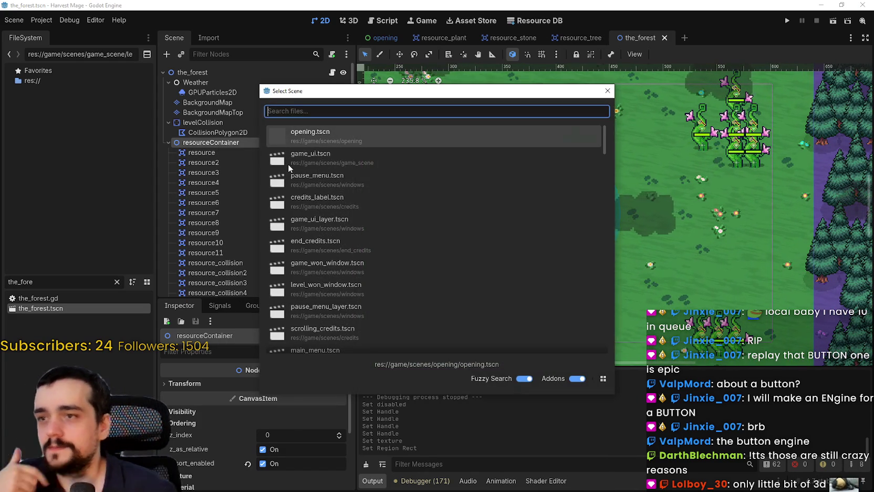
text(resource)
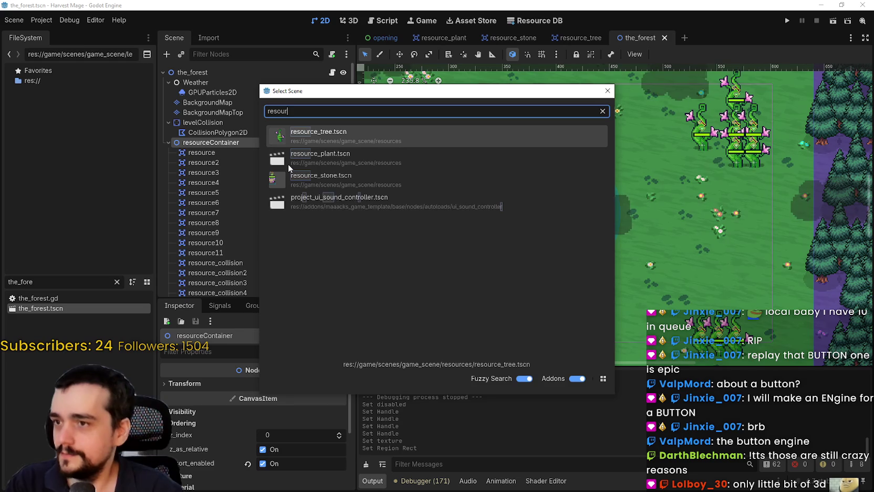
key(Down)
key(Down)
key(Return)
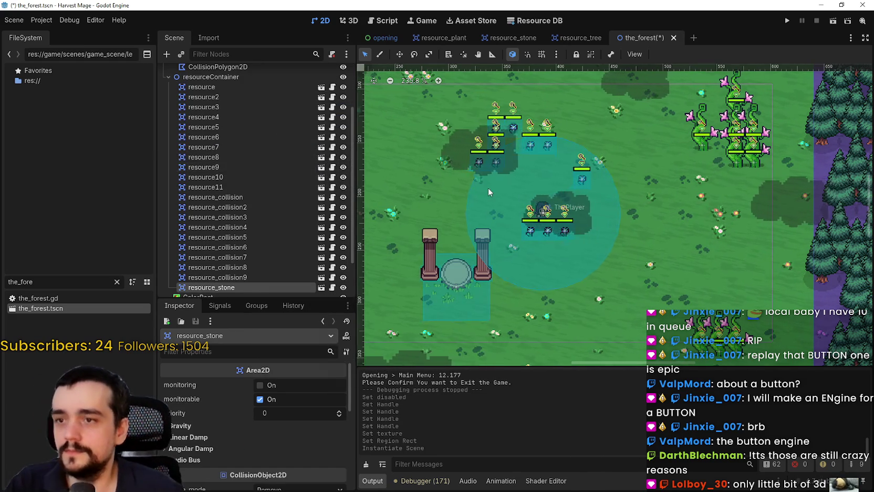
scroll(492, 187, down, 6)
scroll(409, 105, up, 2)
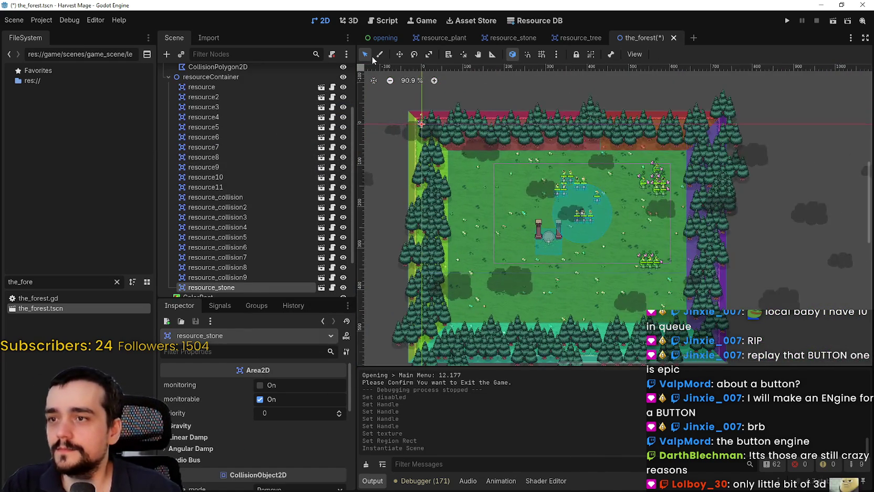
Drag the resource_stone from the map corner into the meadow
mouse_move(418, 129)
mouse_down()
mouse_move(565, 190)
mouse_move(611, 194)
mouse_up()
scroll(606, 208, up, 3)
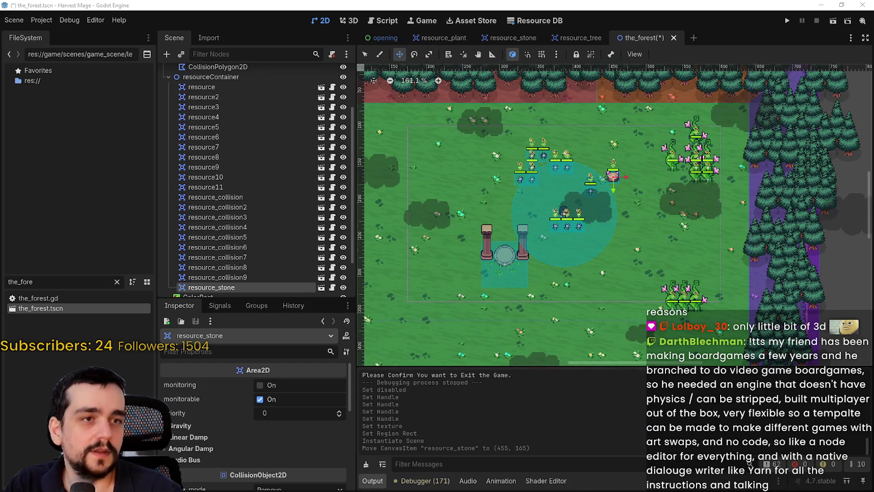
drag(632, 164, 642, 172)
scroll(642, 173, up, 5)
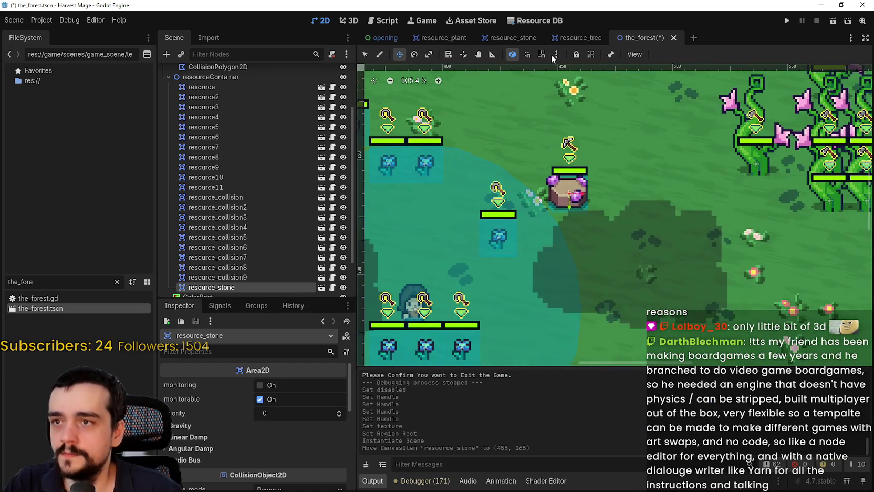
Turn on grid snapping, fine-tune the stone's position, and save the_forest.tscn
click(541, 54)
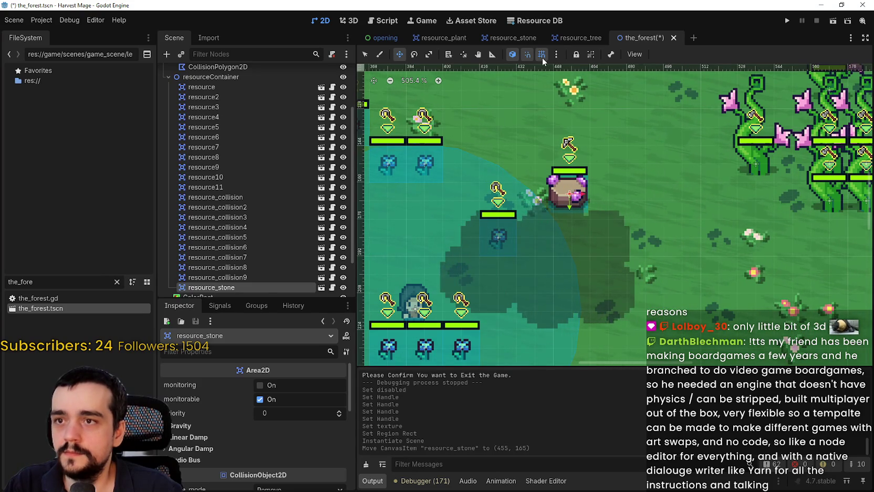
scroll(570, 179, up, 2)
mouse_move(560, 222)
mouse_down()
mouse_move(592, 173)
mouse_move(640, 145)
mouse_move(642, 190)
mouse_up()
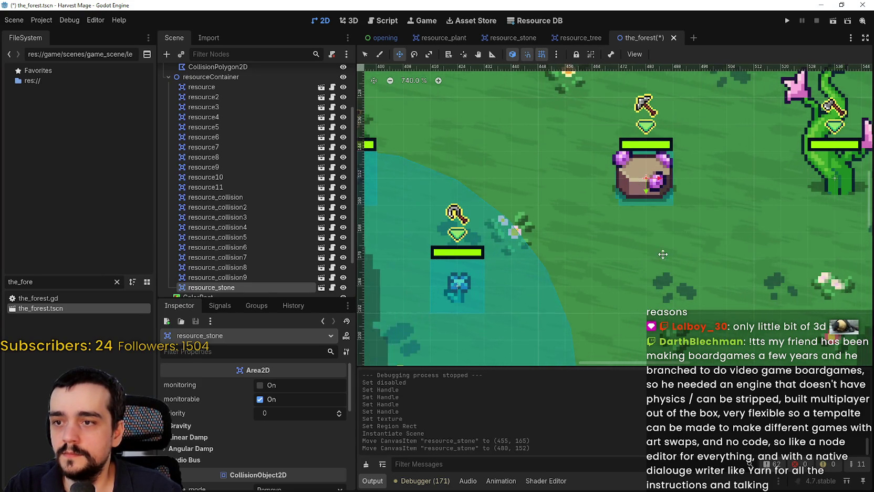
scroll(659, 180, up, 1)
scroll(659, 217, down, 1)
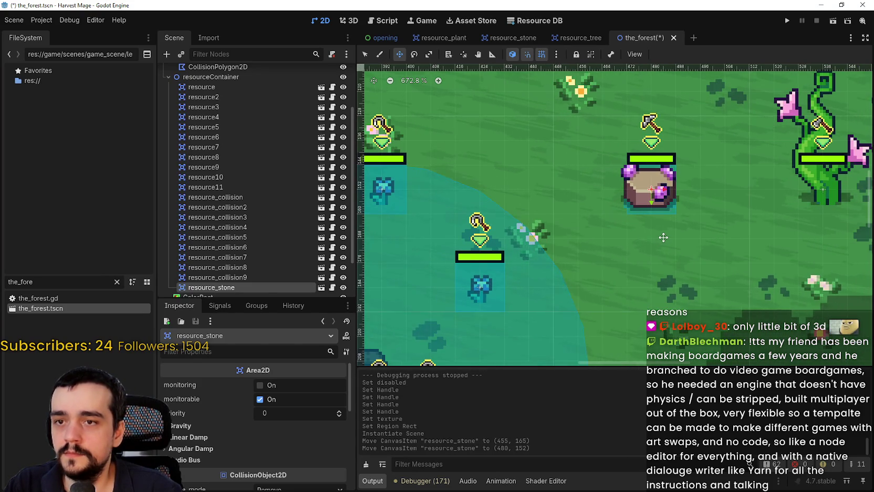
scroll(661, 222, down, 1)
mouse_move(656, 213)
mouse_down()
mouse_move(626, 276)
mouse_move(638, 275)
mouse_up()
key(ctrl+s)
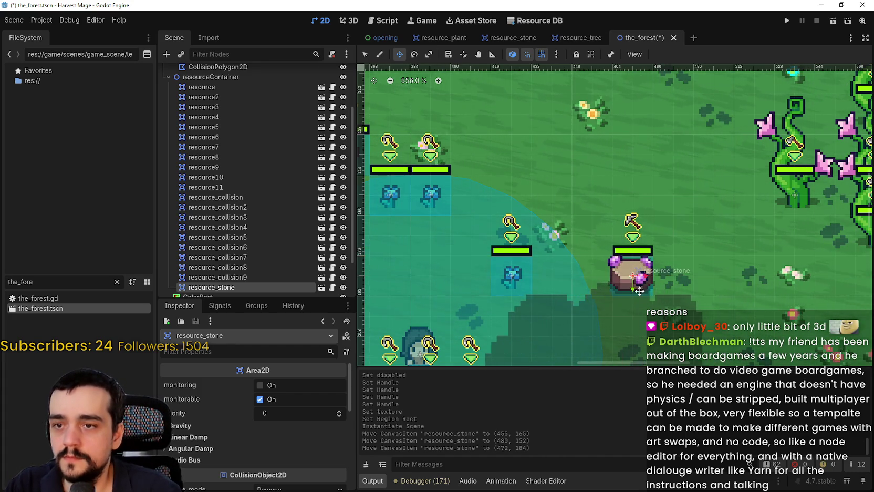
Duplicate the stone and place the copy up and right of the original
scroll(638, 275, up, 3)
scroll(662, 282, down, 2)
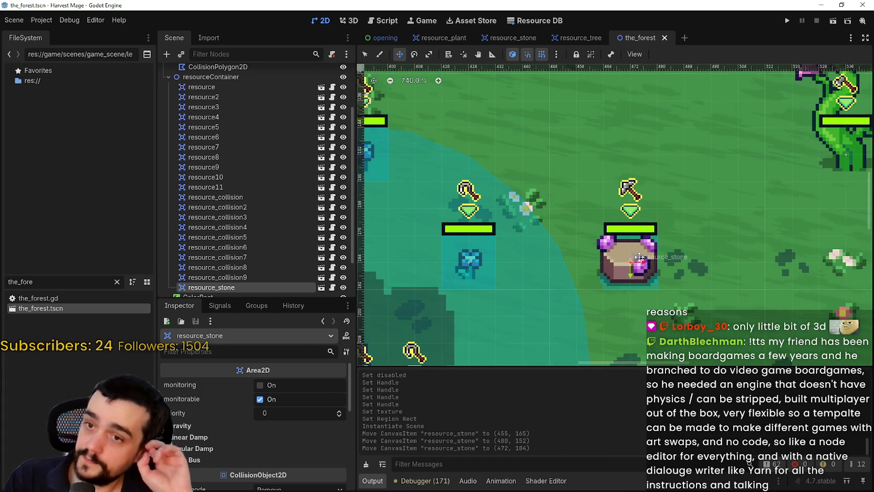
scroll(787, 91, down, 1)
scroll(787, 91, down, 2)
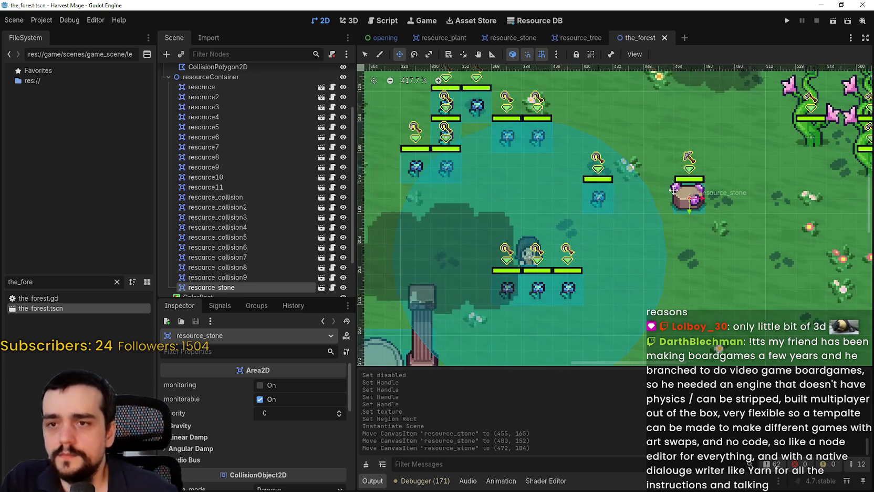
scroll(691, 197, up, 2)
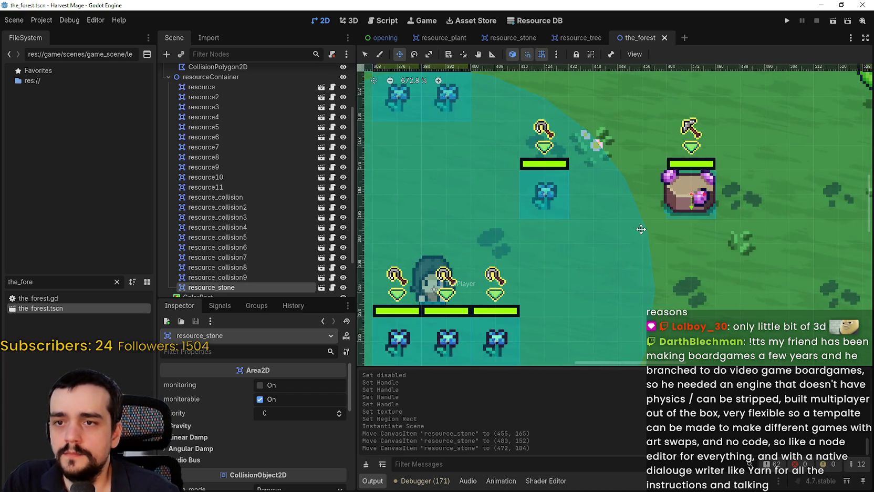
key(ctrl+d)
mouse_move(693, 208)
mouse_down()
mouse_move(709, 108)
mouse_move(752, 126)
mouse_move(785, 108)
mouse_move(849, 119)
mouse_up()
Duplicate a third stone, save the scene, and run the game
key(ctrl+d)
scroll(665, 207, up, 4)
scroll(665, 207, down, 2)
key(Down)
key(ctrl+s)
click(787, 21)
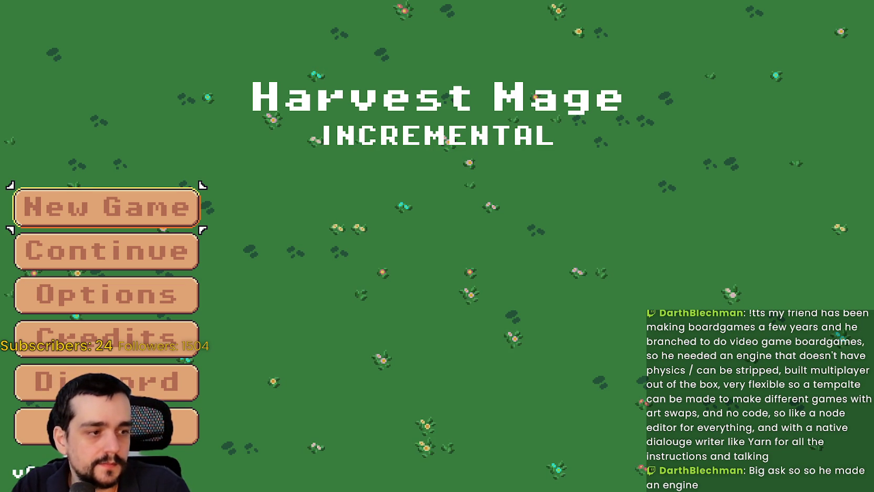
Start a New Game in Harvest Mage, then switch over to the Steam window
click(71, 215)
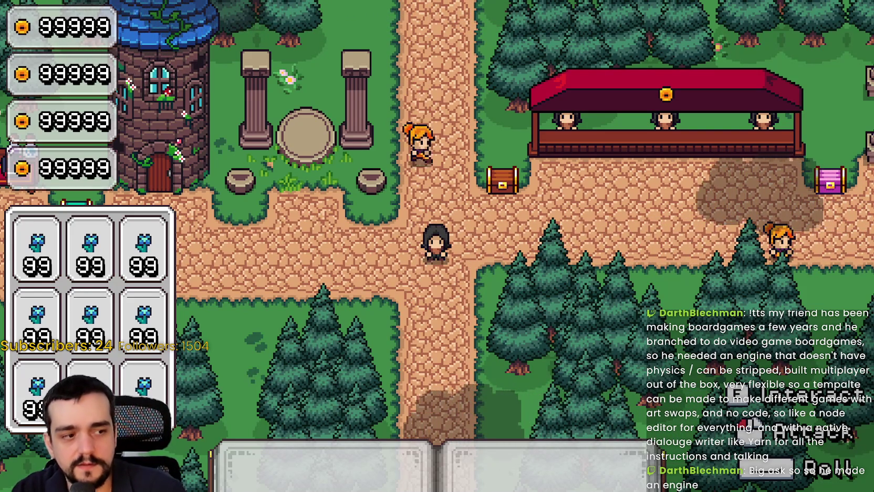
key(alt+Tab)
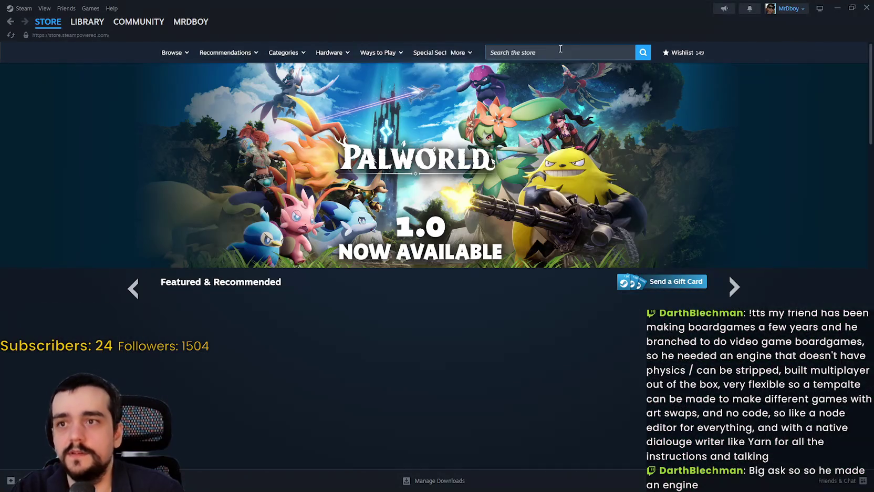
Search the Steam store for s&box and open its store page
click(560, 49)
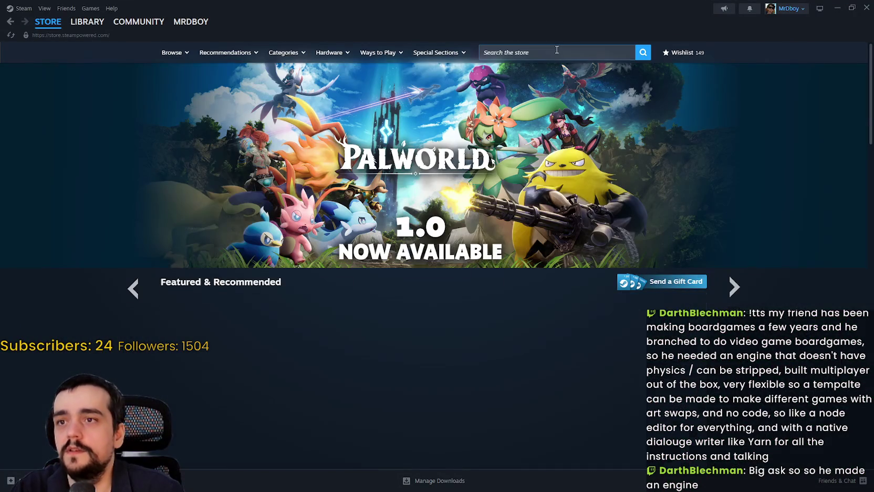
text(sx)
key(BackSpace)
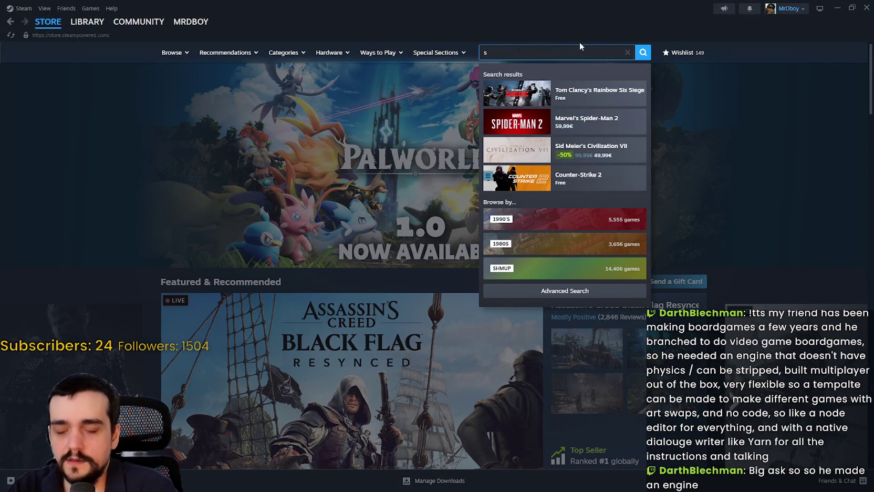
text(&bo)
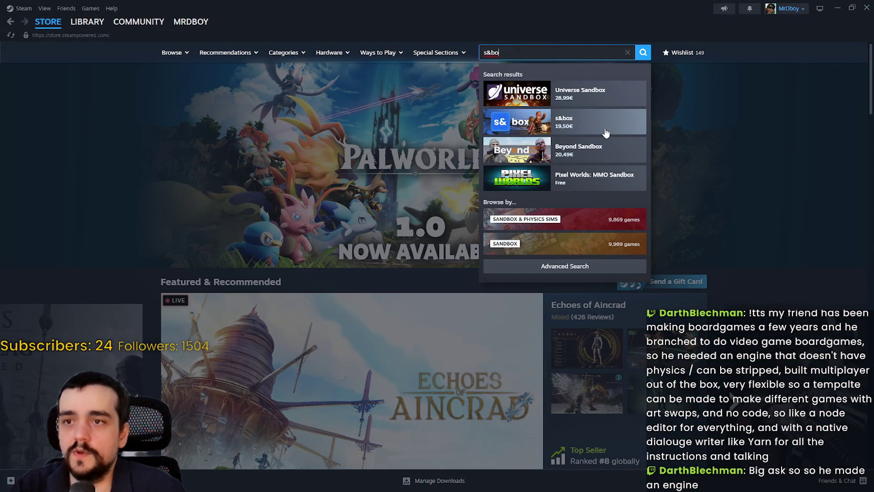
click(596, 125)
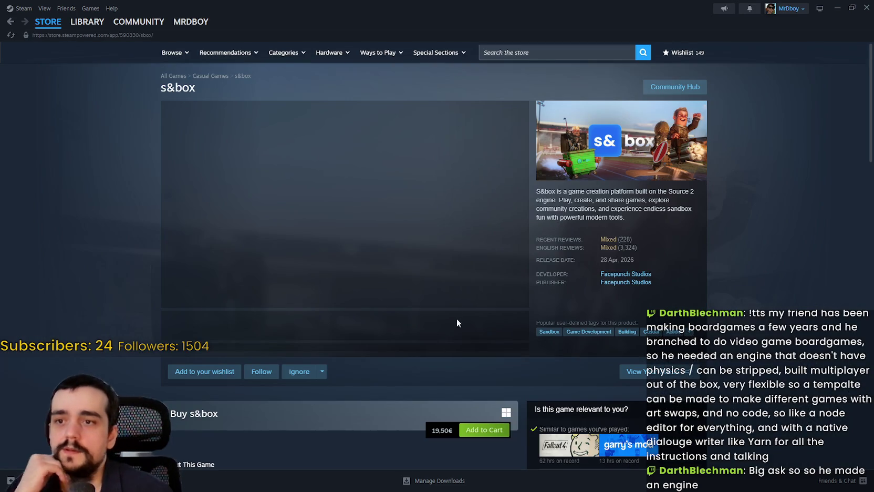
Flip through the s&box screenshots, return to the Store front page, and minimize Steam
click(316, 335)
click(367, 339)
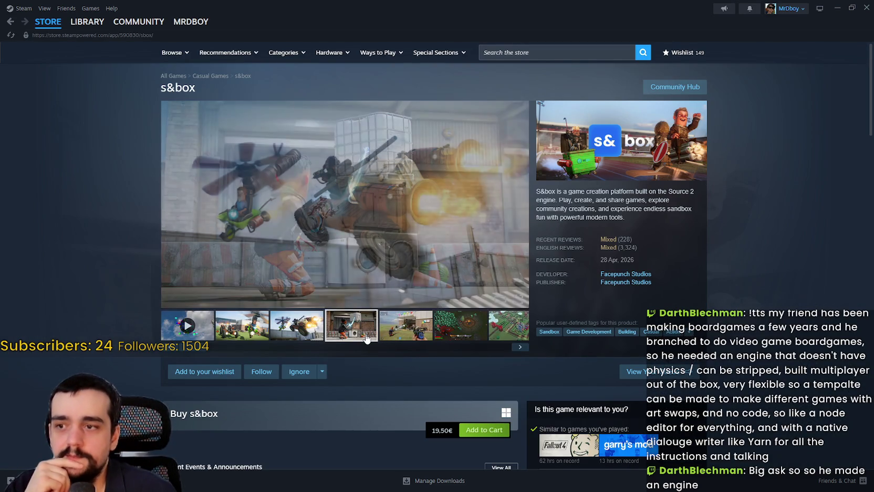
click(423, 335)
click(514, 336)
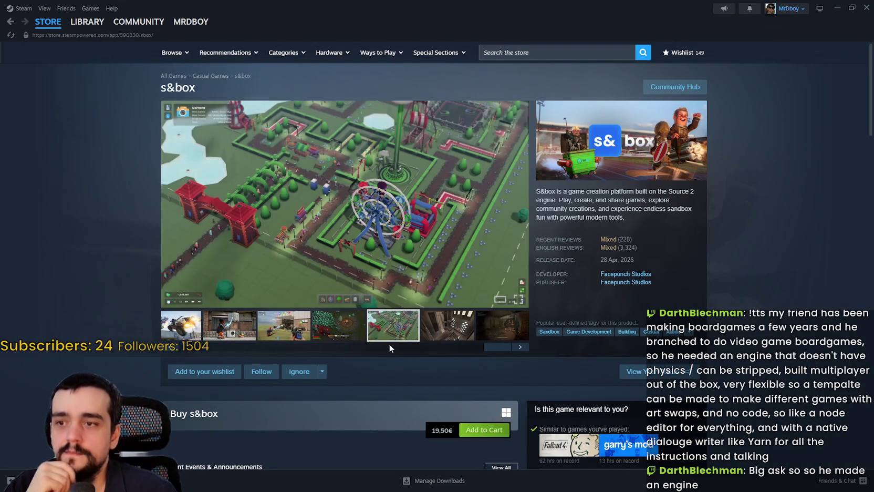
click(459, 326)
click(251, 328)
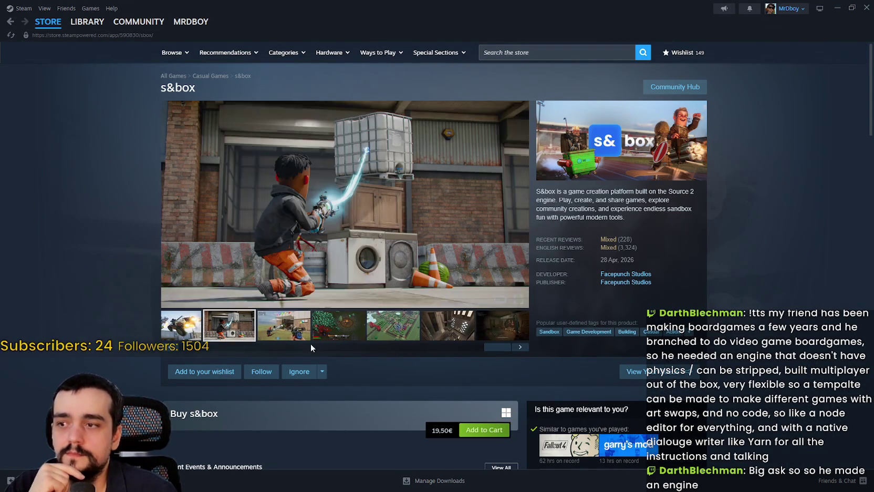
click(181, 326)
click(224, 326)
click(48, 21)
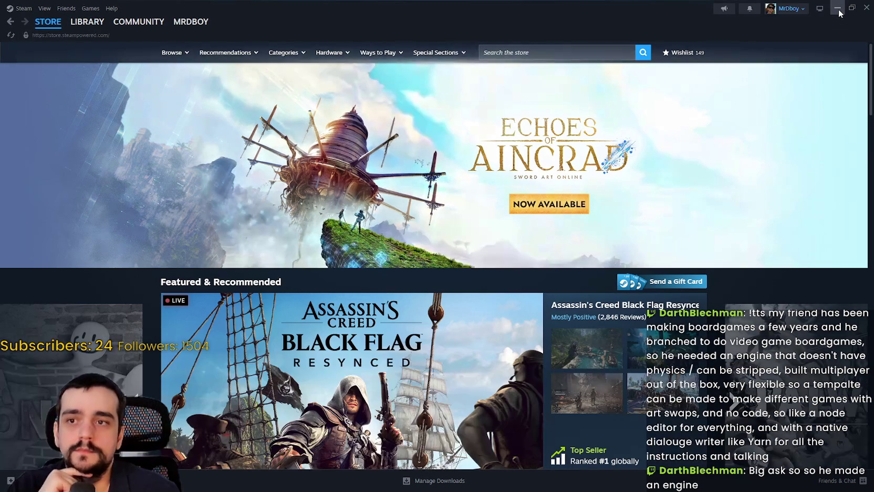
click(838, 9)
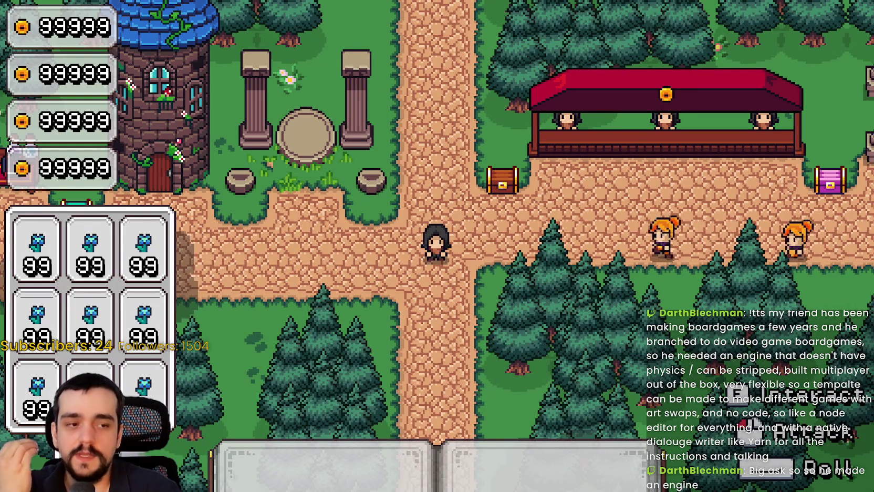
Switch from the running Harvest Mage window back to the Godot editor's the_forest scene
key(alt+Tab)
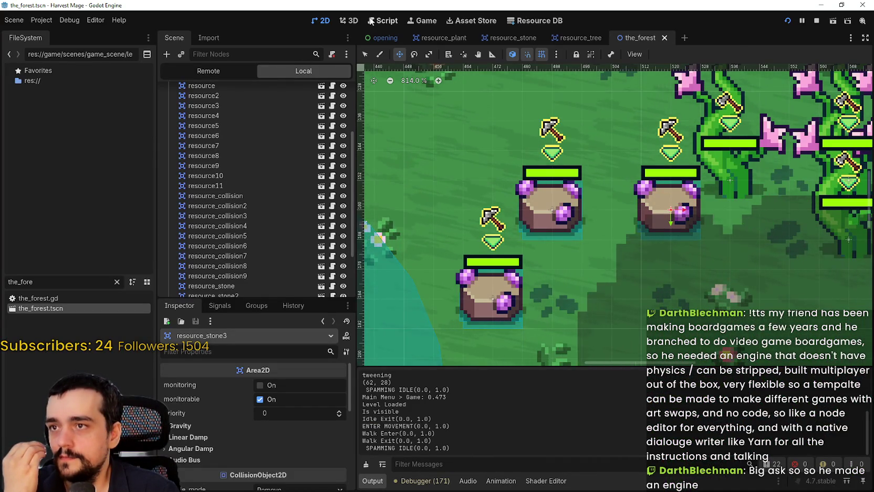
Open resource.gd in the Script workspace and place the cursor on its empty last line
click(392, 22)
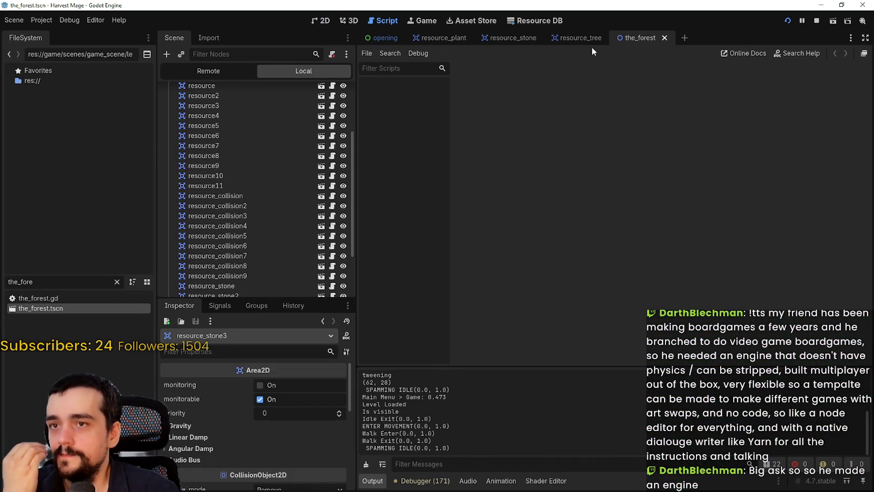
click(334, 206)
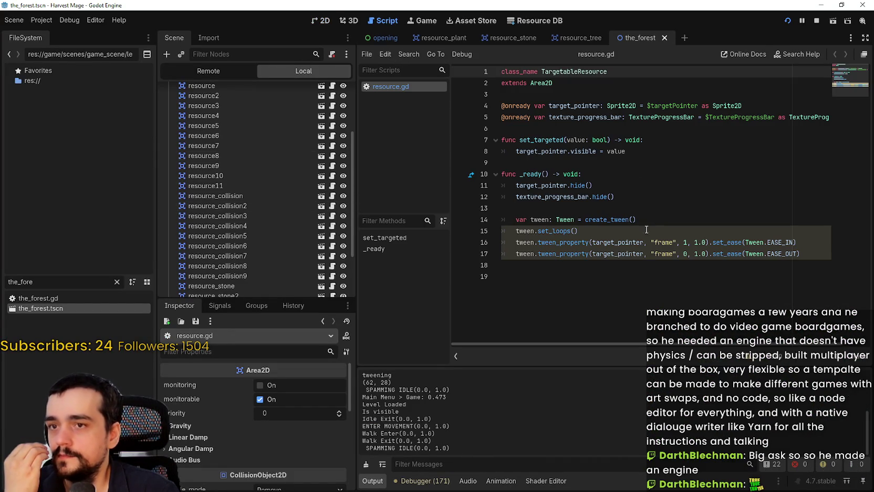
click(609, 281)
click(623, 153)
click(629, 158)
click(629, 155)
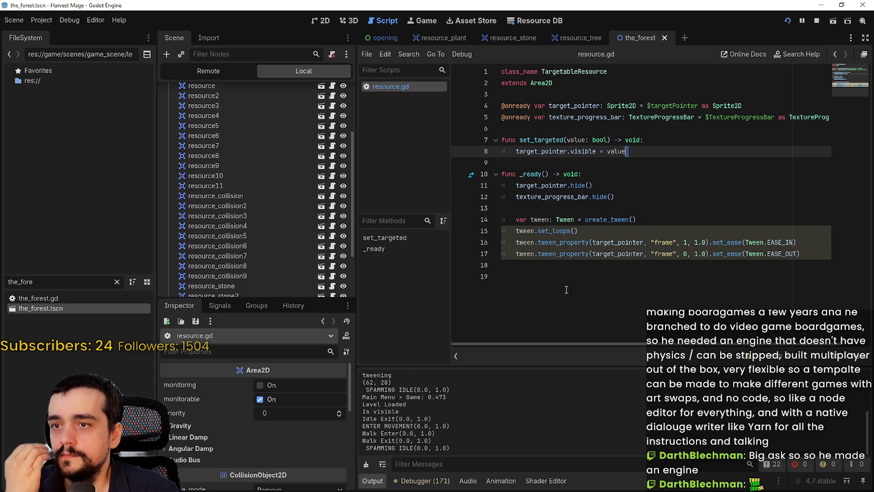
click(573, 288)
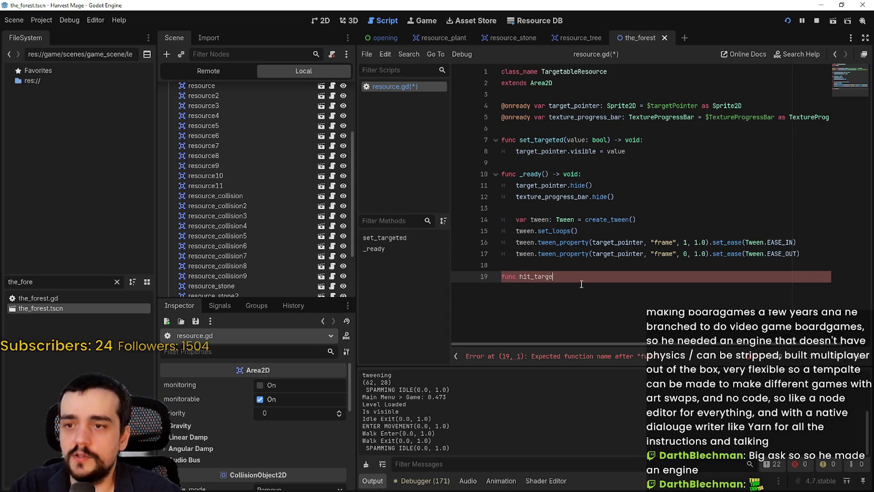
Write func hit_target() -> void: whose body prints "deal damage to resource"
text(t() -> void:)
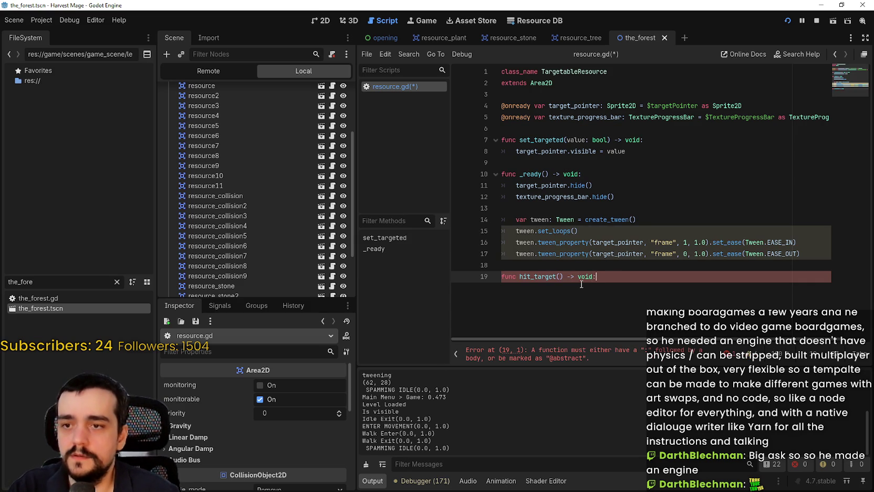
key(Return)
text(prin)
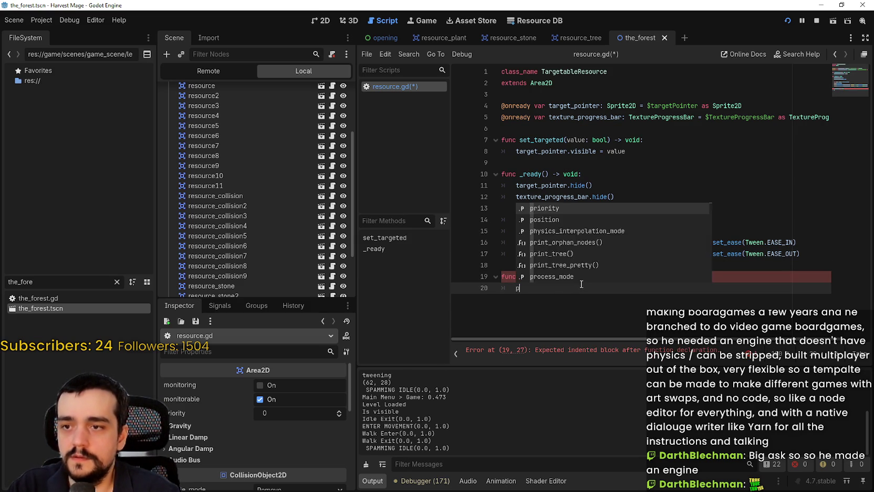
text(t("dealD)
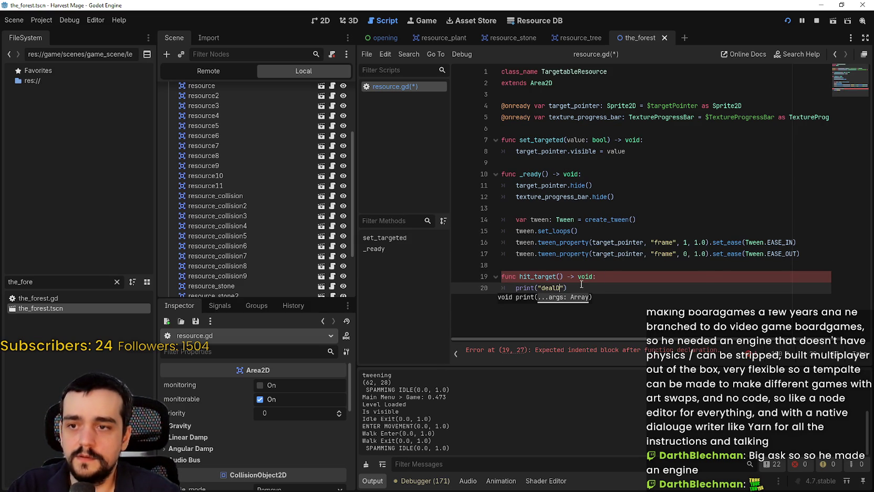
key(BackSpace)
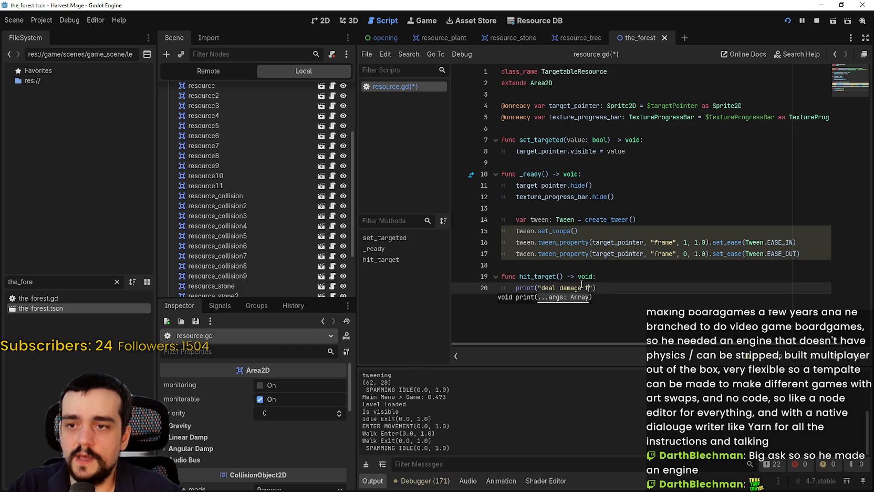
text(o resource)
click(666, 303)
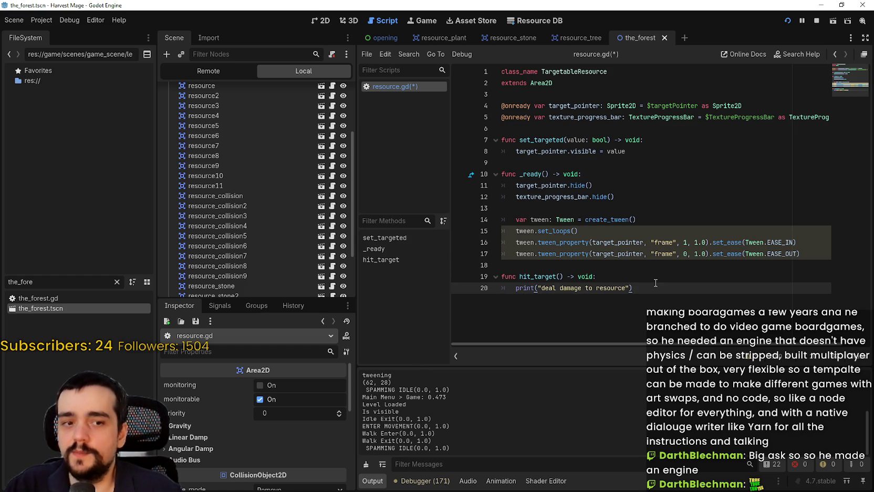
key(Return)
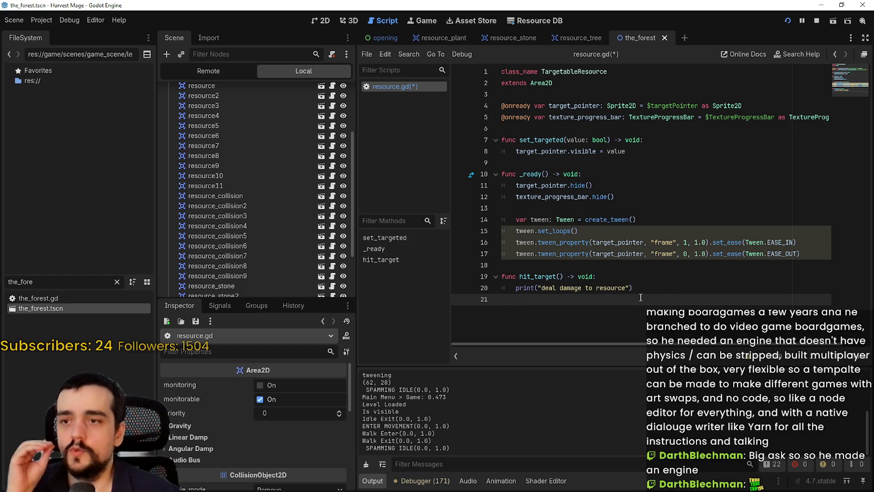
mouse_move(650, 286)
mouse_down()
mouse_move(517, 231)
mouse_move(518, 276)
mouse_up()
click(660, 286)
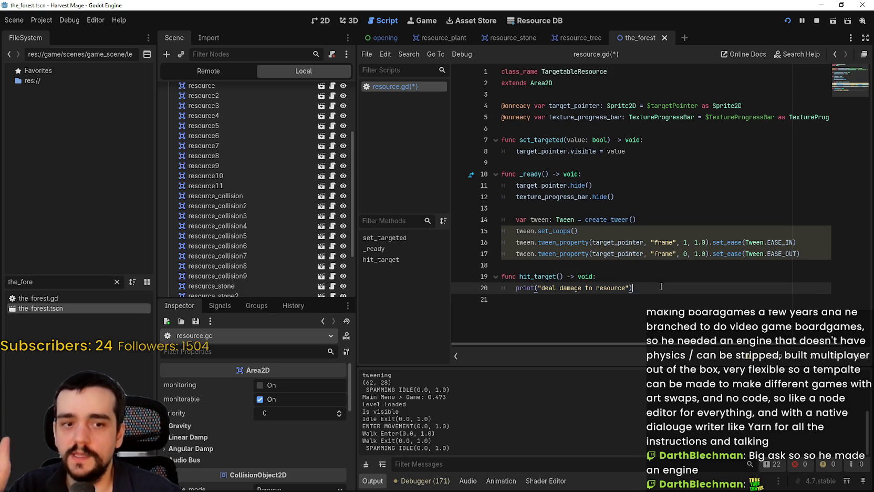
mouse_move(503, 276)
mouse_down()
mouse_move(716, 296)
mouse_move(706, 288)
mouse_move(476, 274)
mouse_up()
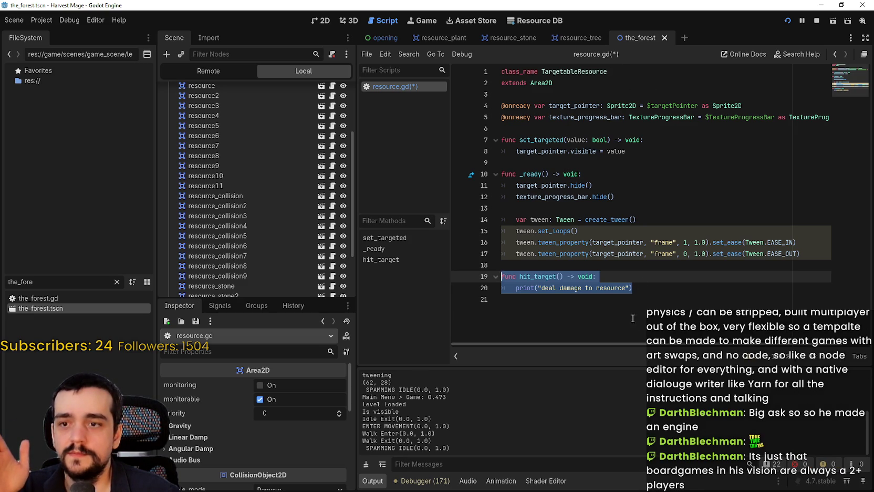
Select the hit_target function on lines 18–20 of resource.gd
mouse_move(633, 288)
mouse_down()
mouse_move(552, 289)
mouse_move(523, 270)
mouse_move(499, 267)
mouse_up()
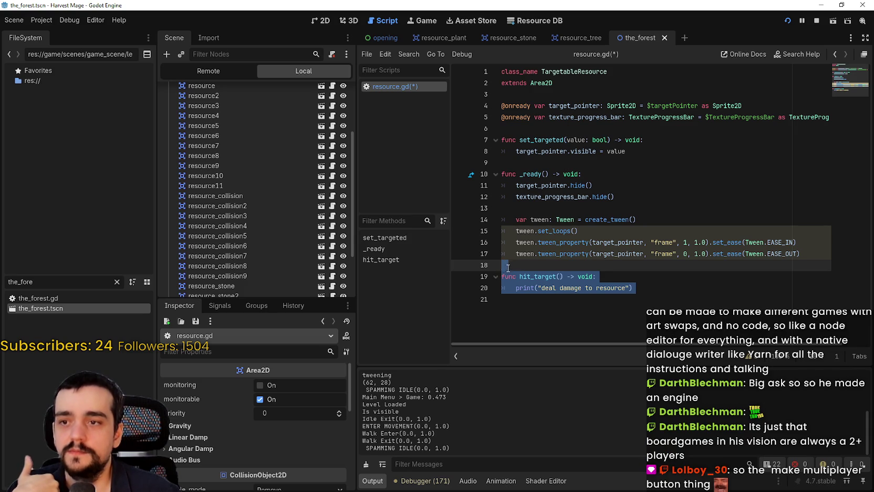
click(508, 268)
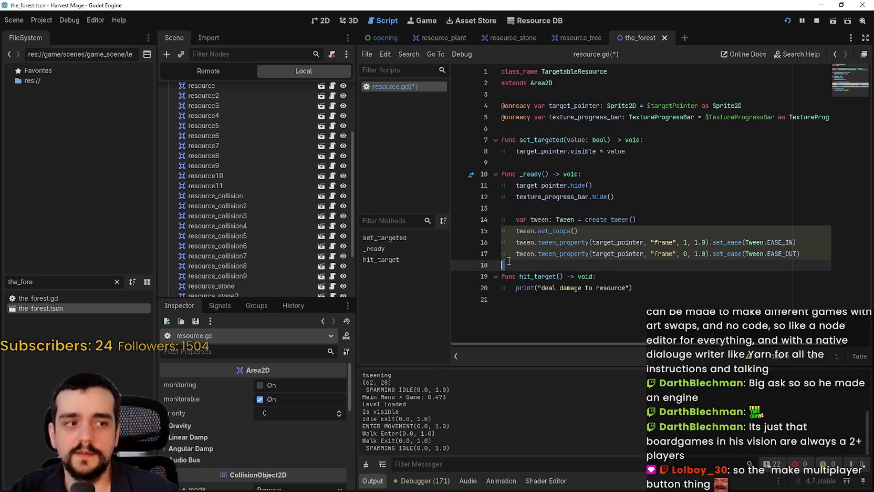
shift+click(633, 287)
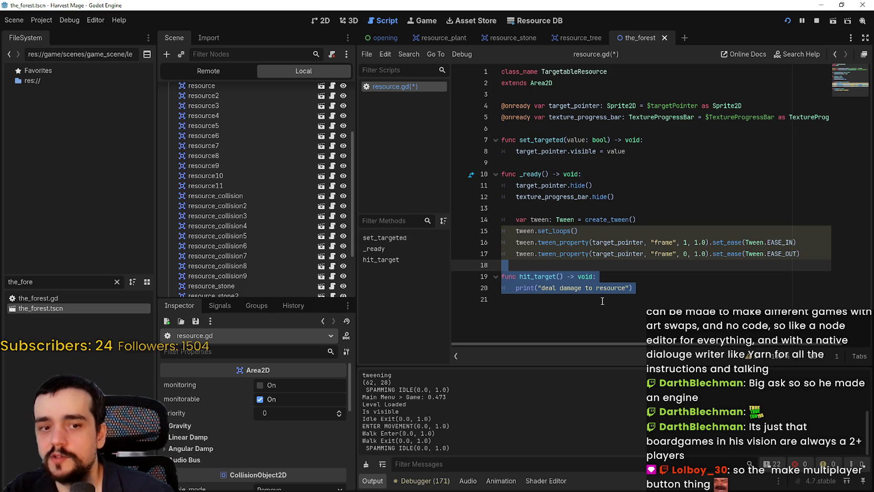
drag(660, 285, 444, 266)
drag(537, 276, 461, 263)
click(533, 266)
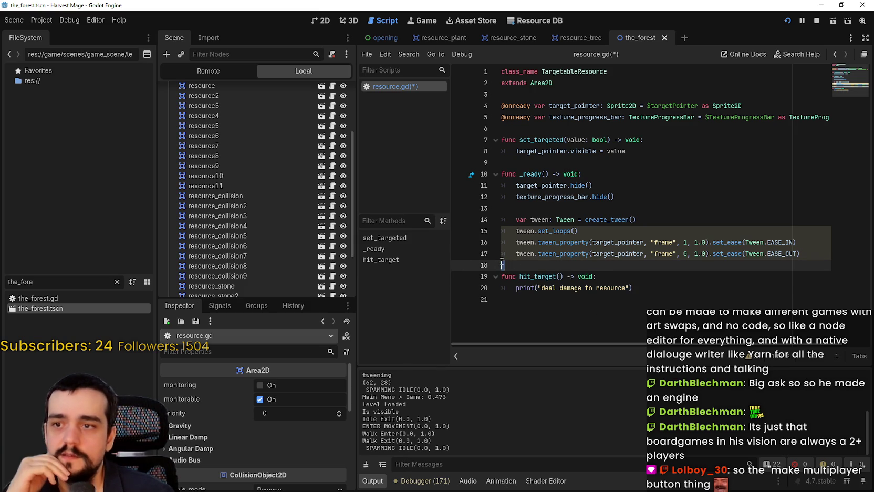
drag(635, 290, 442, 258)
drag(650, 283, 480, 263)
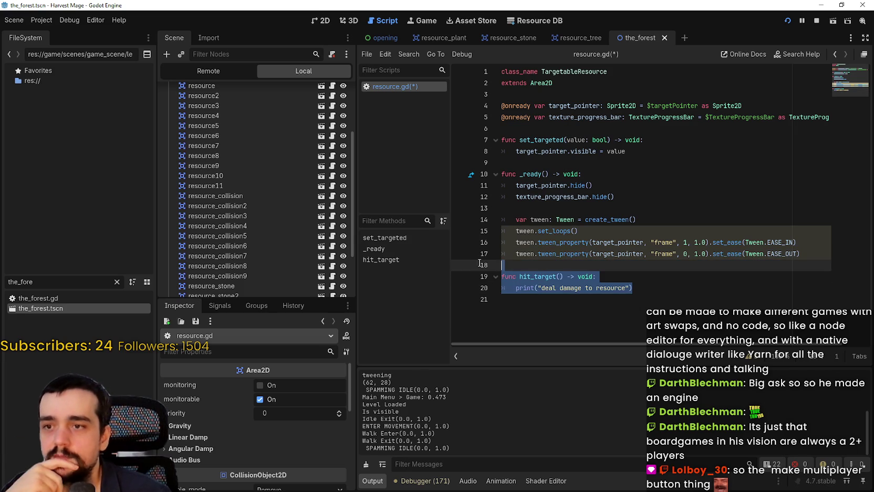
click(660, 308)
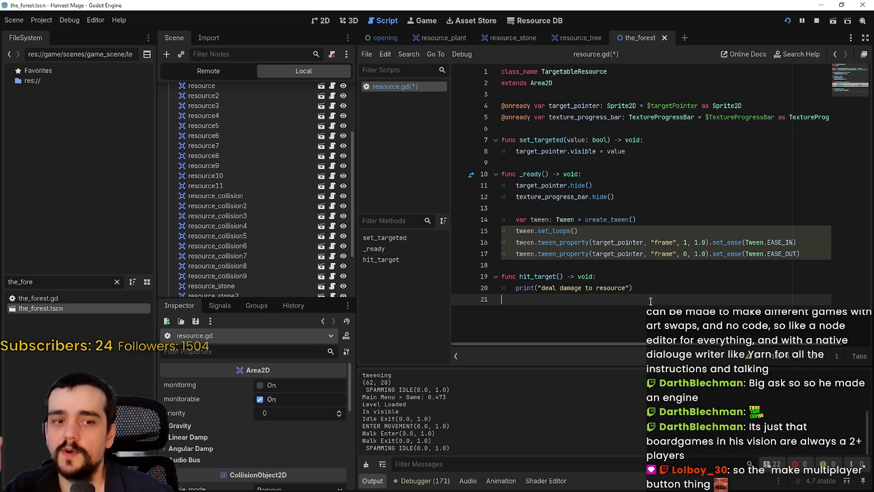
Delete the hit_target function so the script ends after the tween setup in _ready()
click(570, 266)
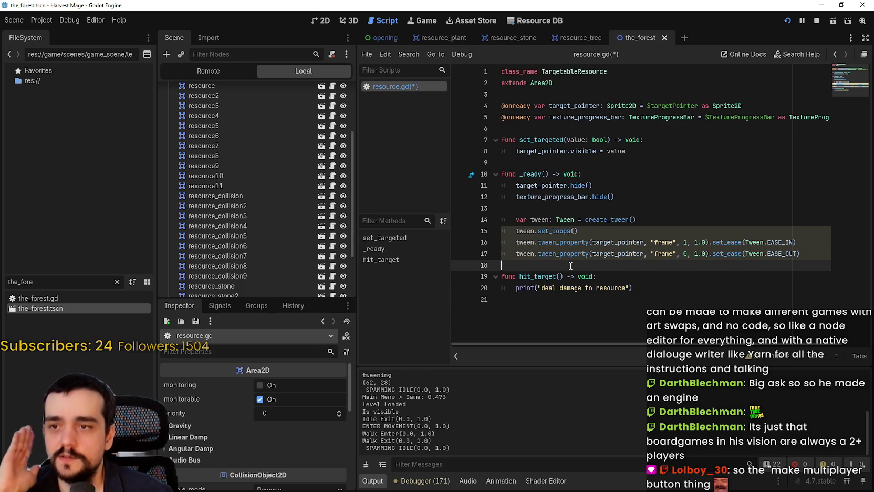
click(622, 309)
drag(677, 288, 503, 288)
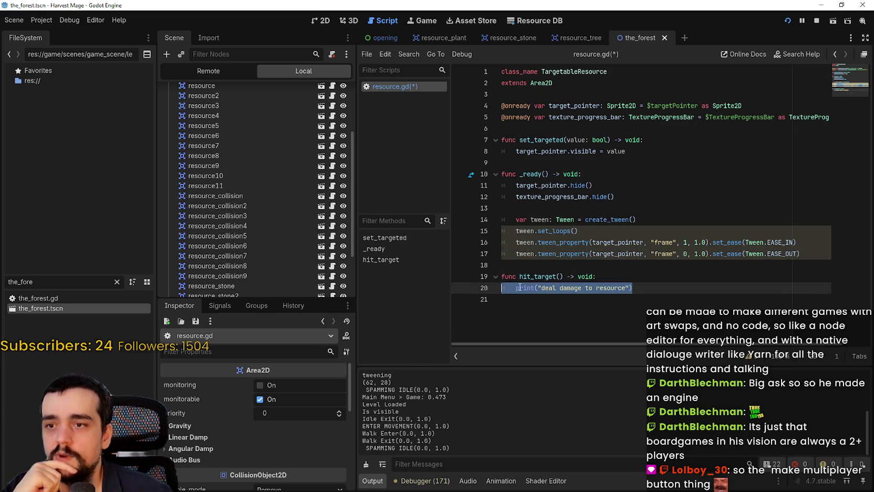
click(571, 312)
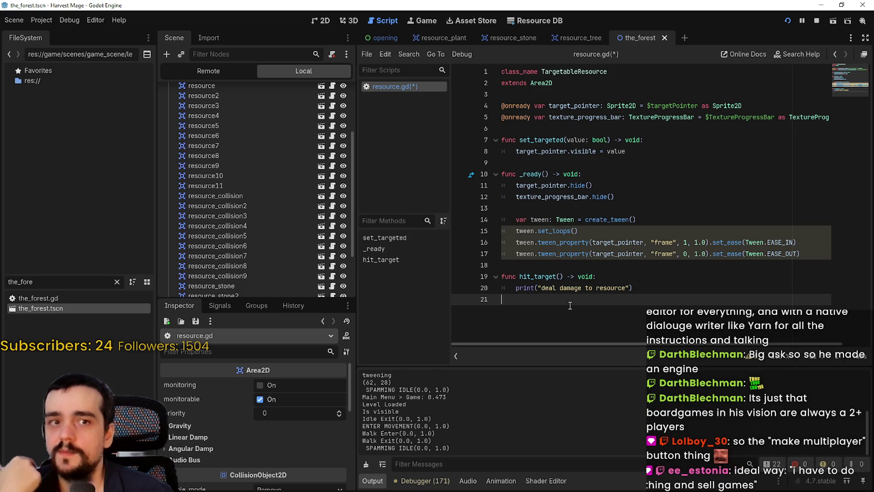
click(561, 277)
double_click(557, 277)
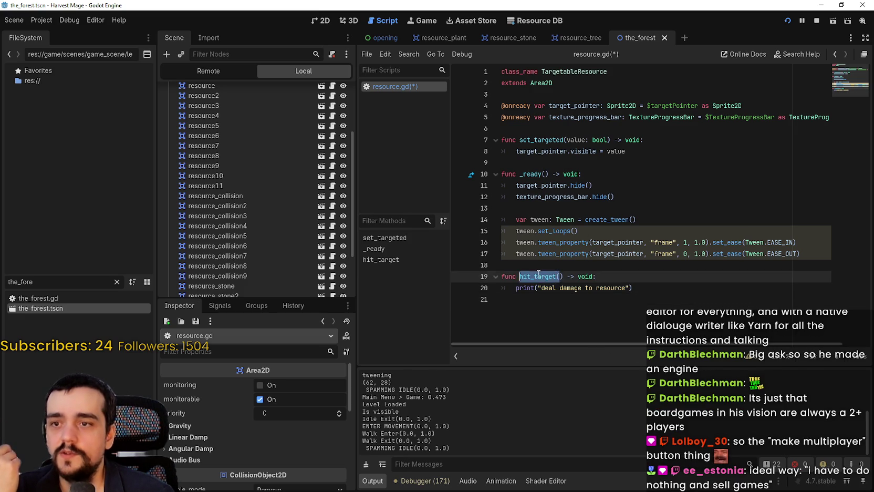
click(651, 300)
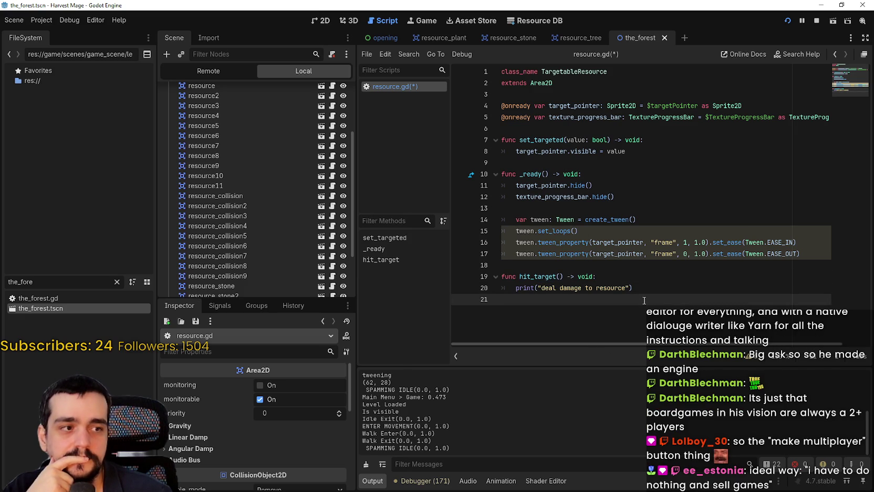
key(shift+Up)
key(shift+Up)
key(BackSpace)
key(BackSpace)
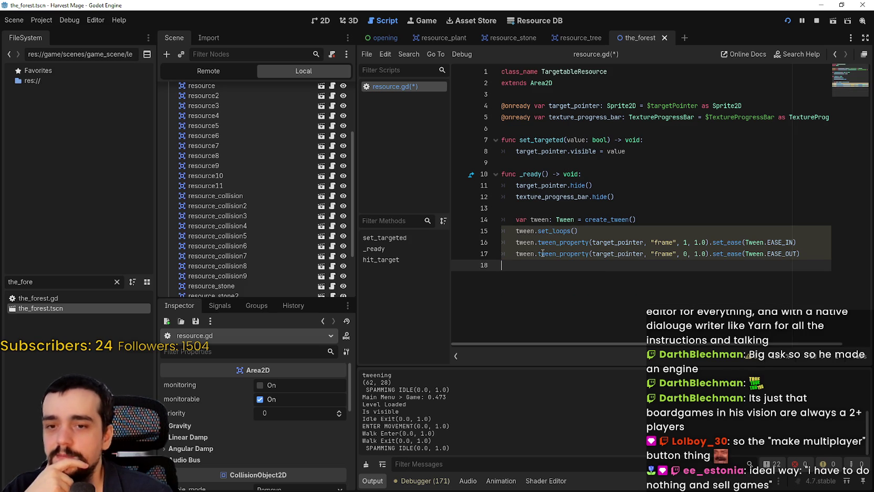
Switch to the running game, walk the mage left, then switch to the Steam Store
key(alt+Tab)
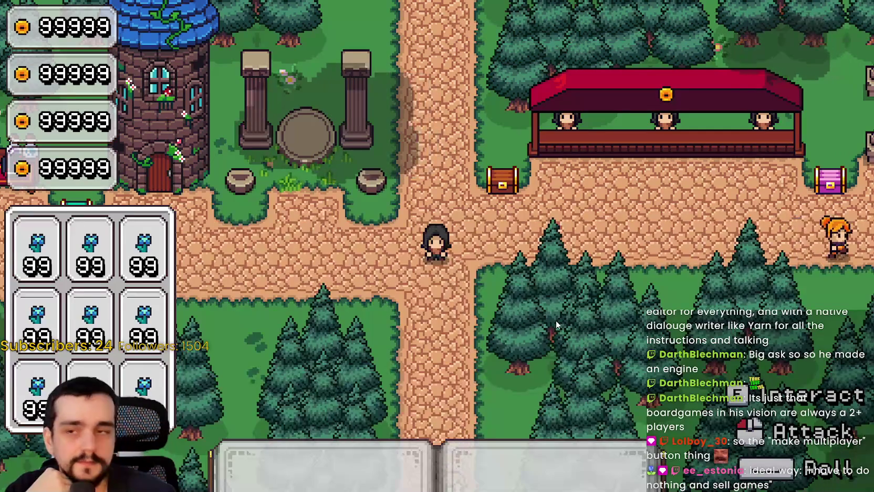
key(a)
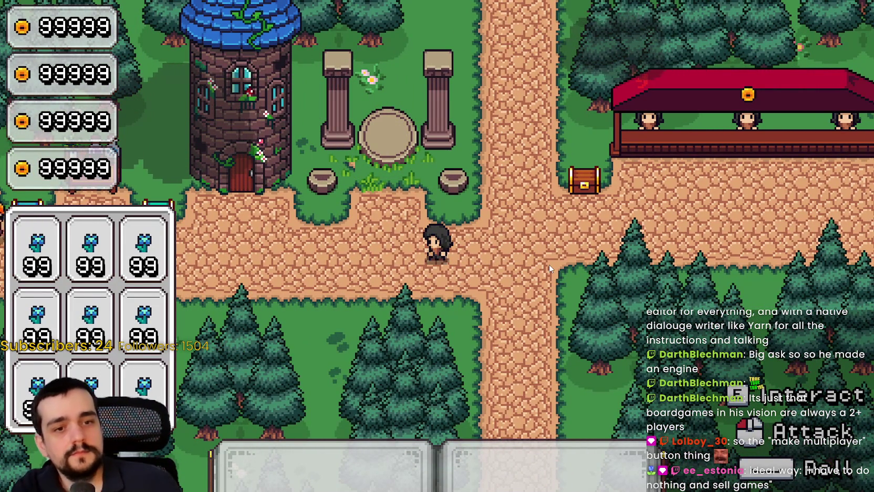
key(alt+Tab)
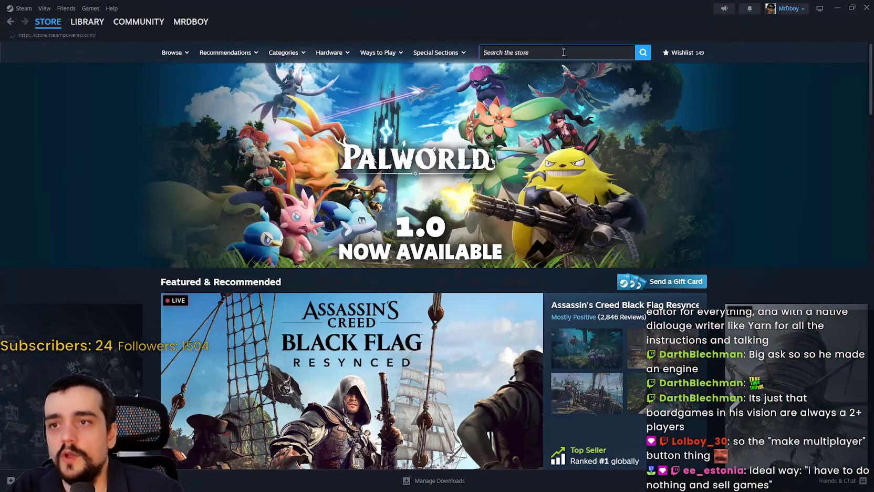
Search 'tabletop', browse Tabletop Simulator's screenshots, then return to the Store and minimise Steam
click(563, 53)
text(tableto)
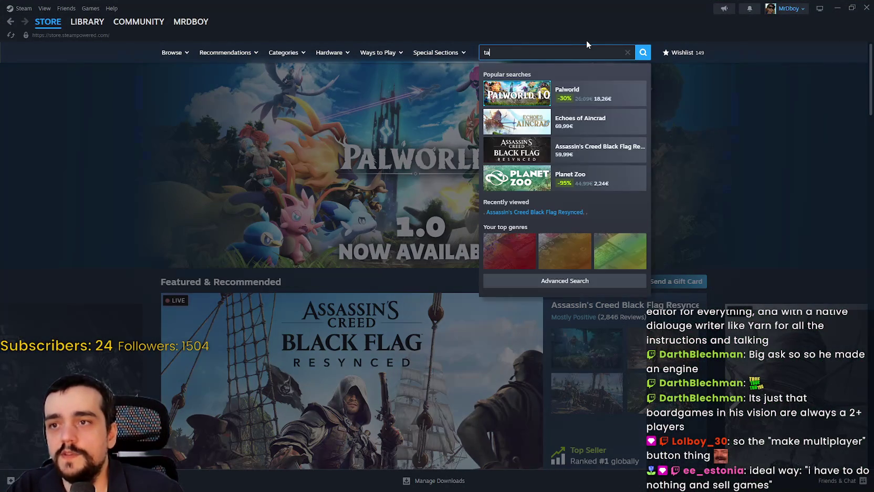
text(p)
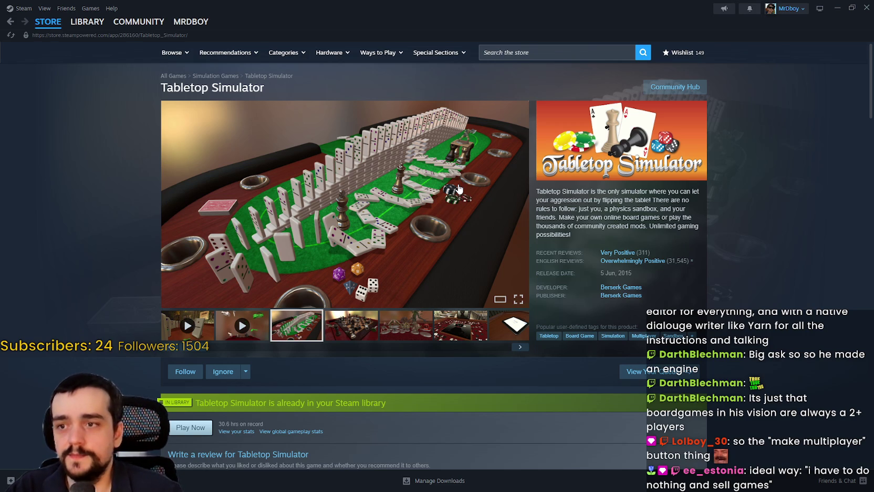
click(375, 317)
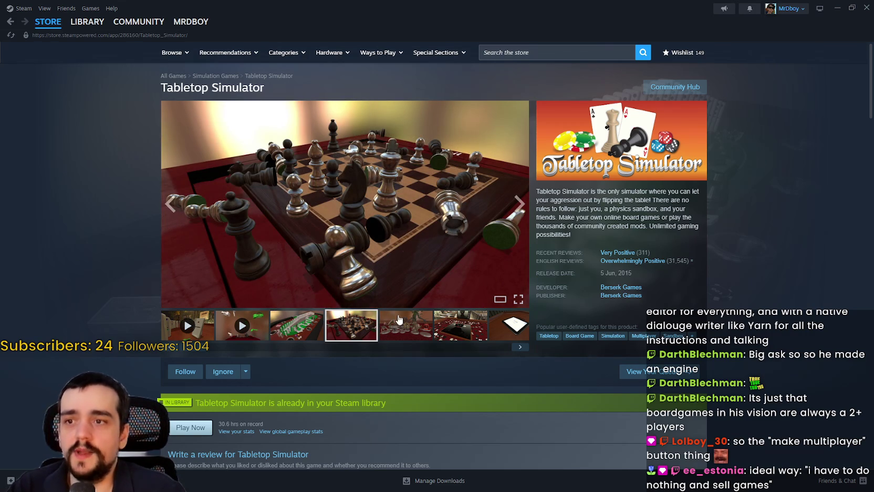
click(400, 330)
click(460, 326)
click(505, 328)
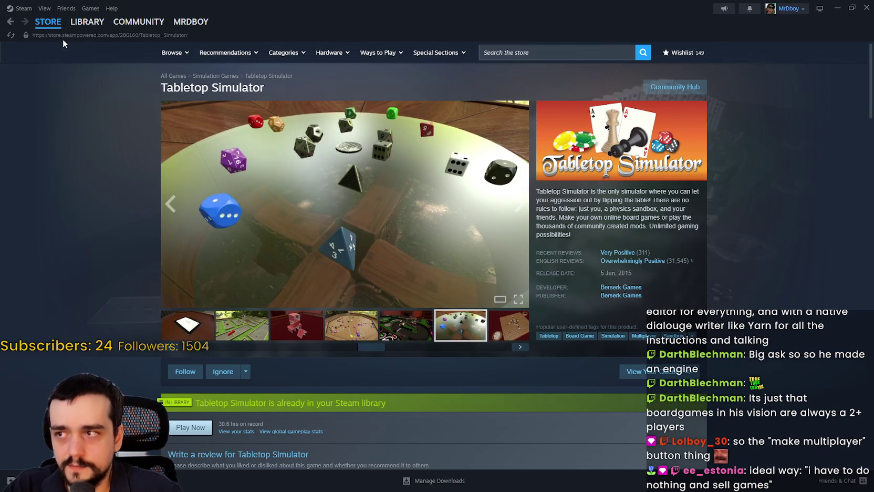
click(51, 21)
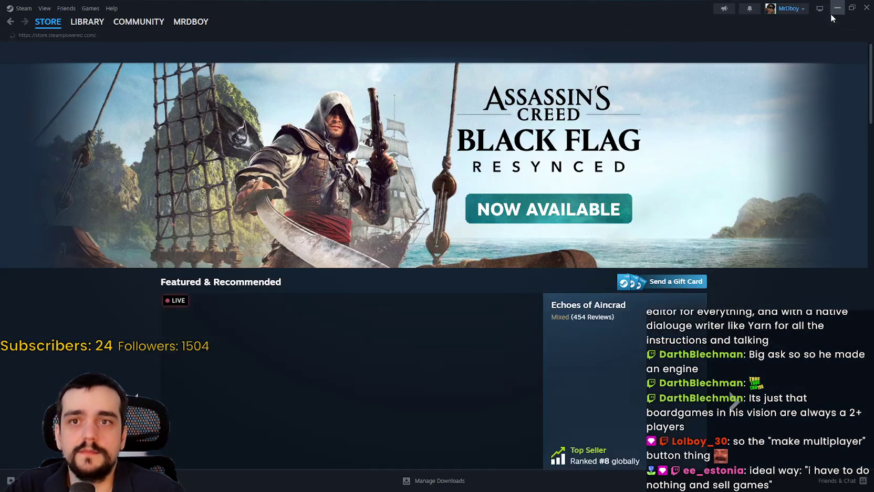
click(837, 8)
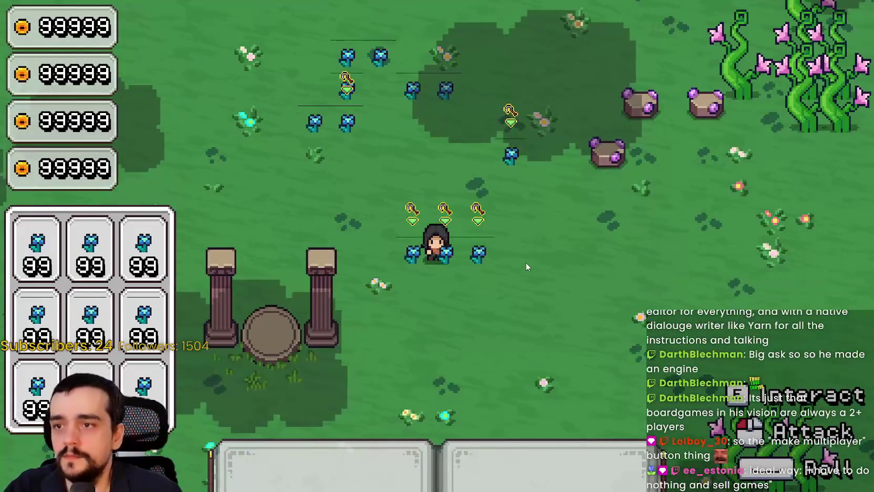
Walk the mage around the purple-crystal rocks and vines, then stop the game with F8
key(d)
key(w)
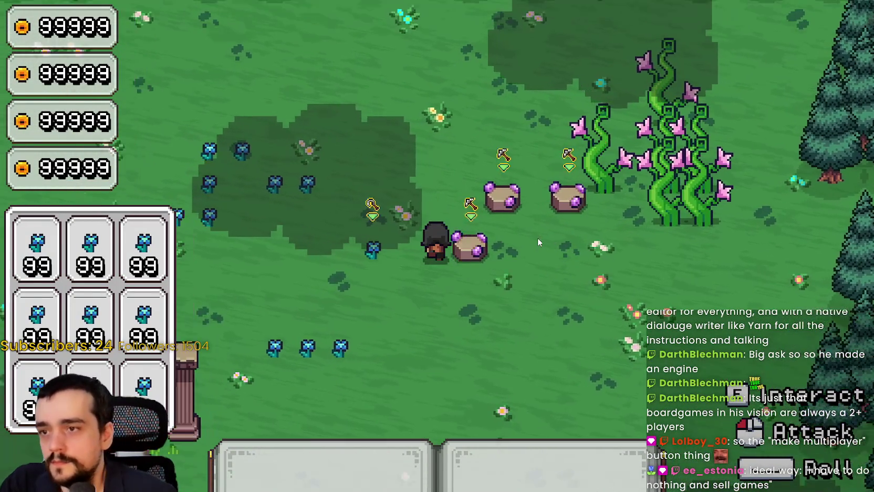
key(d)
key(s)
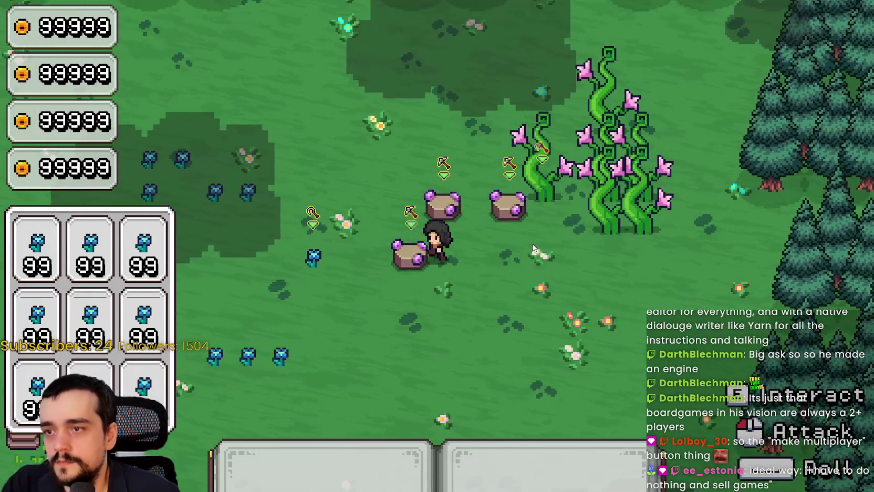
key(a)
key(d)
key(a)
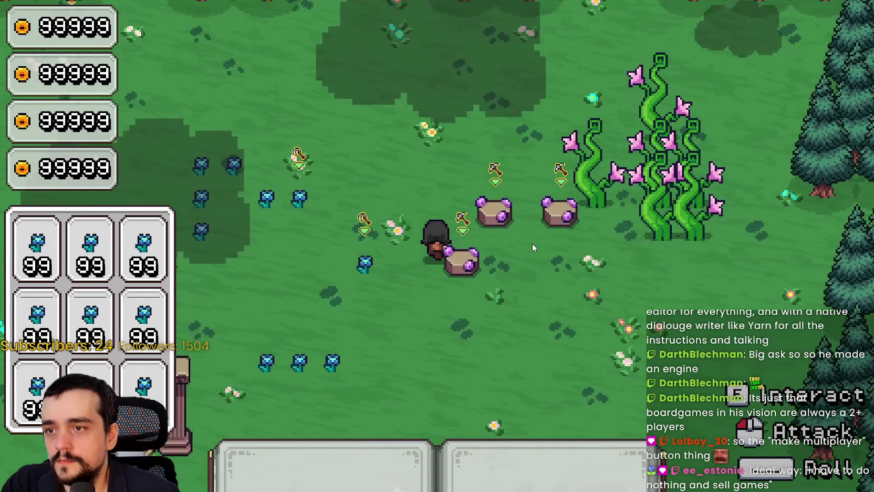
key(d)
key(d)
key(w)
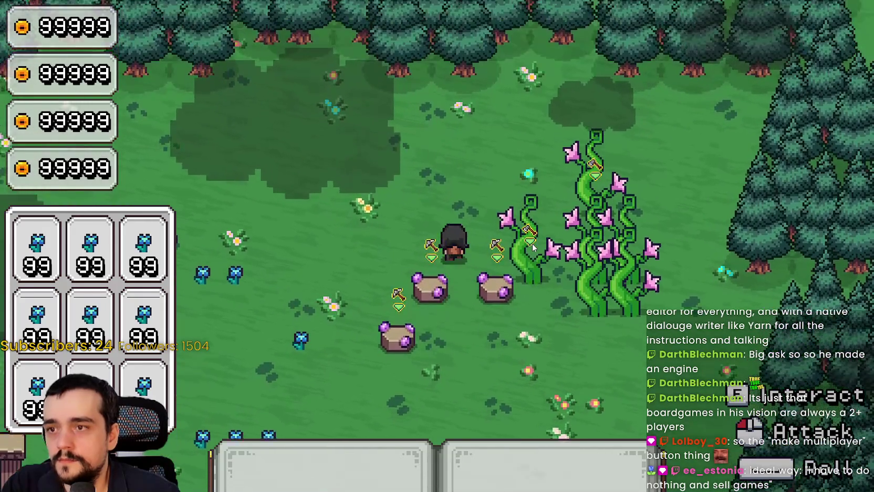
key(a)
key(s)
key(d)
key(a)
key(a)
key(d)
key(a)
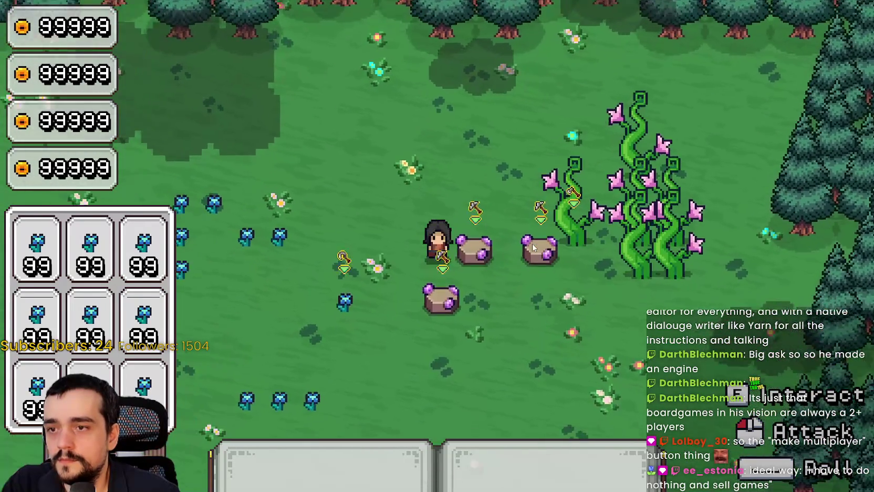
key(s)
key(d)
key(a)
key(w)
key(s)
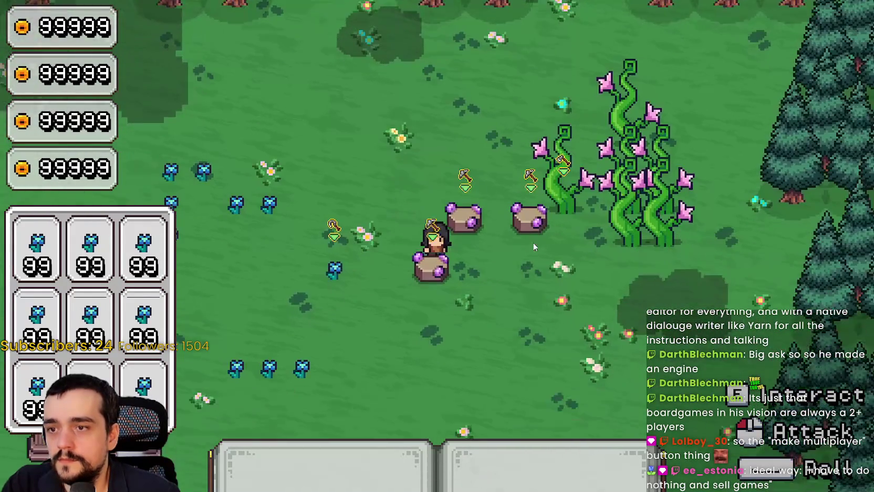
key(d)
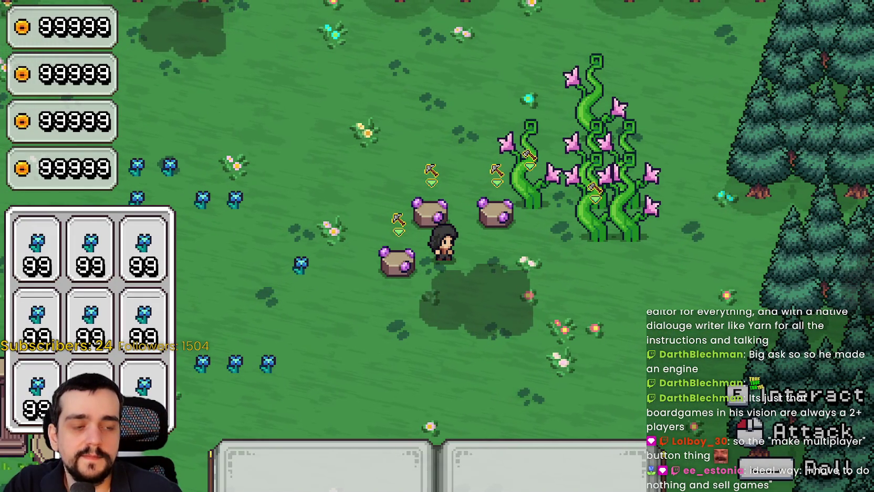
key(F8)
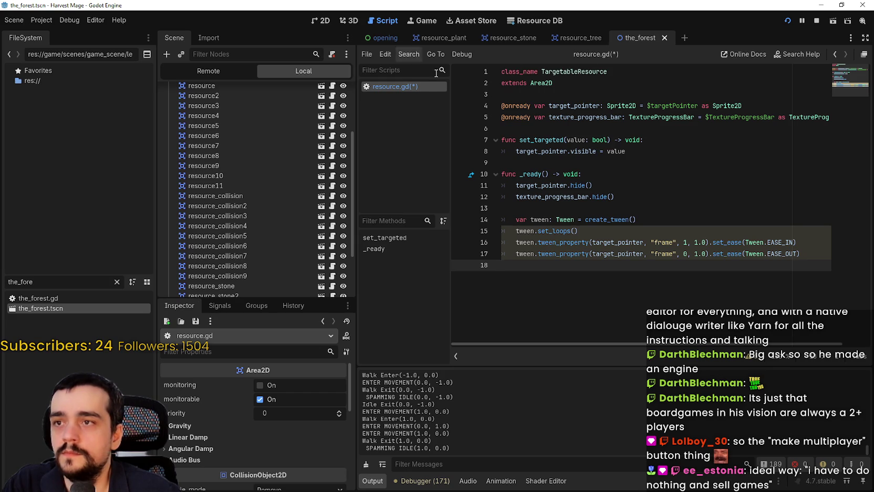
Duplicate resource_stone3 in the 2D view and move the copy, resource_stone4, below the other stones
click(321, 20)
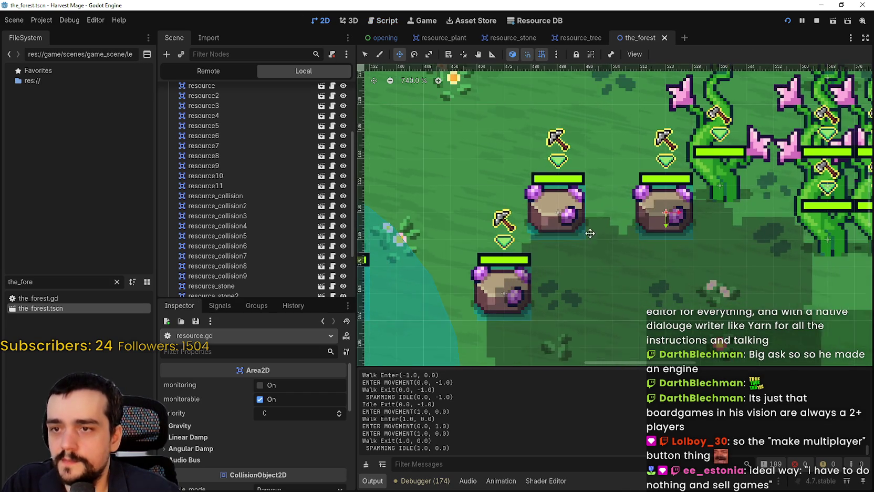
scroll(619, 233, down, 1)
scroll(259, 223, down, 3)
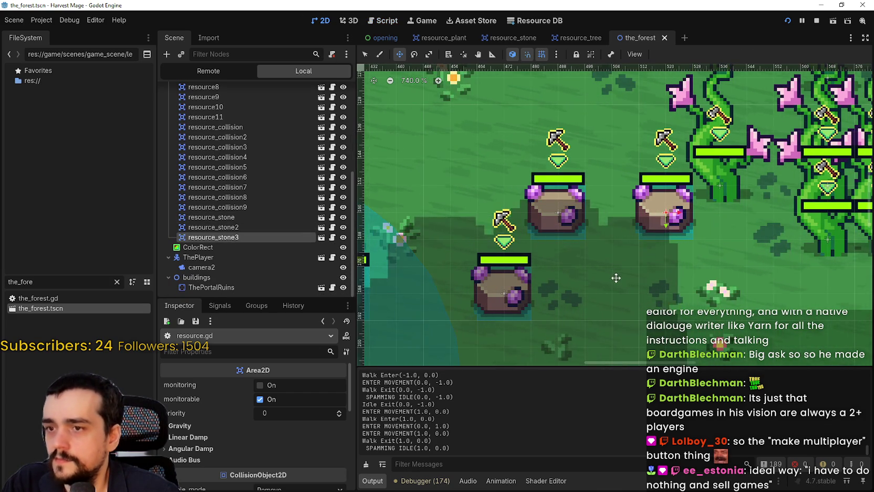
scroll(622, 268, down, 1)
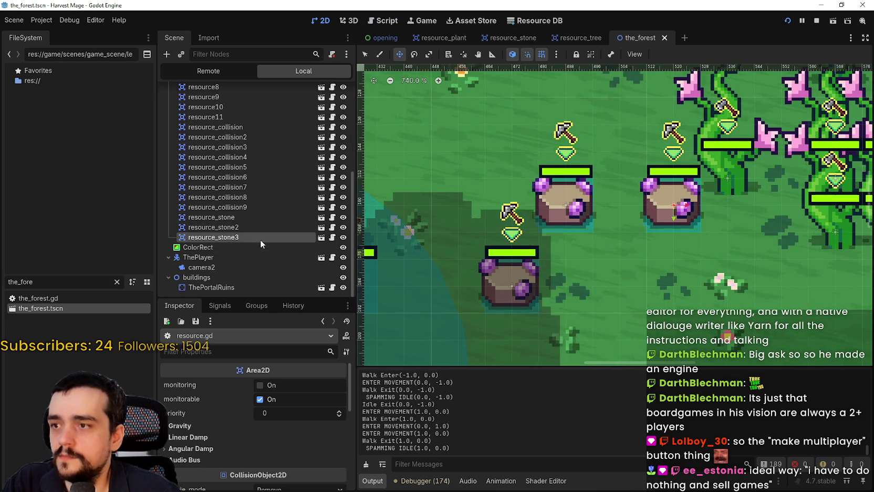
key(ctrl+d)
mouse_move(662, 207)
mouse_down()
mouse_move(605, 231)
mouse_move(605, 284)
mouse_up()
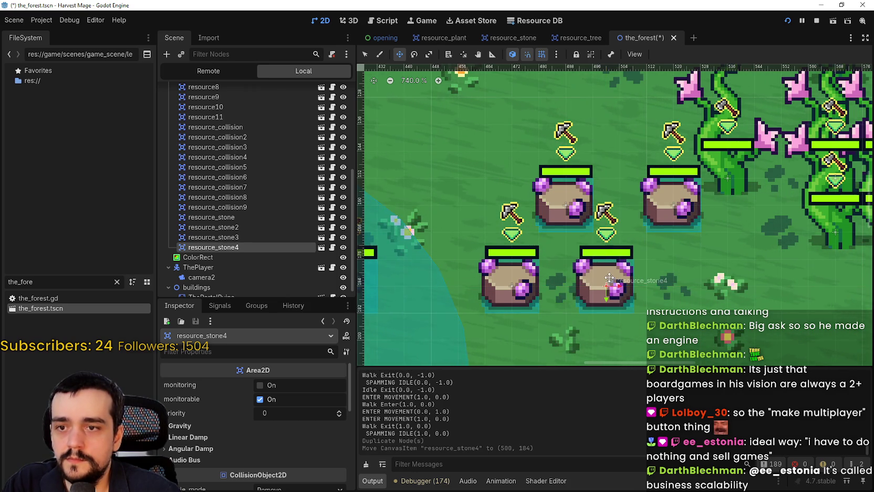
scroll(533, 197, down, 2)
mouse_move(520, 232)
mouse_down()
mouse_move(624, 274)
mouse_move(598, 295)
mouse_up()
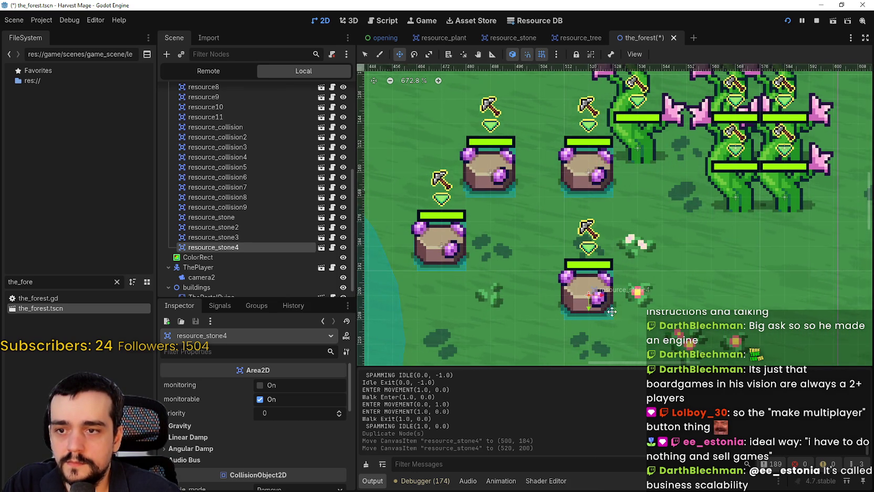
scroll(609, 310, up, 3)
Add two more stone copies in a row right of resource_stone4 and save the scene
key(ctrl+d)
drag(570, 277, 667, 276)
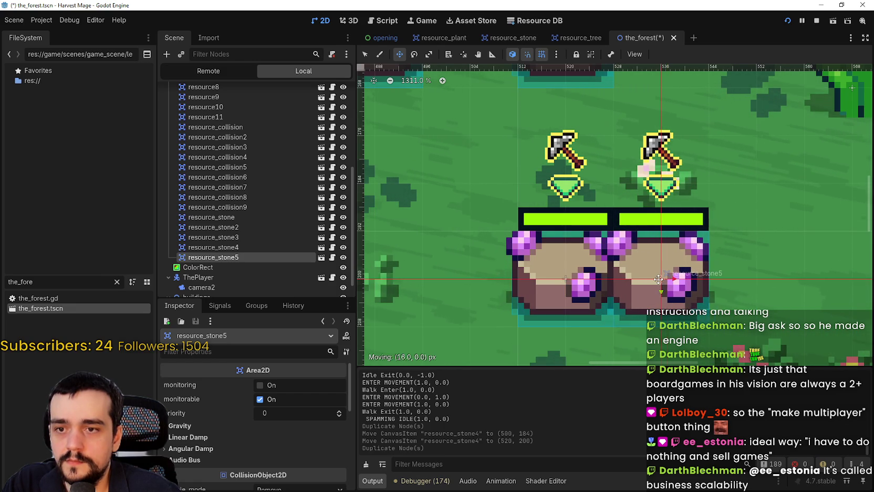
key(ctrl+d)
mouse_move(604, 281)
mouse_down()
mouse_move(780, 284)
mouse_move(731, 284)
mouse_up()
scroll(719, 286, down, 2)
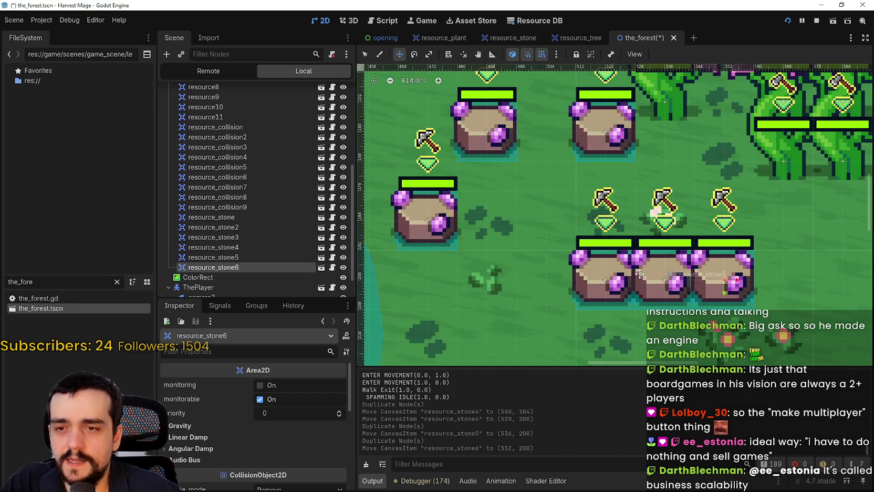
scroll(717, 277, down, 1)
key(ctrl+s)
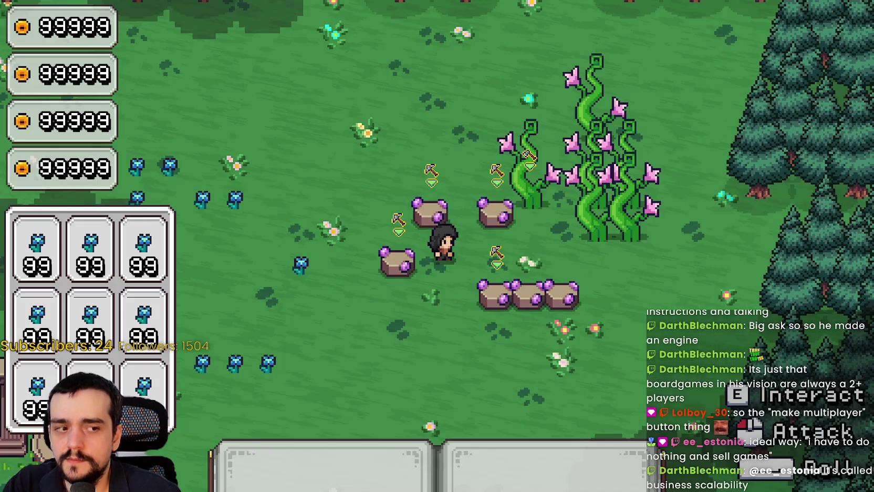
Launch the game and walk the mage around the new stone row, above and below it
key(s)
key(d)
key(a)
key(w)
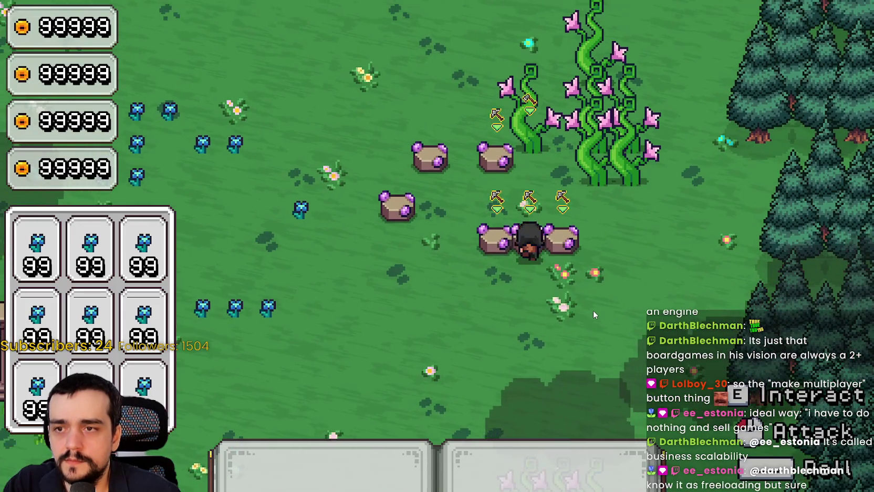
key(d)
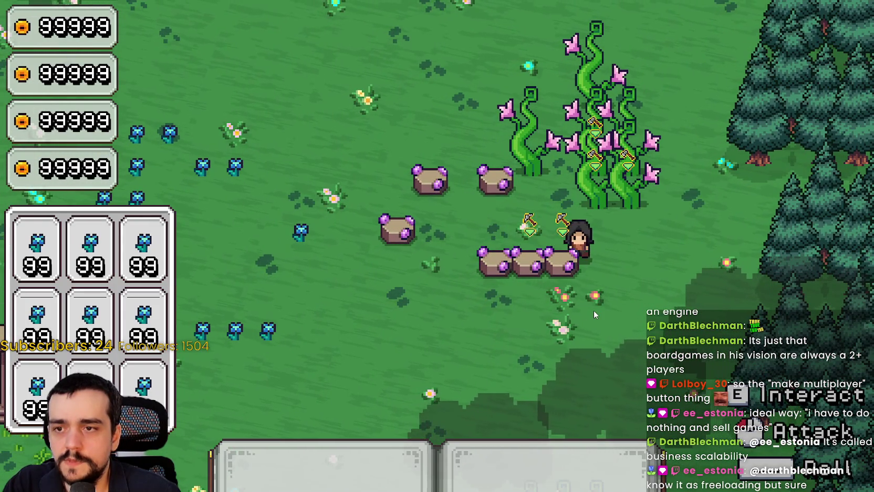
key(a)
key(s)
key(d)
key(w)
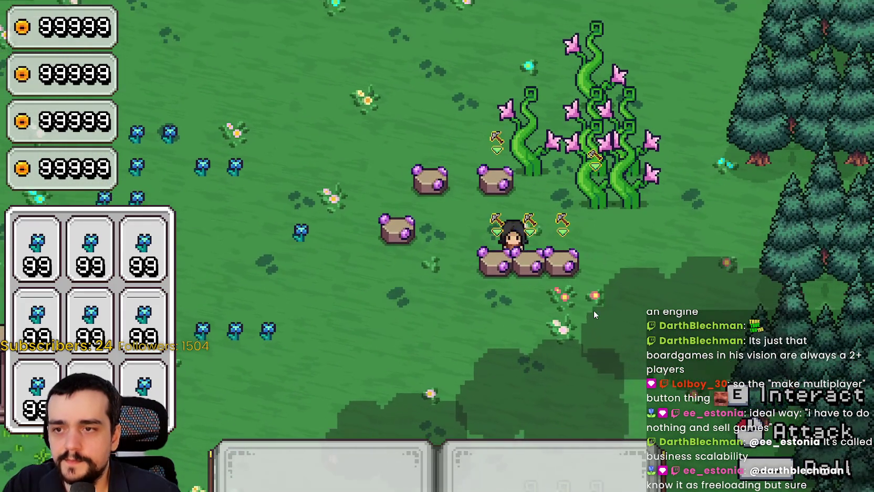
key(a)
key(d)
key(w)
key(a)
key(s)
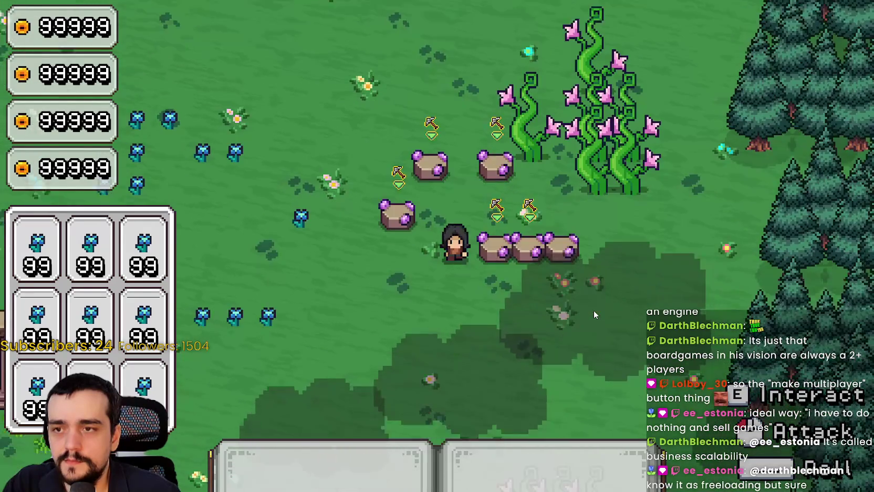
key(d)
key(a)
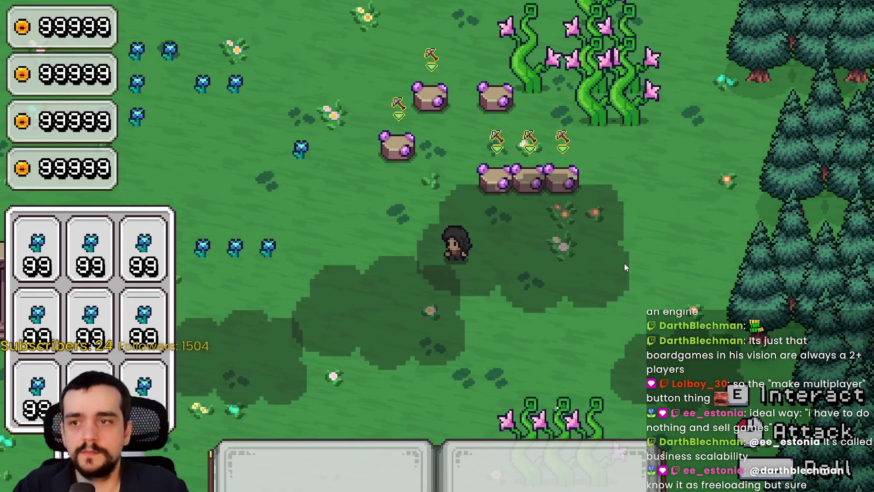
key(w)
key(d)
key(s)
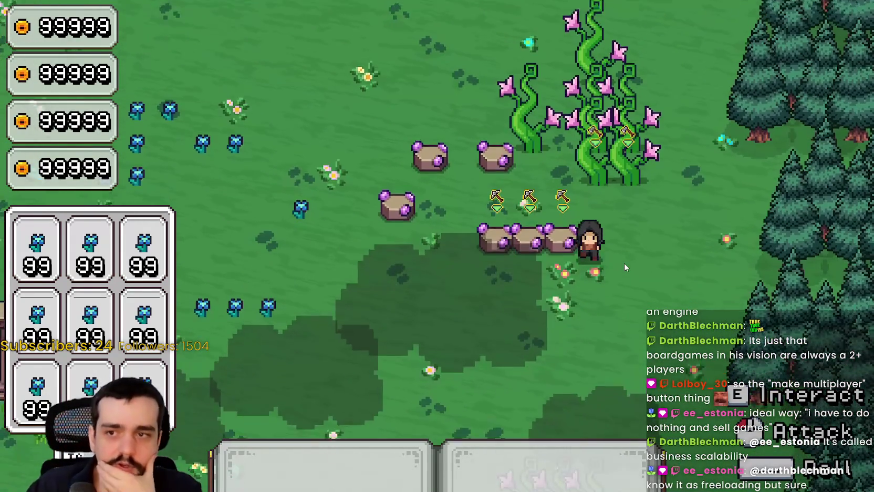
key(a)
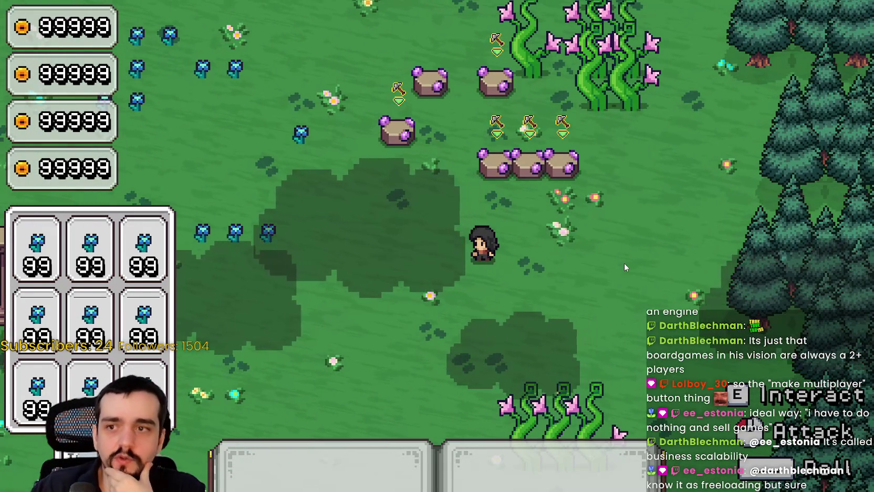
key(d)
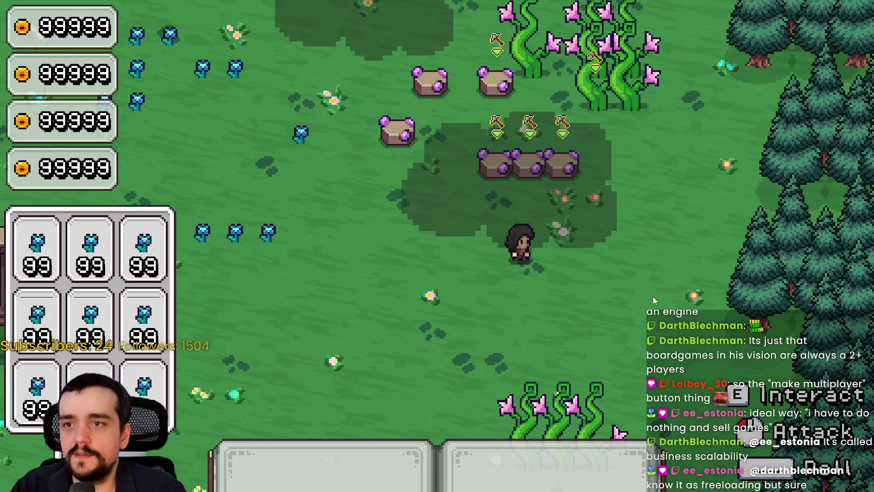
Walk the mage among the rocks and vines, then quit the game with F8
key(w)
key(a)
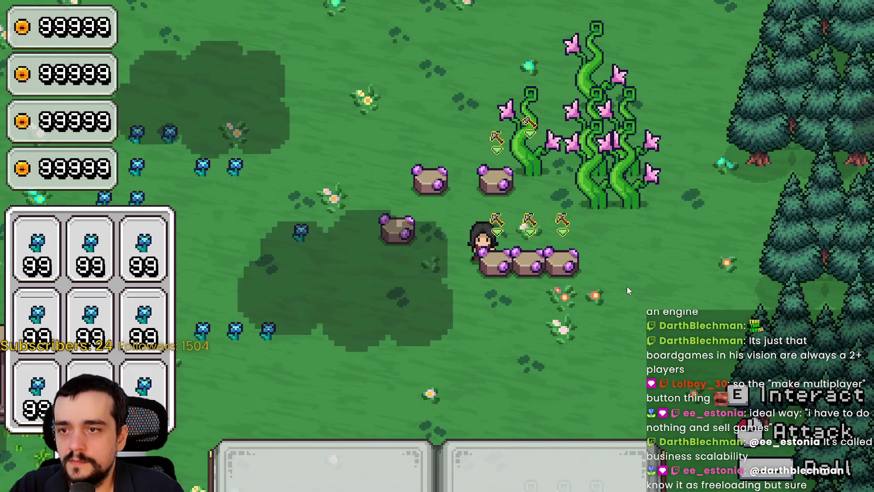
key(s)
key(d)
key(w)
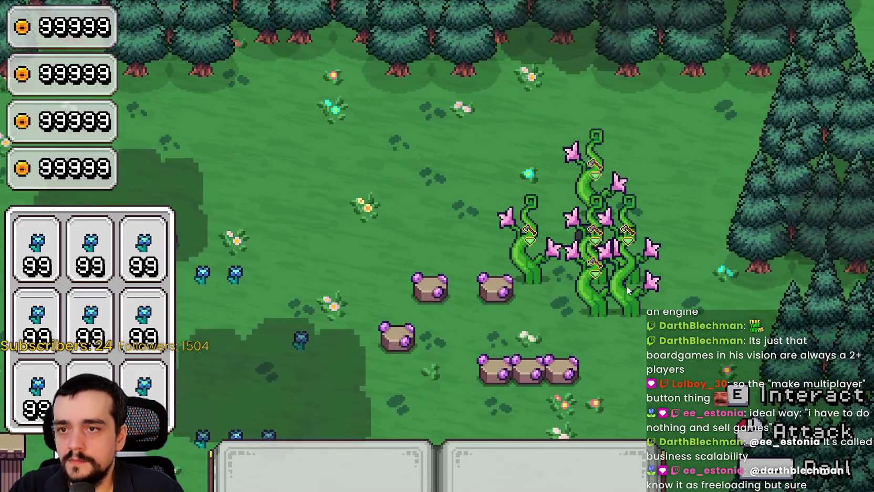
key(a)
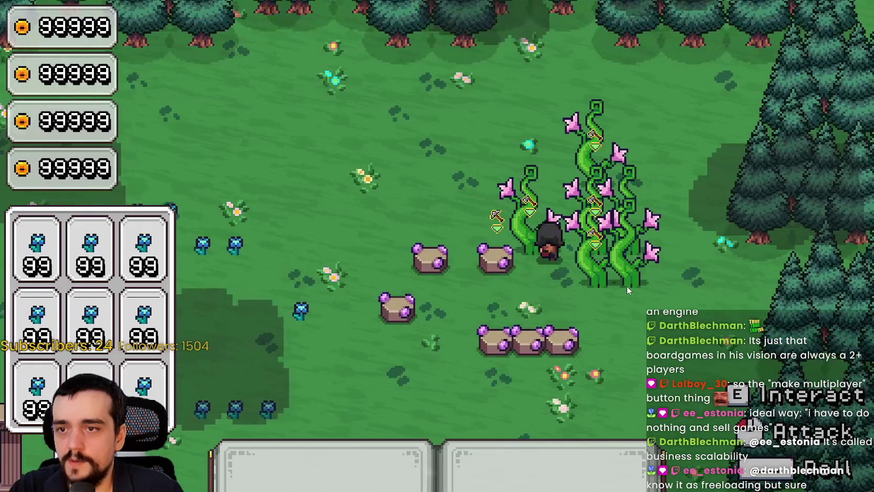
key(d)
key(s)
key(a)
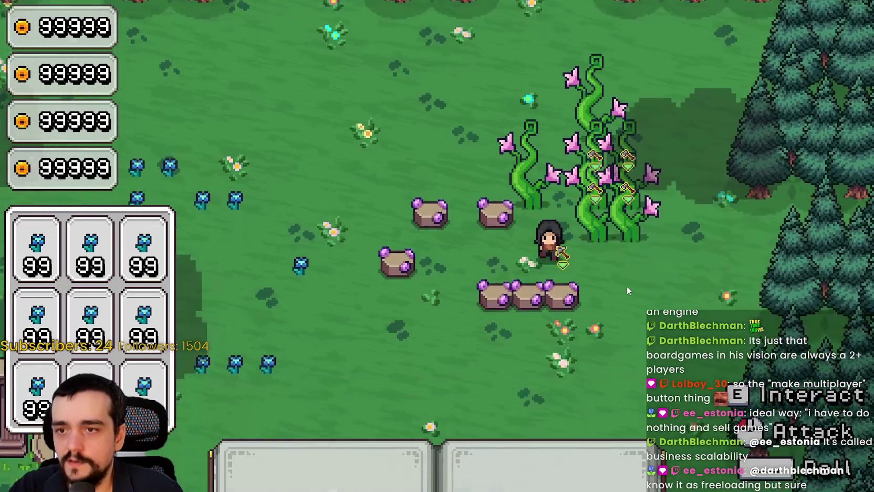
key(a)
key(w)
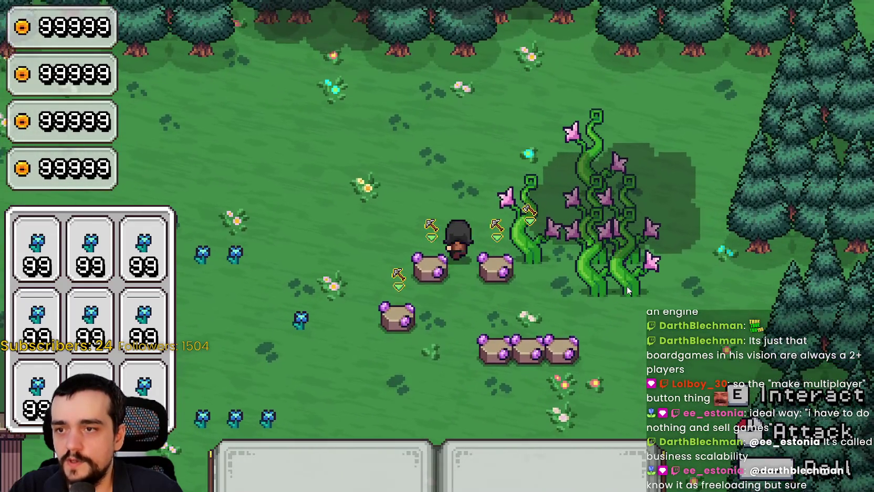
key(a)
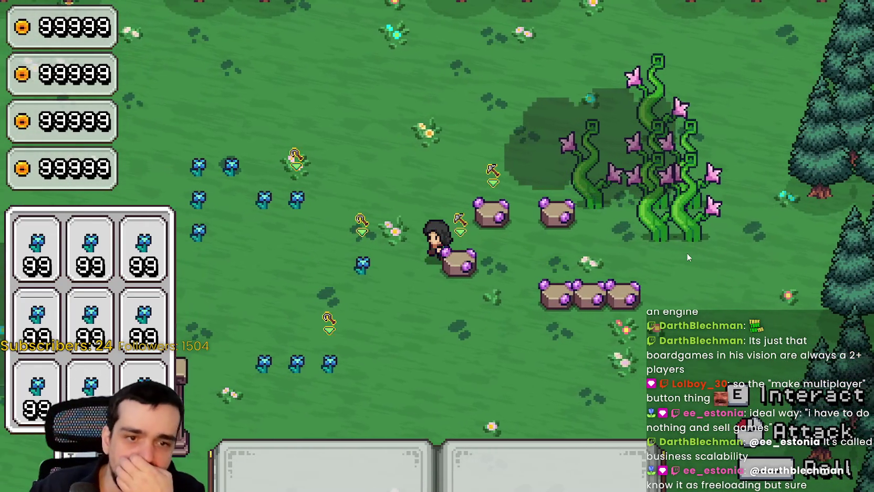
key(s)
key(d)
key(w)
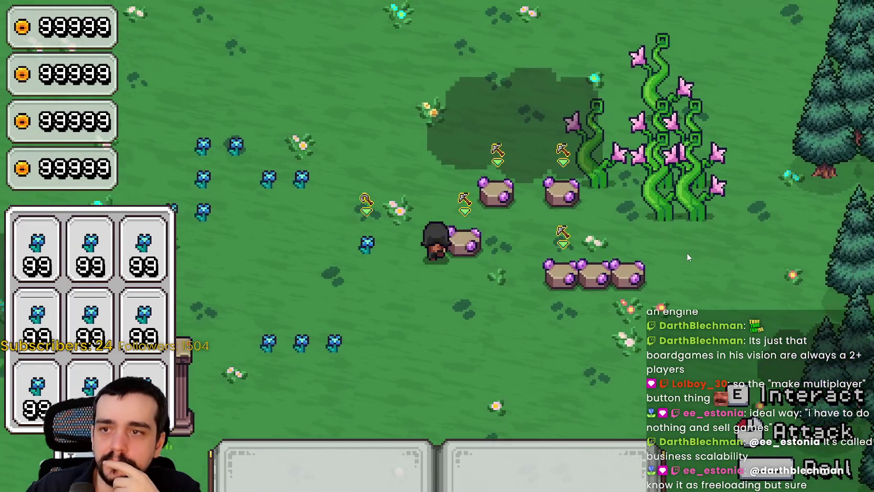
key(d)
key(s)
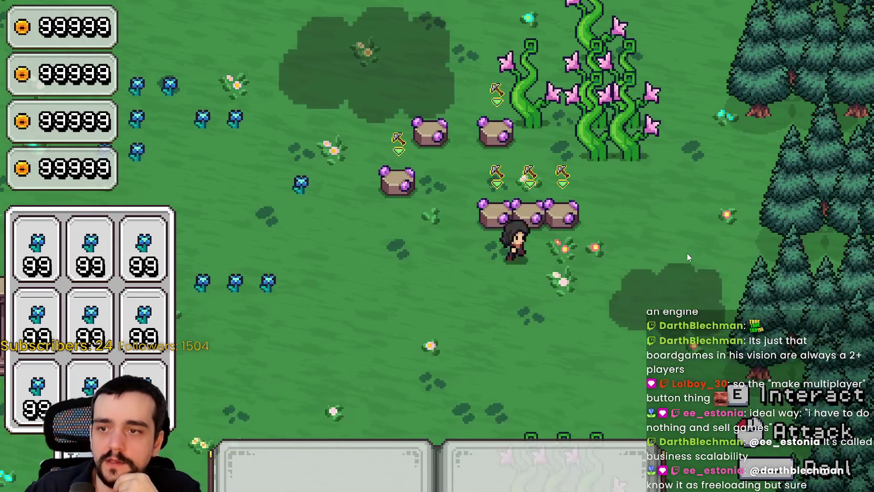
key(w)
key(a)
key(s)
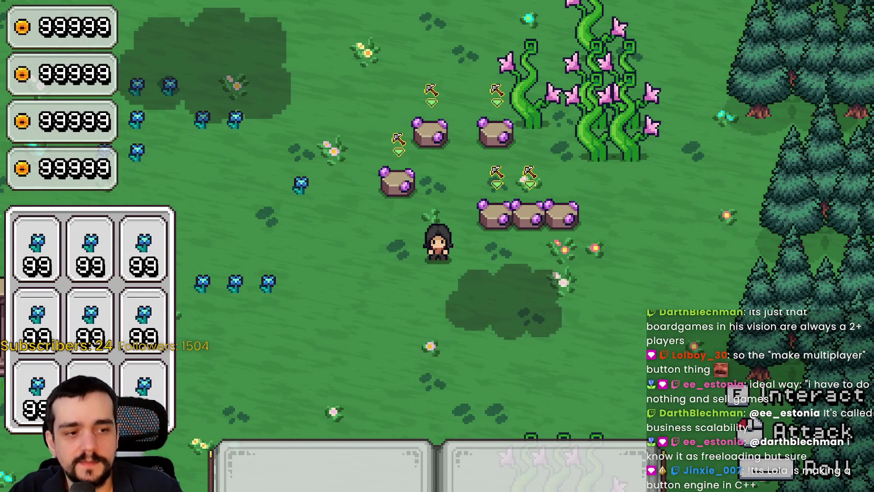
key(F8)
Switch to the resource_stone scene and select its Sprite2D node
click(578, 38)
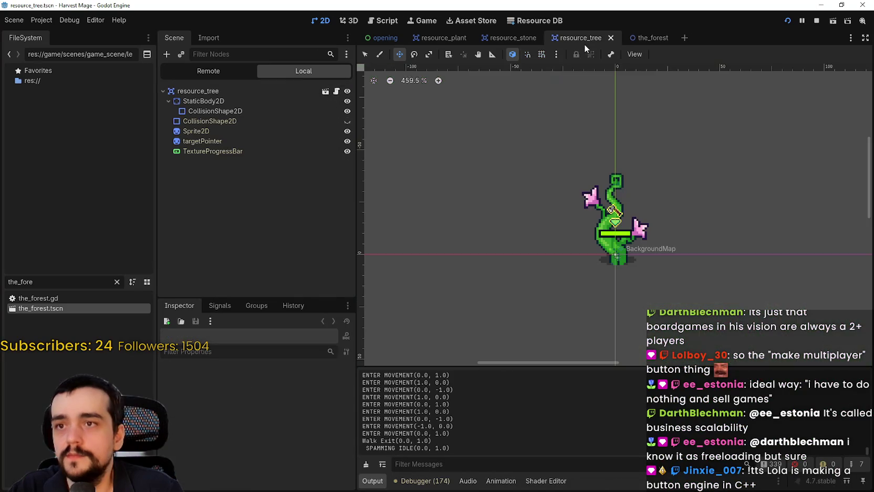
click(518, 41)
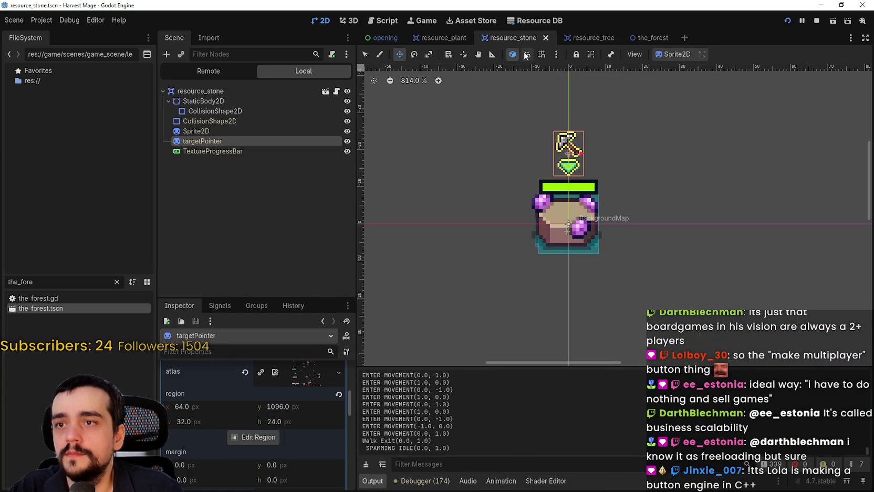
click(227, 122)
click(213, 141)
click(223, 132)
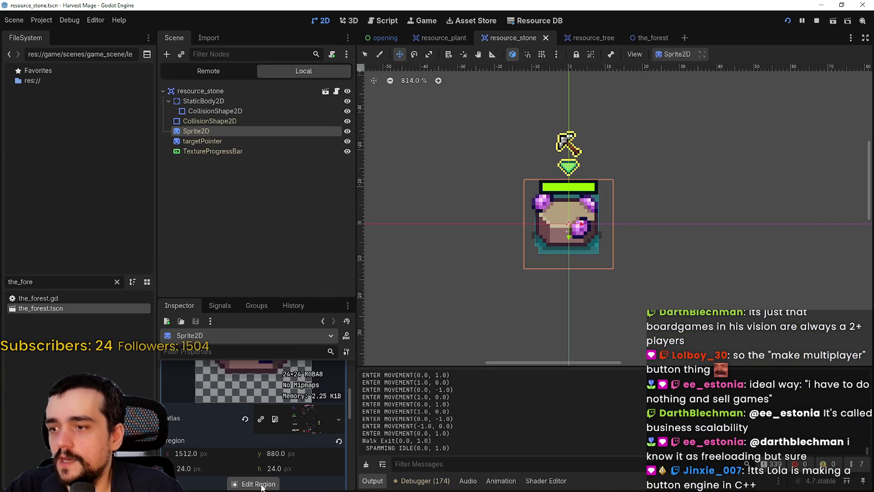
In the Region Editor, pick the small 16×16 stone cell at 1512, 904 on the Magical Stones sheet
scroll(604, 219, up, 3)
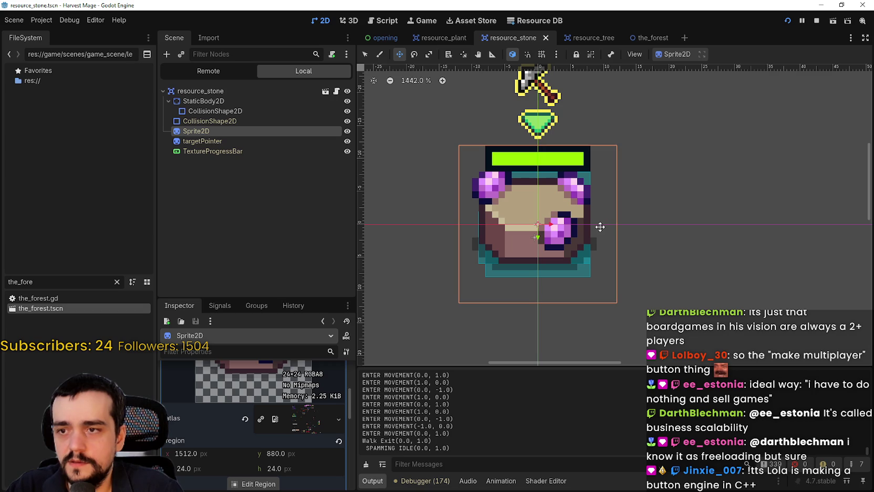
scroll(490, 305, up, 1)
scroll(412, 315, down, 3)
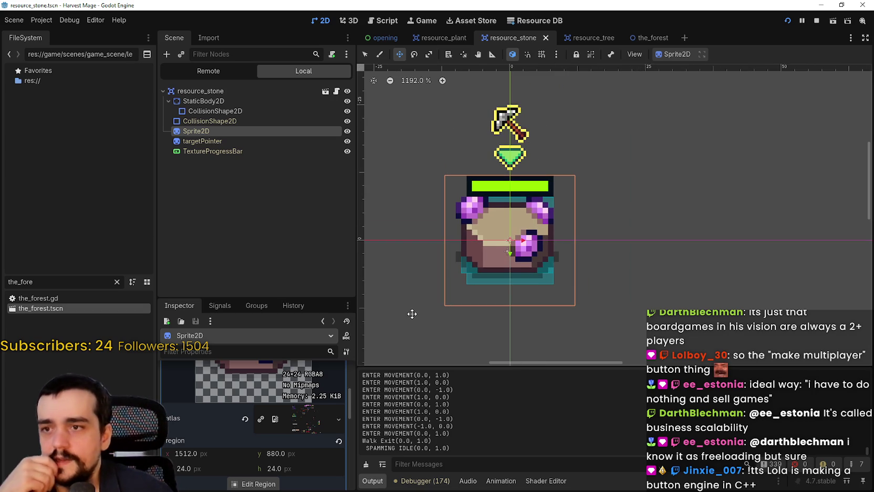
click(252, 482)
scroll(507, 239, down, 5)
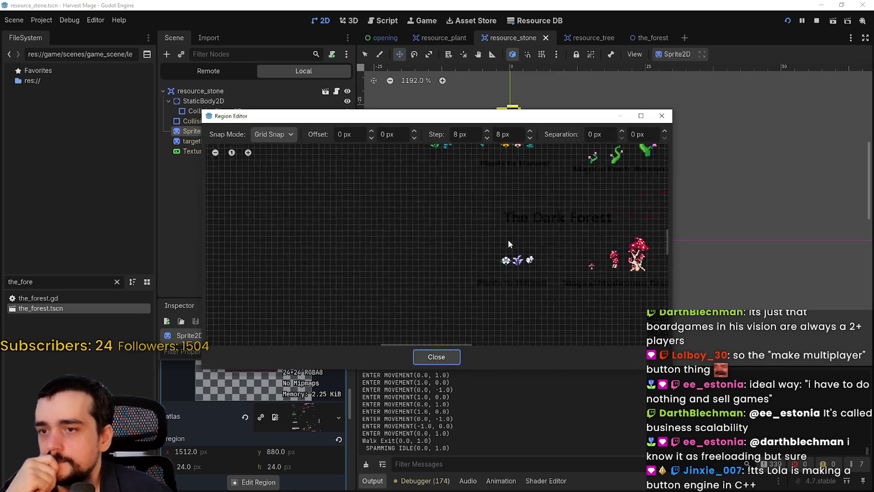
scroll(521, 264, up, 4)
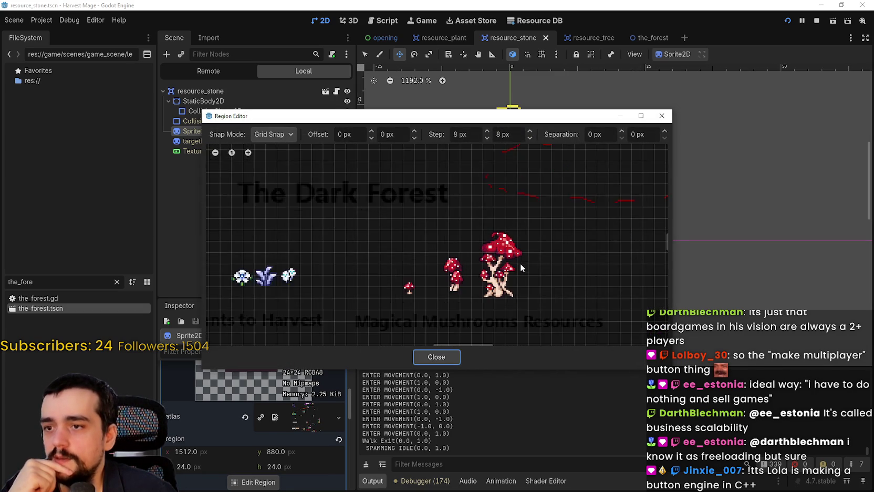
scroll(518, 272, down, 4)
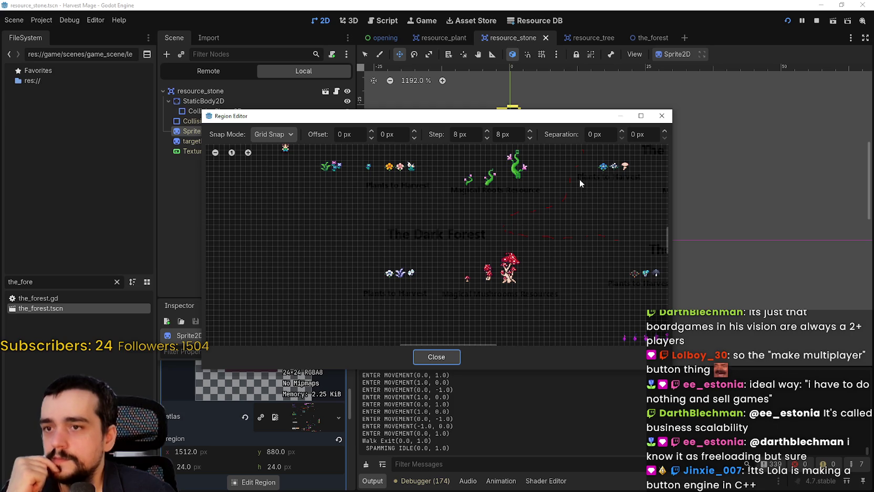
mouse_move(579, 179)
mouse_down()
mouse_move(524, 242)
mouse_move(435, 273)
mouse_up()
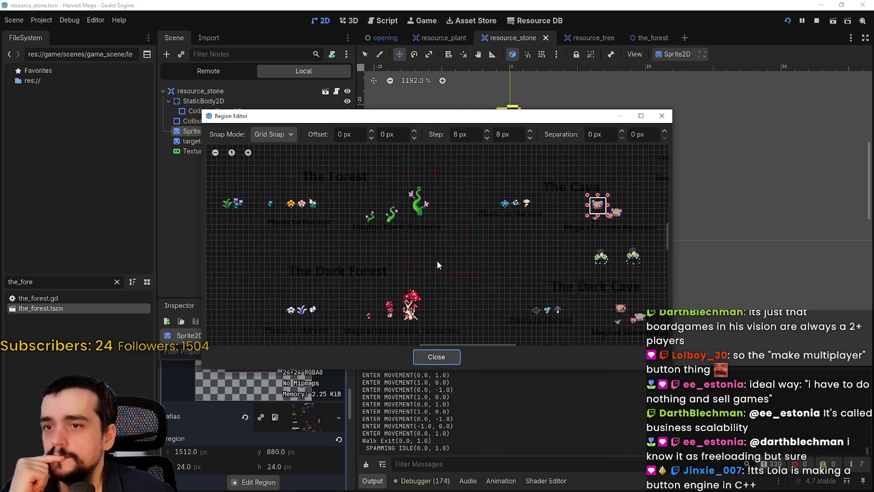
scroll(587, 218, up, 3)
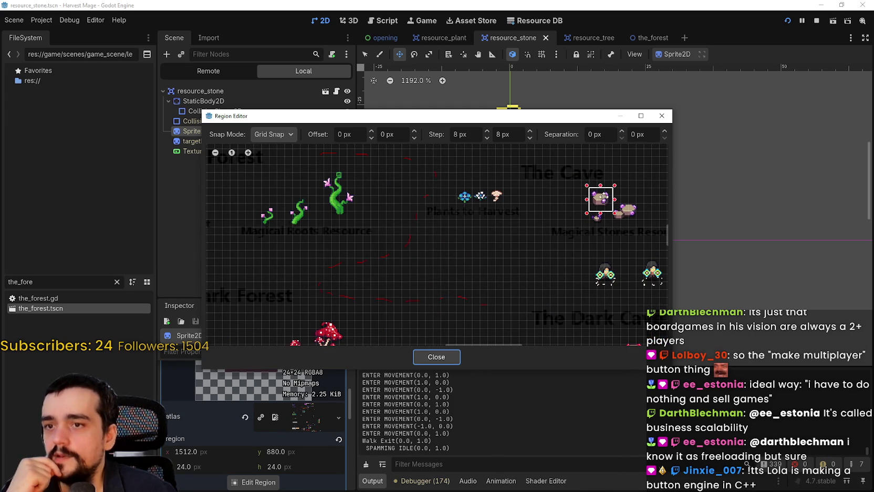
drag(590, 220, 483, 277)
scroll(462, 276, up, 4)
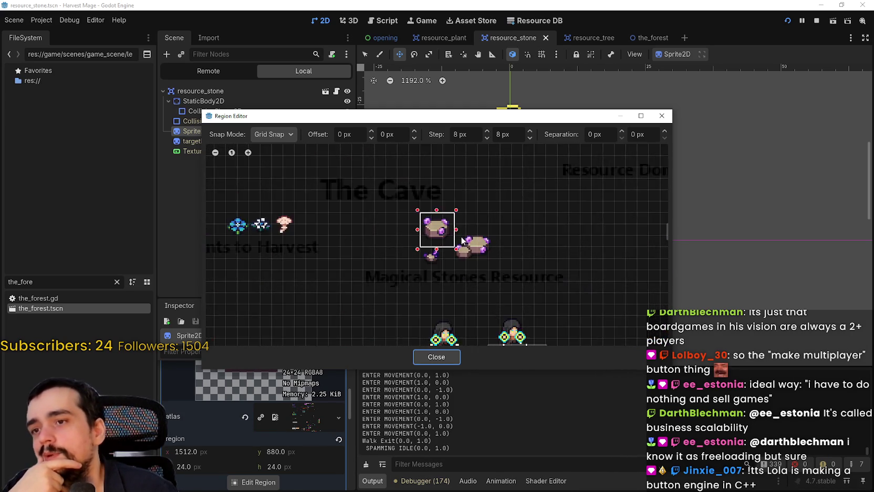
scroll(431, 267, up, 1)
scroll(541, 258, down, 2)
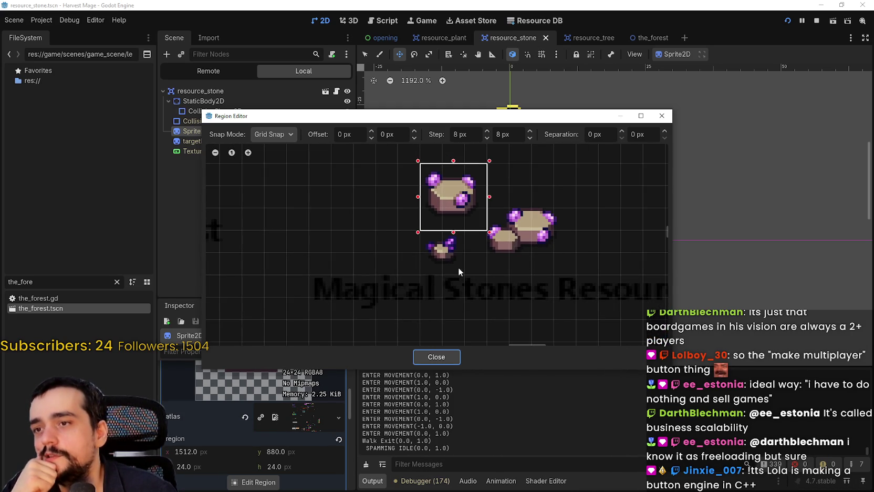
scroll(438, 257, up, 2)
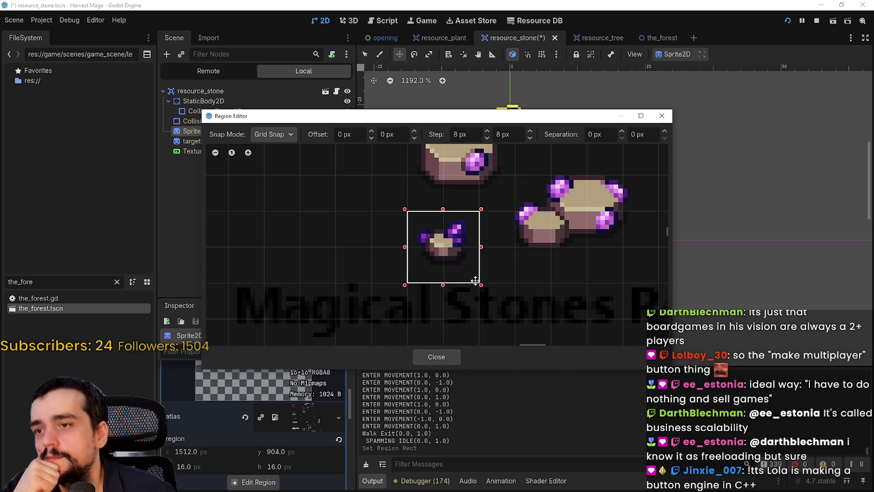
click(428, 356)
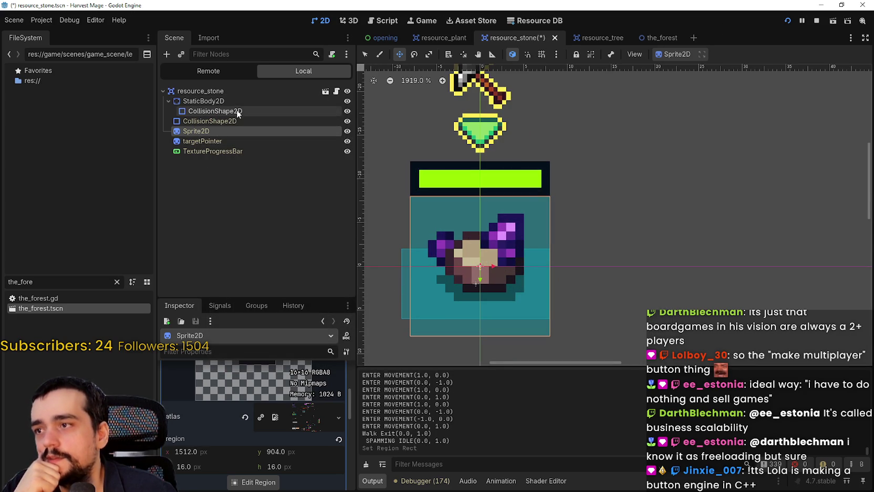
Shrink the stone's StaticBody2D collision rectangle to fit the 16×16 sprite and save resource_stone
click(235, 110)
scroll(429, 292, up, 2)
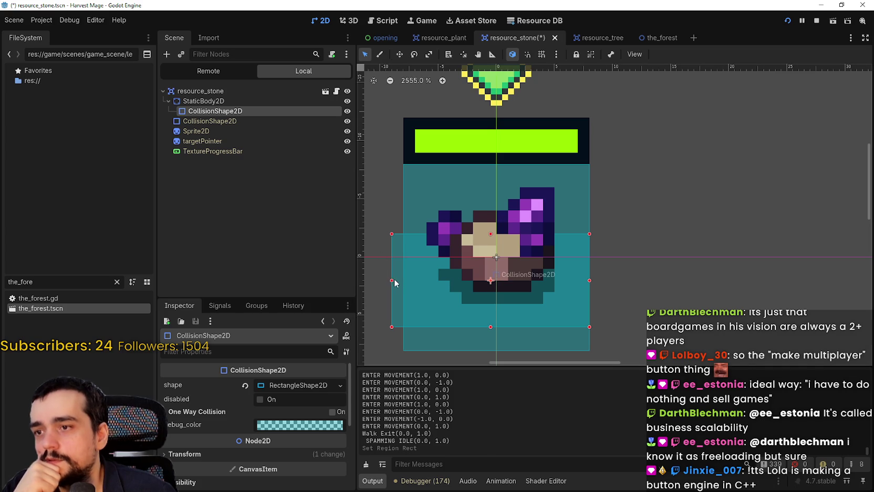
drag(428, 288, 463, 284)
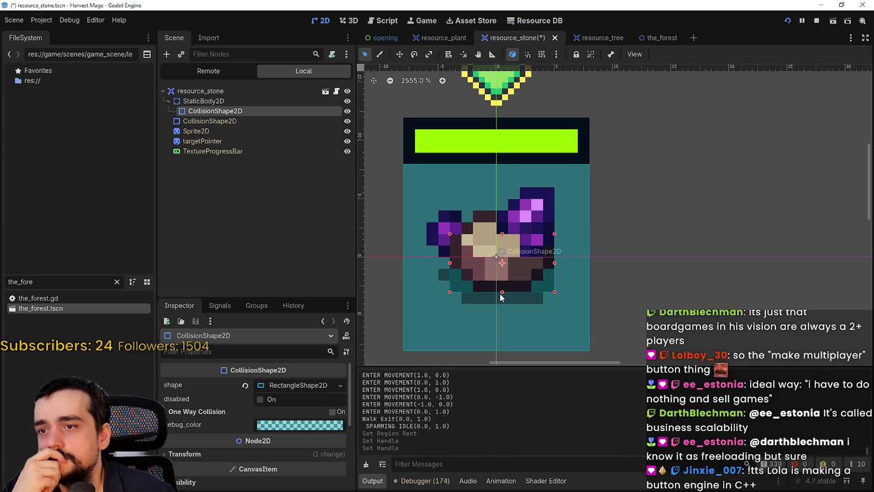
scroll(501, 286, down, 4)
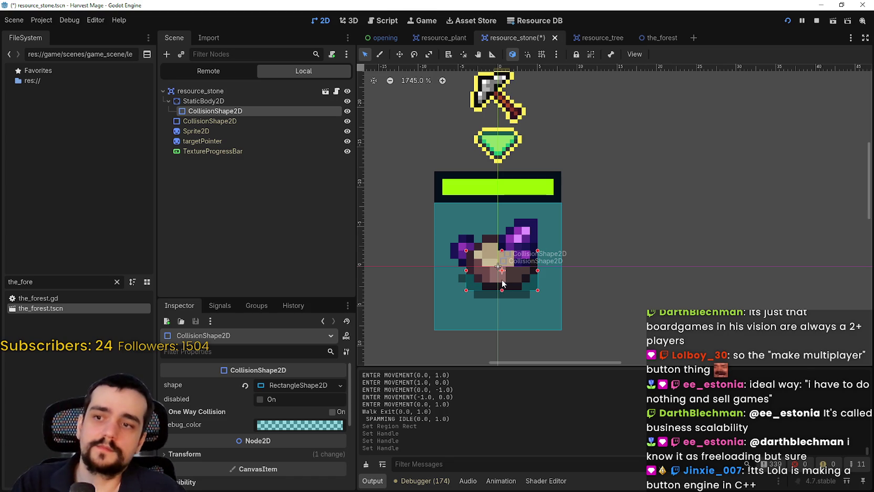
key(ctrl+s)
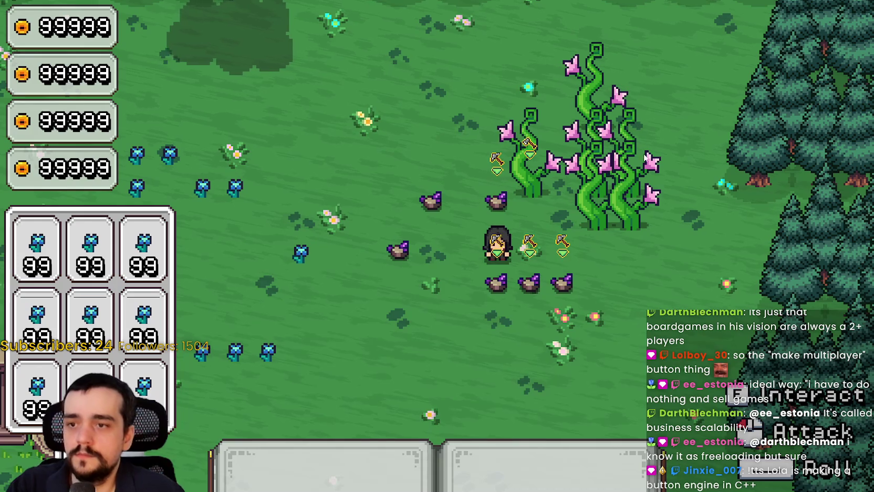
key(s)
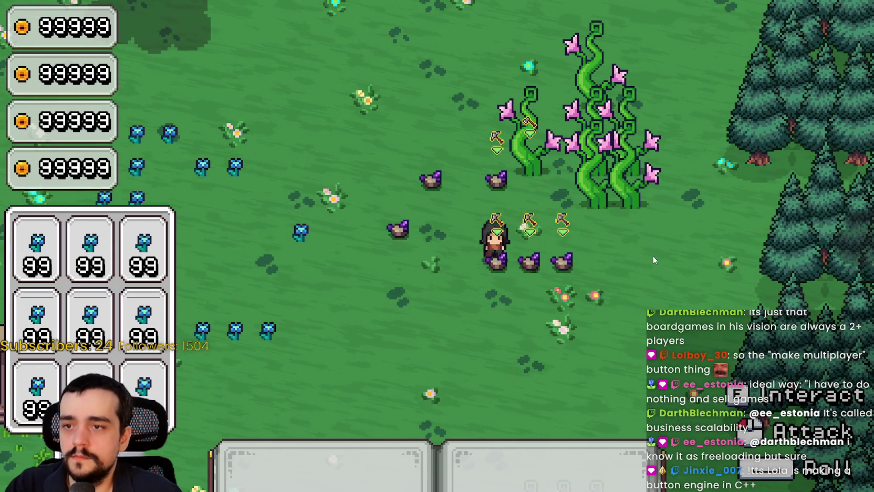
key(d)
key(s)
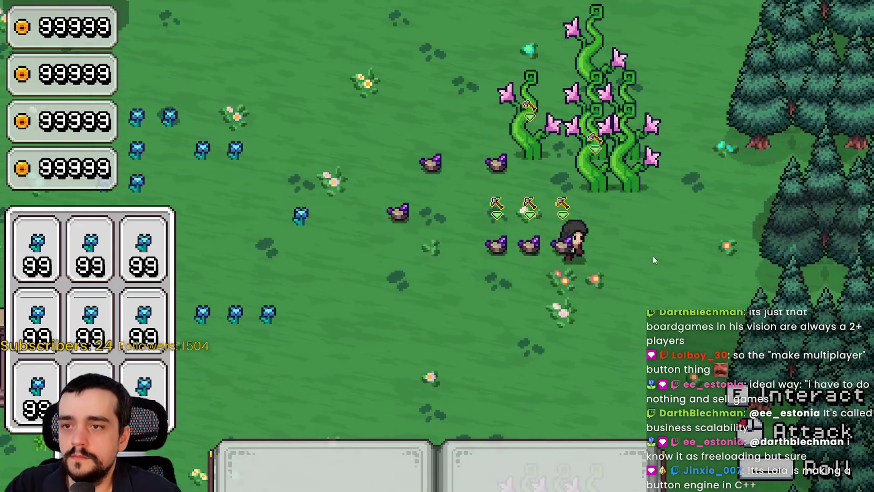
key(alt+Tab)
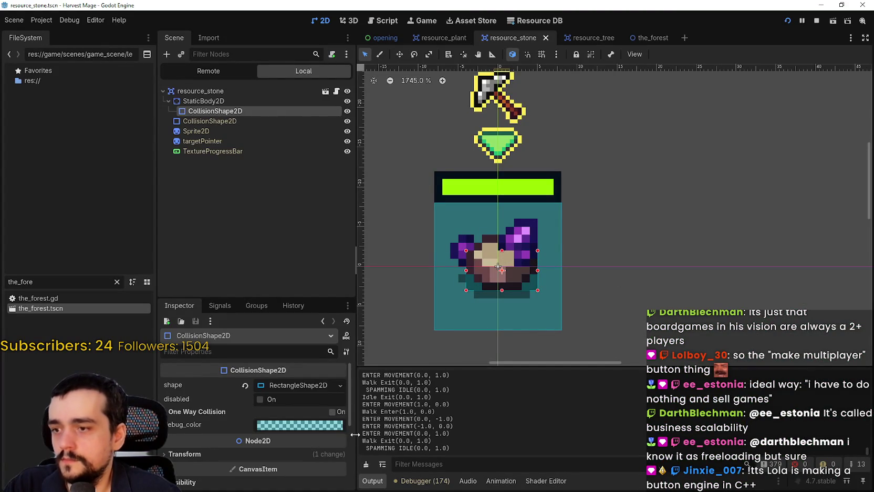
Expand the RectangleShape2D and reset the collision shape's position to 0, 0, saving the scene
click(301, 385)
scroll(512, 257, up, 2)
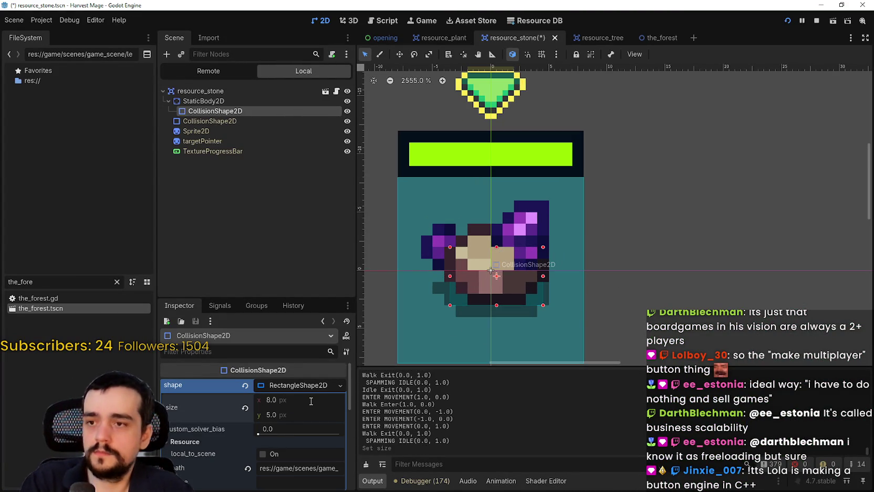
key(ctrl+s)
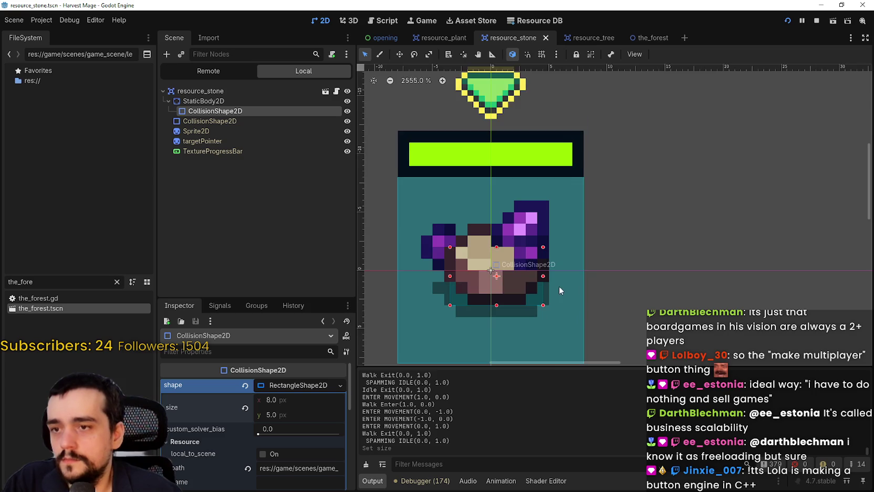
scroll(557, 289, up, 1)
key(Left)
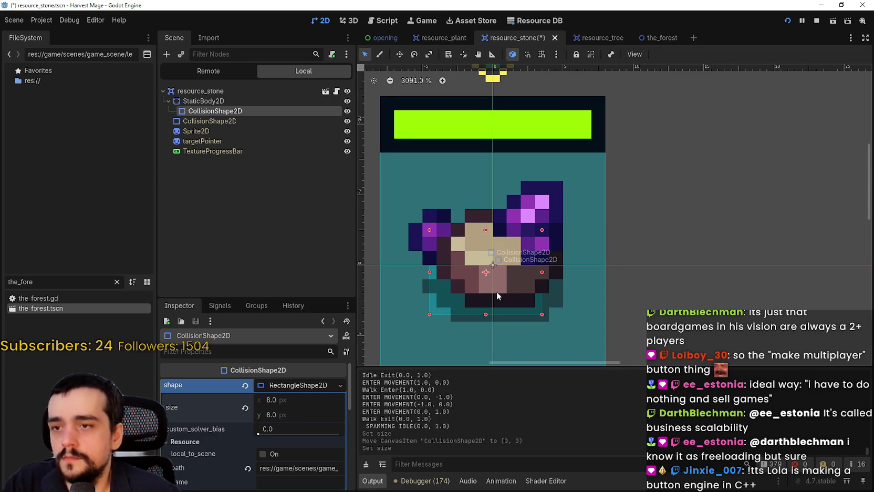
key(Right)
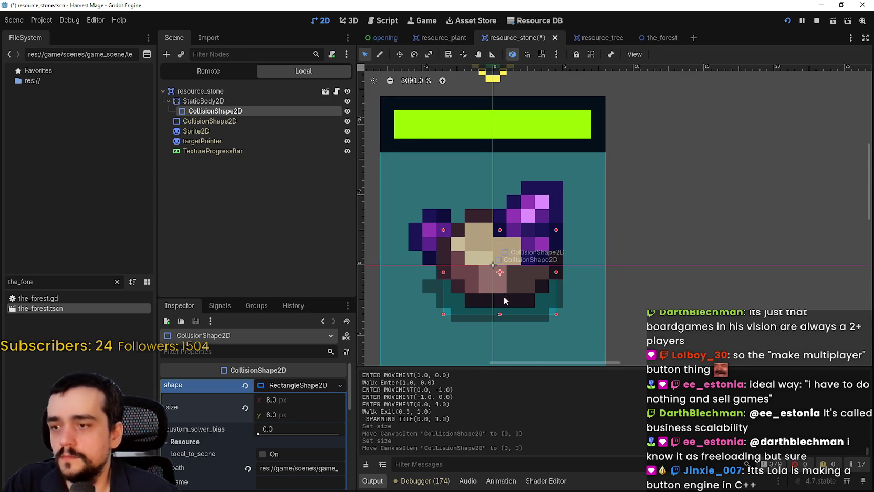
scroll(504, 296, down, 2)
scroll(241, 401, down, 1)
scroll(297, 414, down, 5)
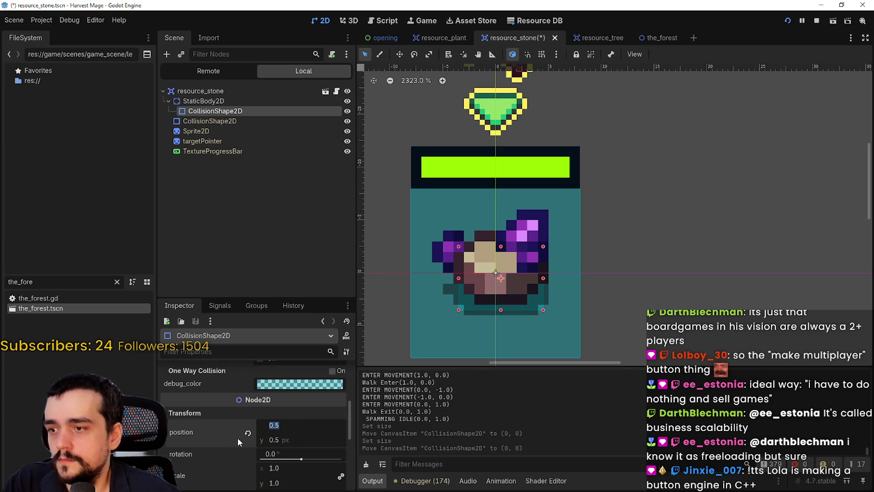
click(248, 432)
scroll(594, 302, up, 2)
key(ctrl+s)
key(Left)
key(Right)
key(ctrl+s)
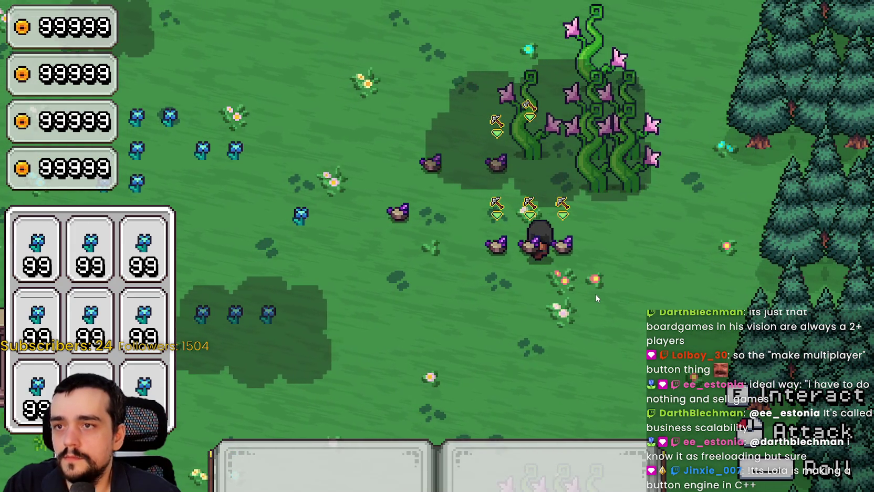
Walk the mage along the rock row, then set the collision shape width to 7 px
key(w)
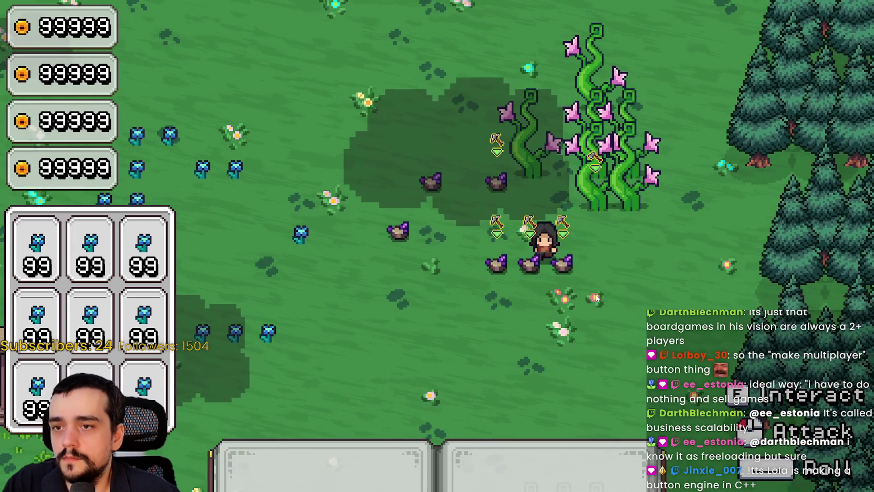
key(s)
key(a)
key(alt+Tab)
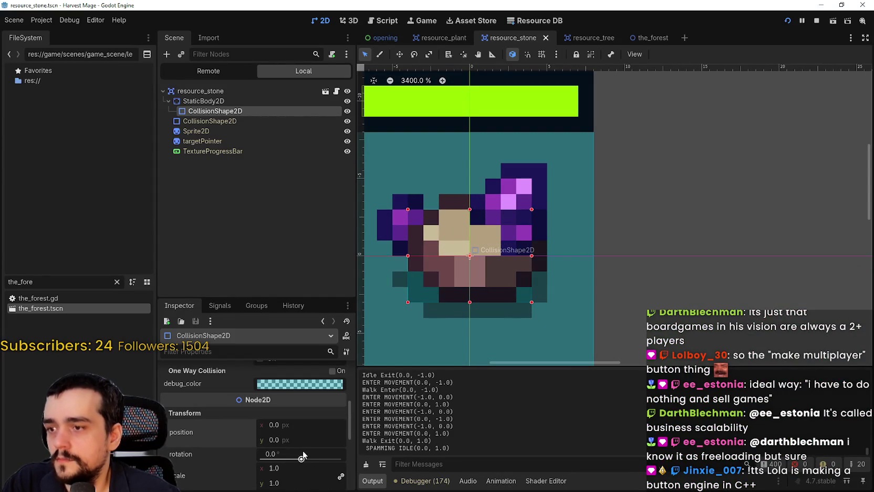
scroll(297, 441, up, 3)
scroll(291, 387, up, 3)
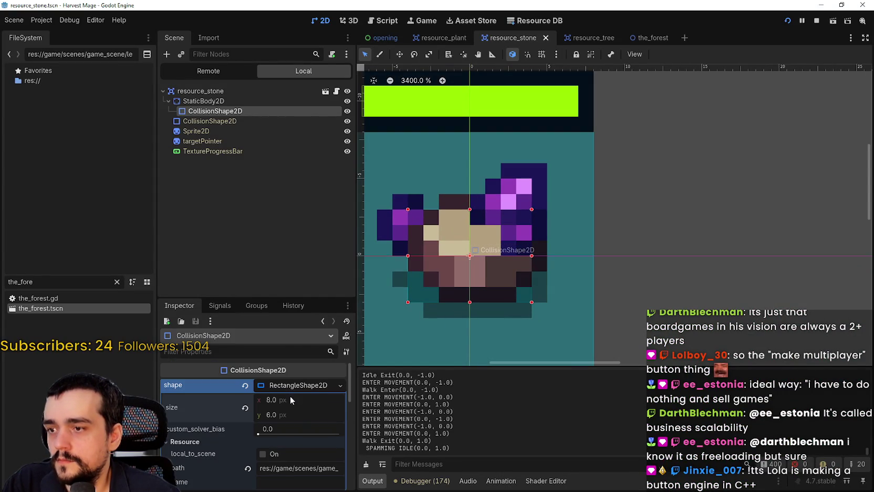
click(290, 402)
text(7)
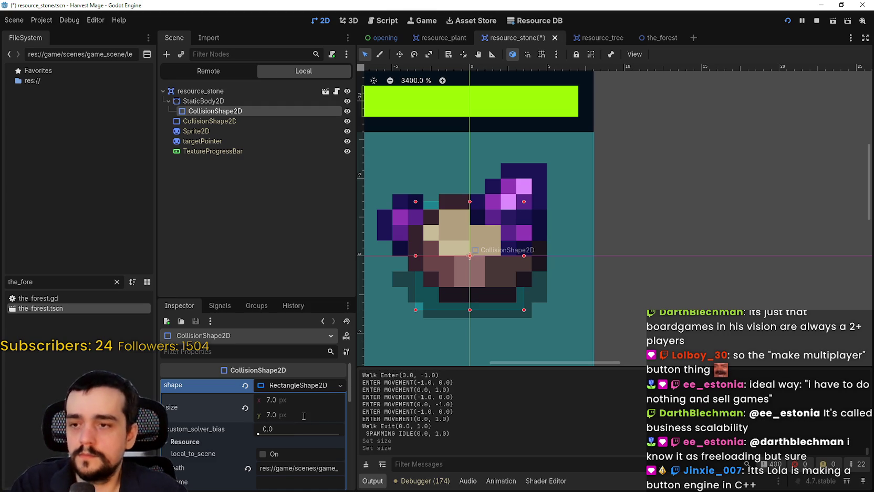
key(alt+Tab)
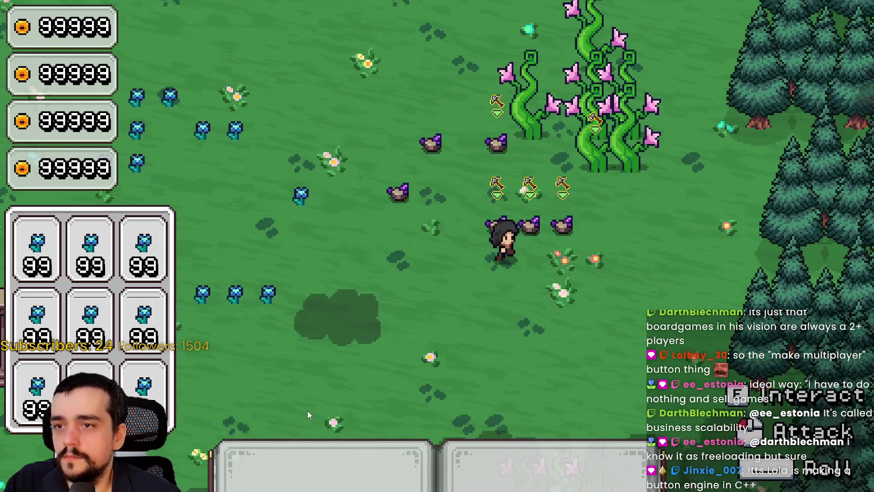
Save resource_stone and walk the mage around the rock and ore rows to test collisions
key(alt+Tab)
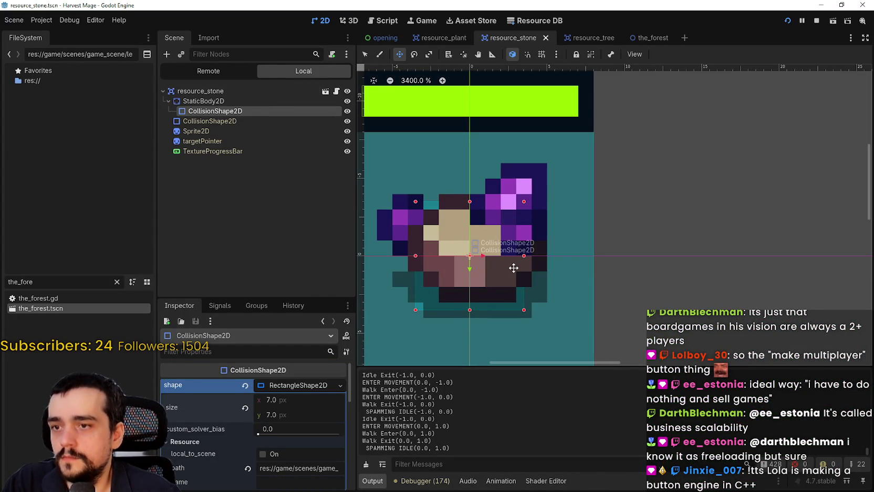
key(ctrl+s)
key(alt+Tab)
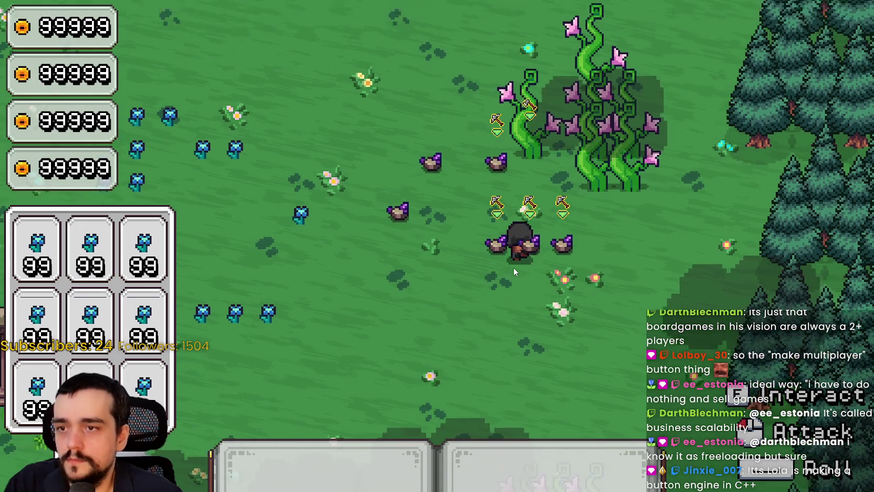
key(w)
key(s)
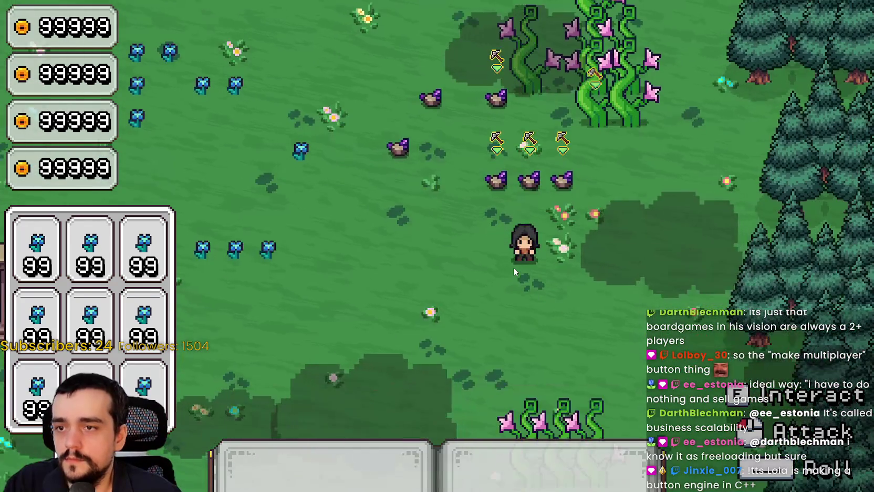
key(w)
key(d)
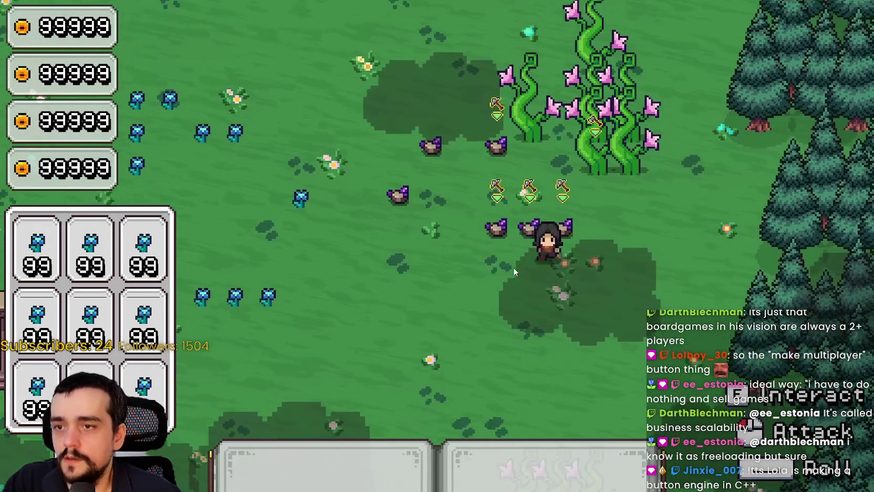
key(s)
key(d)
key(a)
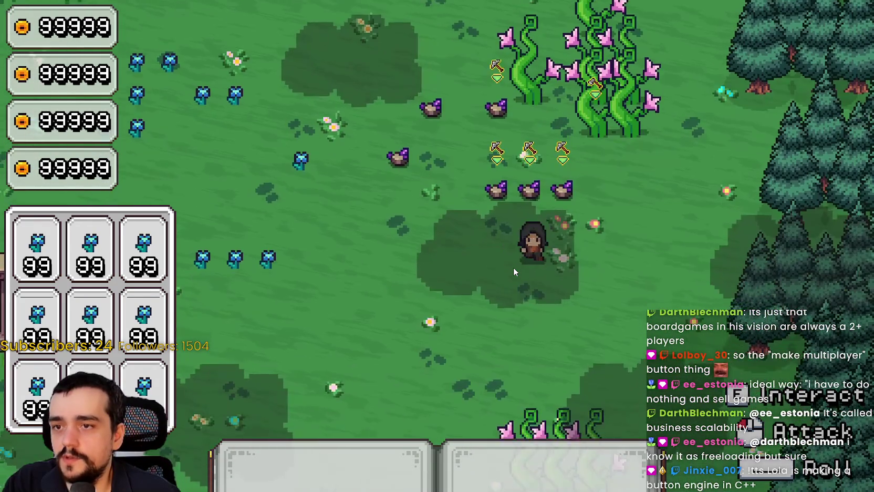
key(w)
key(d)
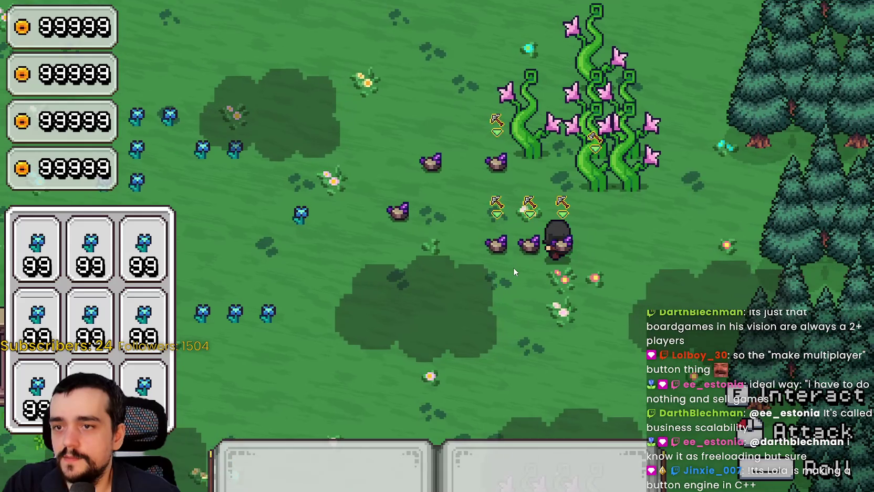
key(F8)
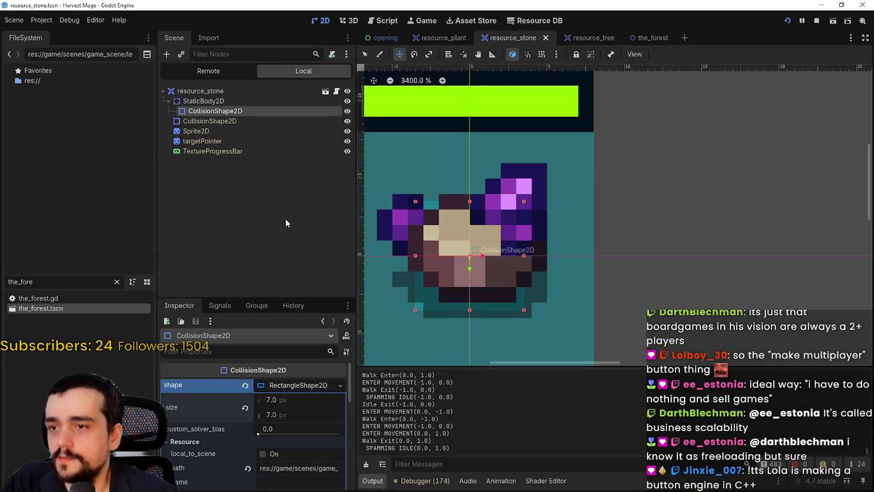
Change the collision height so the box measures 7 × 8 px, then retest walking past the rocks
click(292, 415)
key(F5)
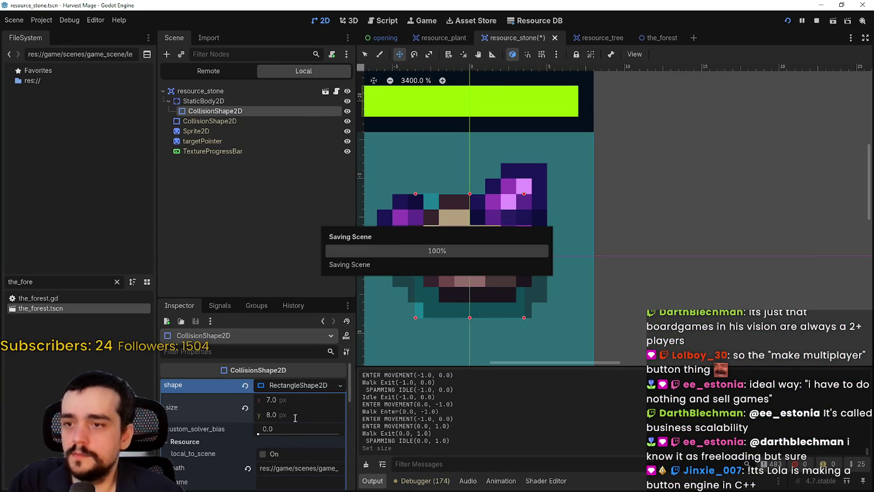
key(w)
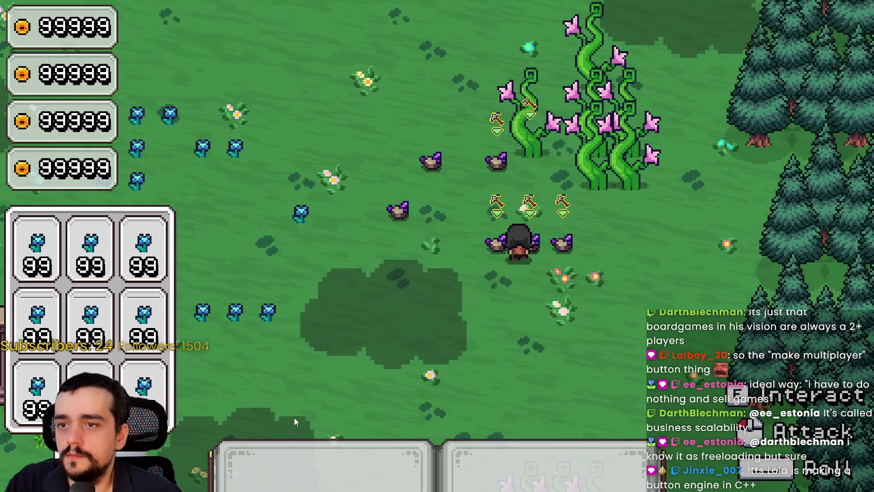
key(a)
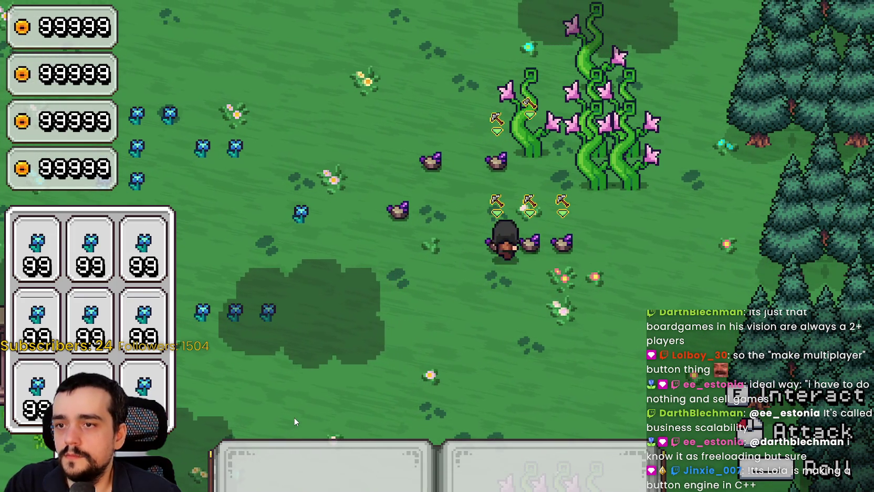
key(s)
key(d)
key(w)
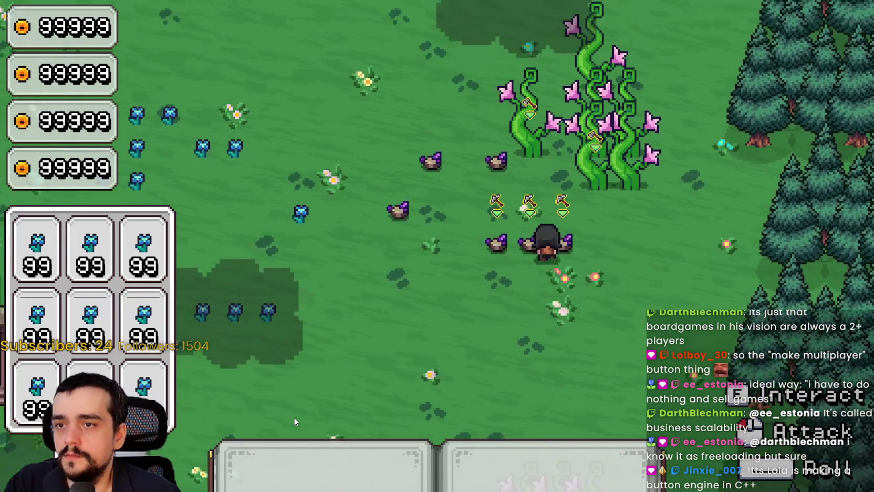
key(d)
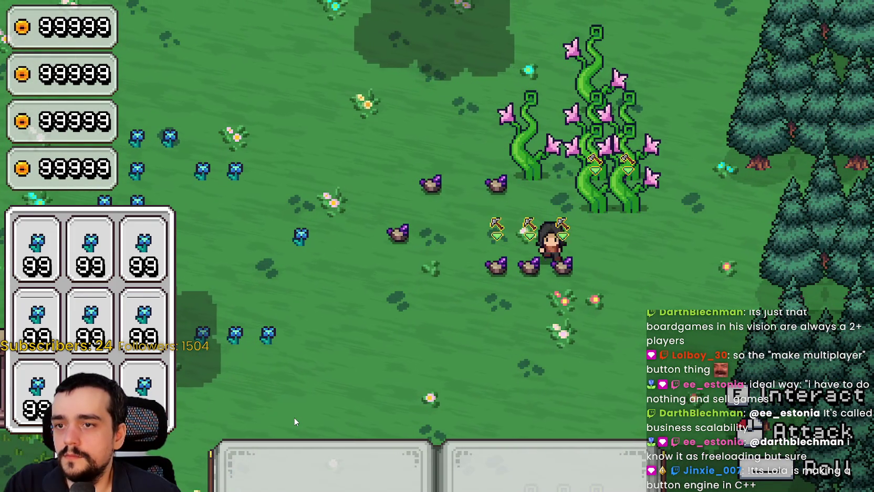
key(w)
key(a)
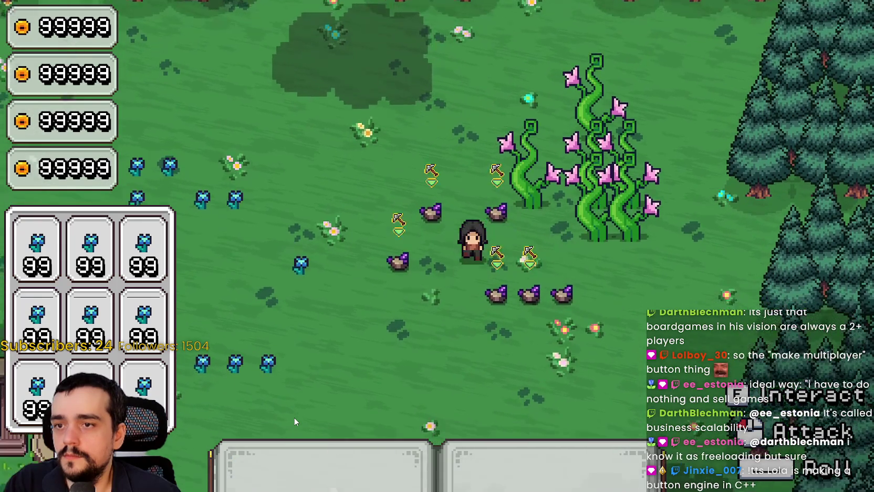
key(s)
key(d)
key(s)
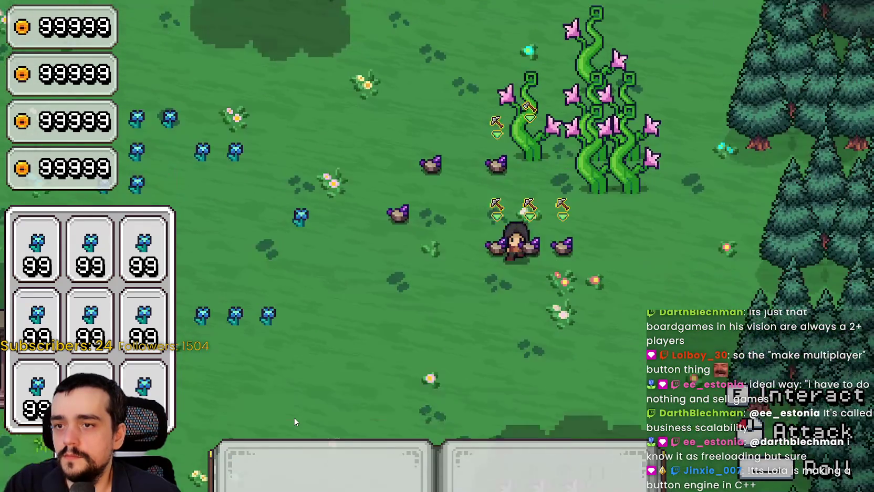
key(s)
key(d)
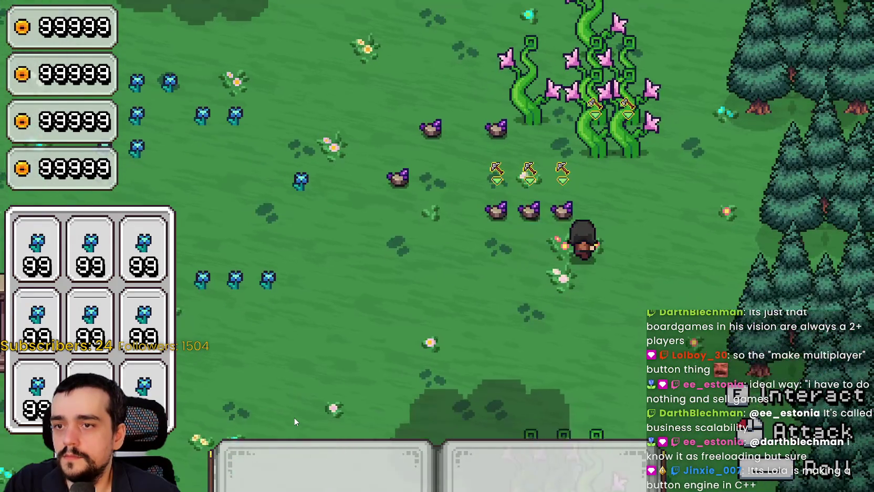
key(a)
key(s)
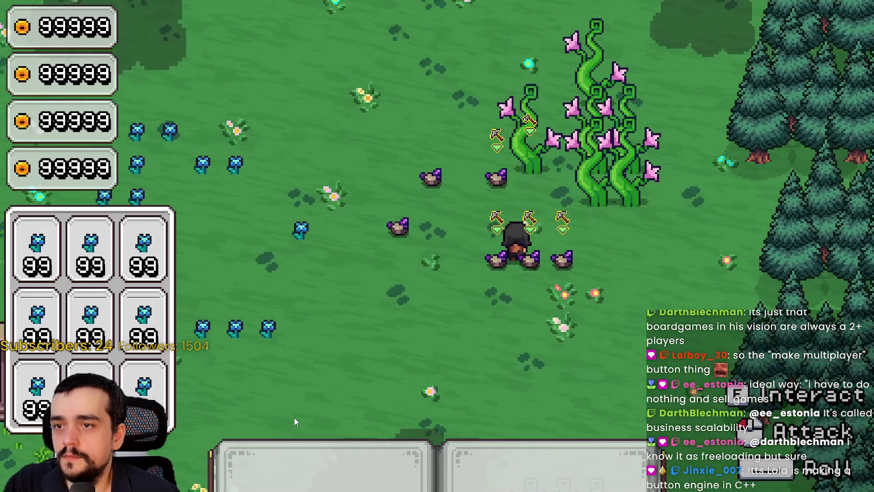
key(a)
key(F8)
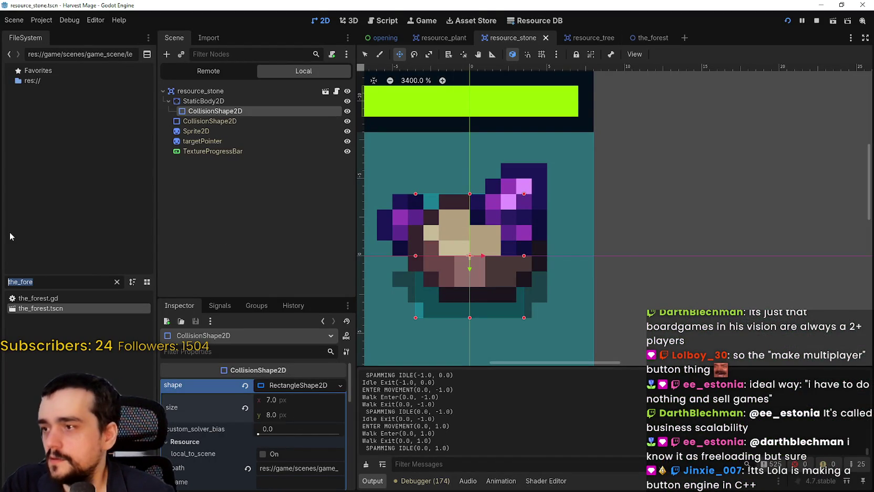
Open the_player.tscn, select ThePlayer and keep its motion_mode set to Floating
text(the_player)
double_click(84, 307)
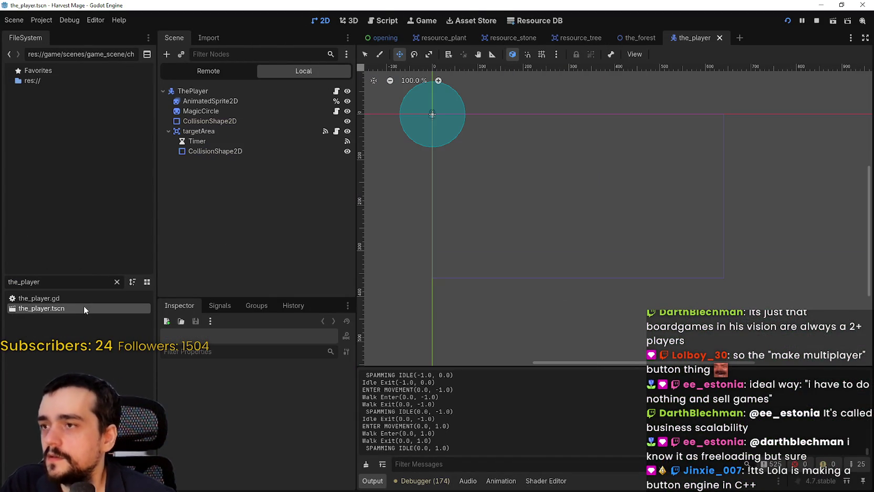
click(235, 90)
scroll(253, 411, down, 2)
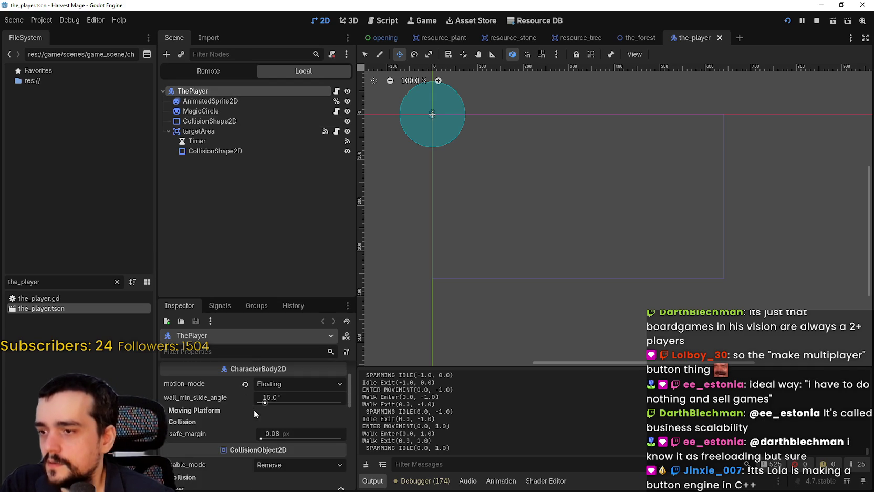
click(279, 385)
click(280, 383)
drag(261, 298, 261, 205)
click(231, 317)
click(230, 315)
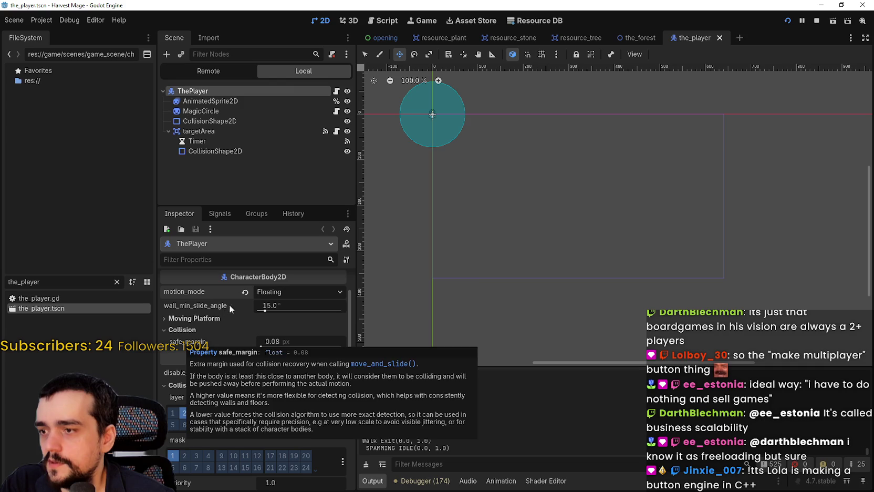
mouse_move(221, 307)
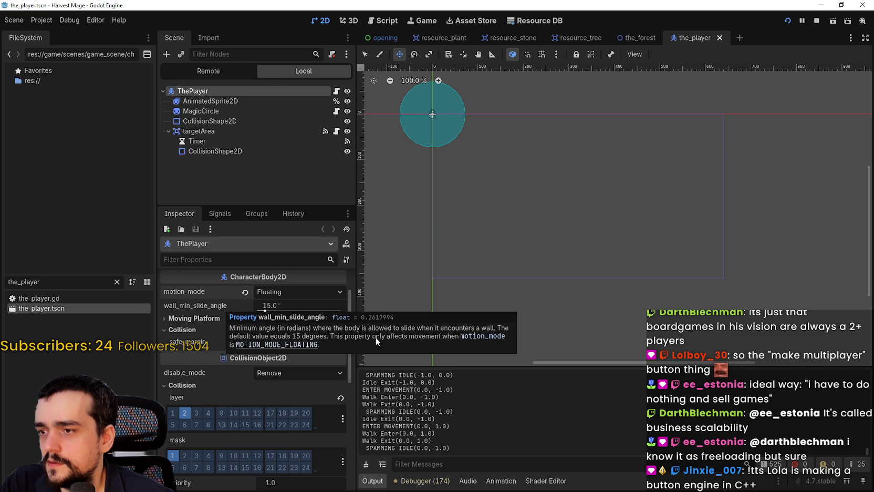
key(alt+Tab)
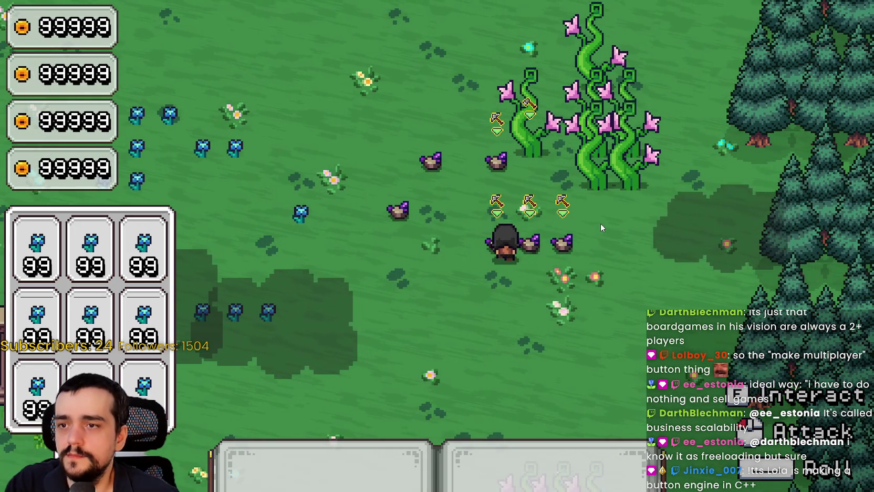
Walk the player left, right, up and down across the field to test movement
key(d)
key(a)
key(d)
key(a)
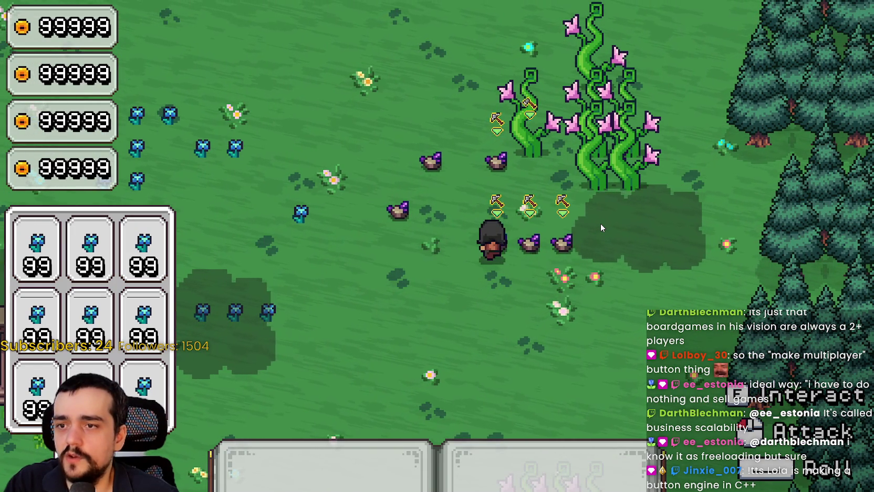
key(d)
key(w)
key(s)
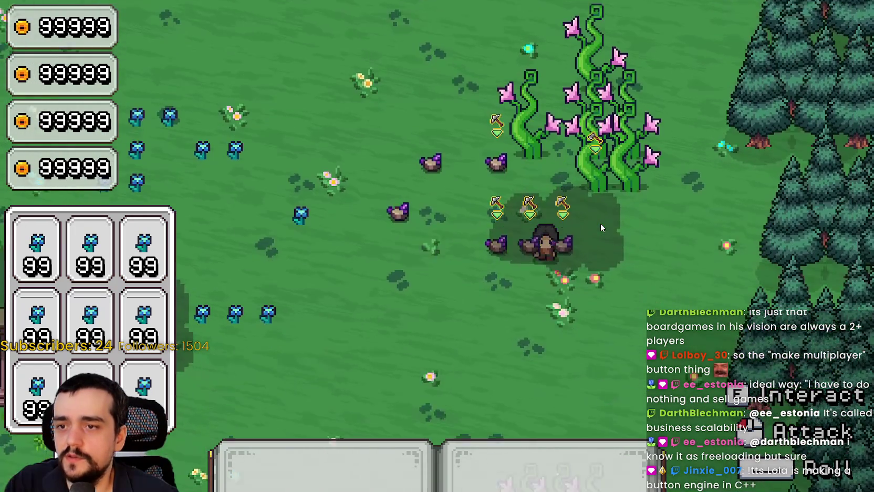
key(w)
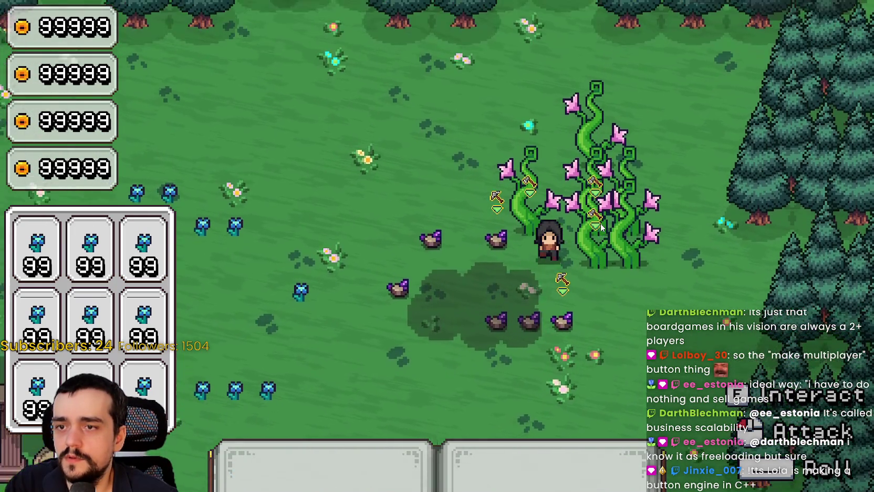
Set the player's wall_min_slide_angle to 30° and relaunch the game
key(F8)
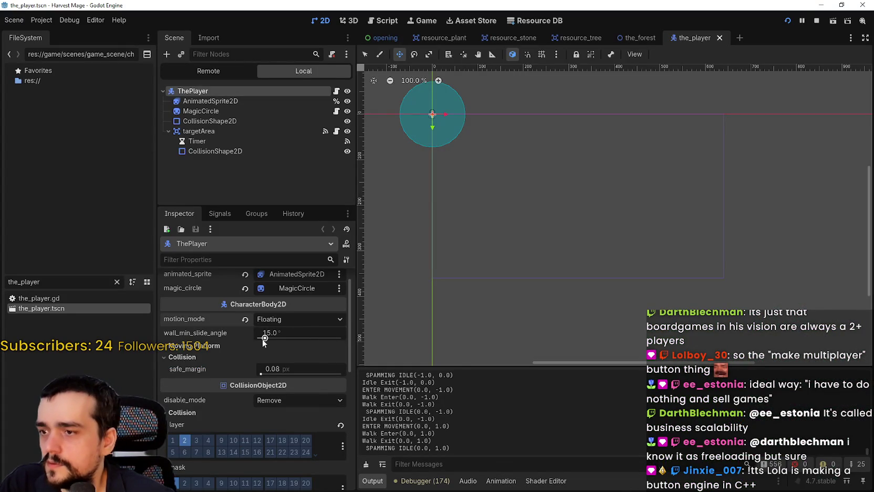
click(281, 336)
text(30)
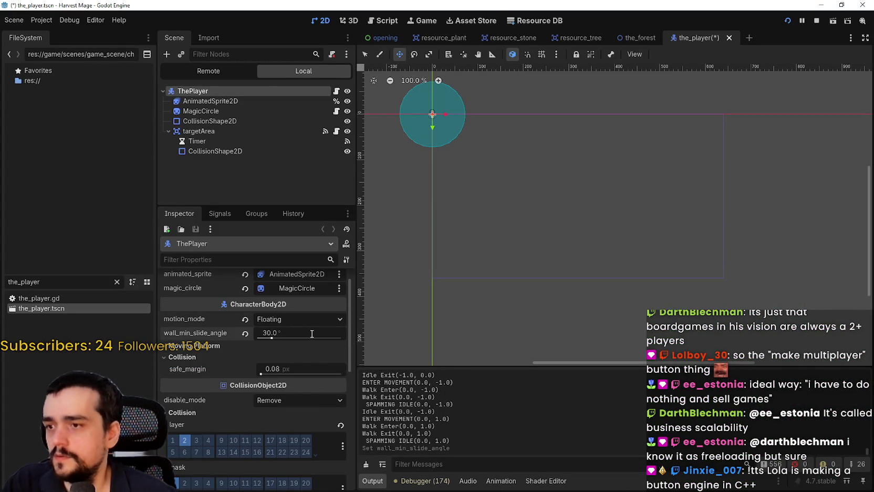
key(F5)
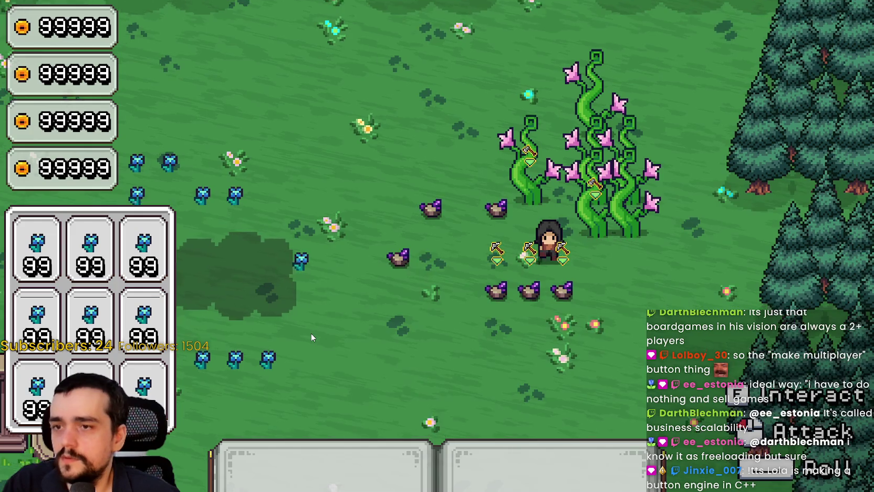
Walk the player in and out of the vines and around the purple rocks, then close the game
key(w)
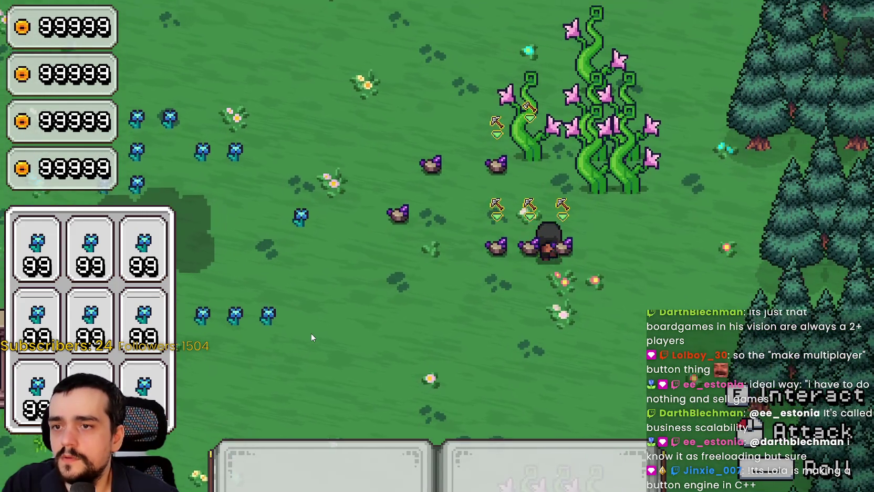
key(s)
key(a)
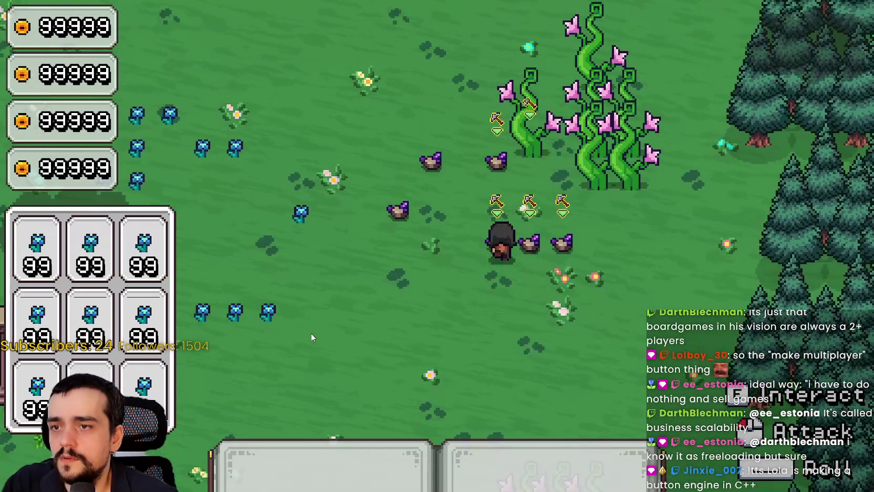
key(s)
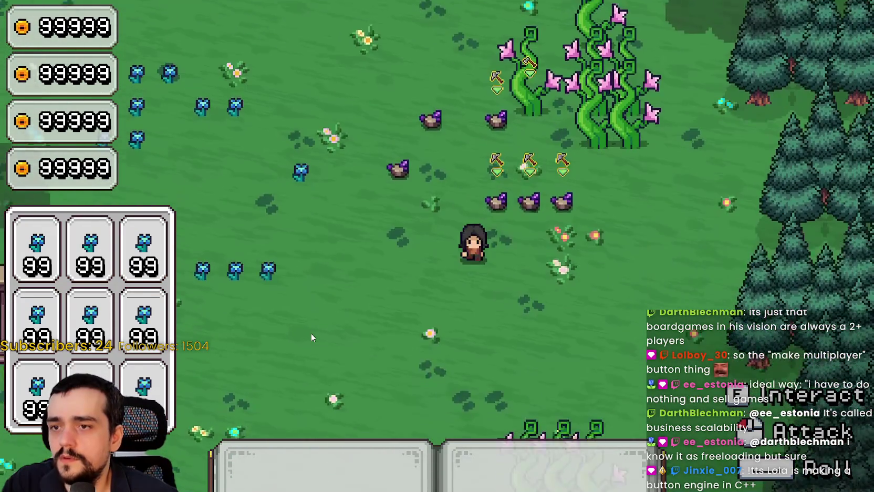
key(w)
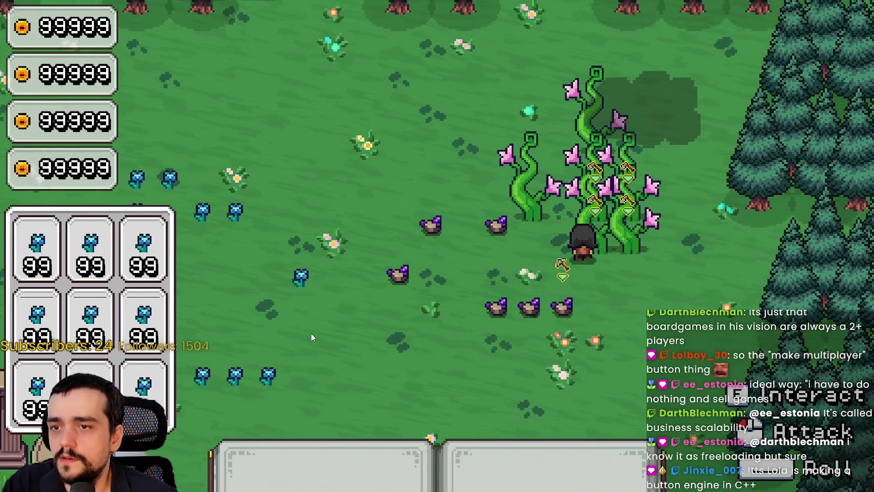
key(a)
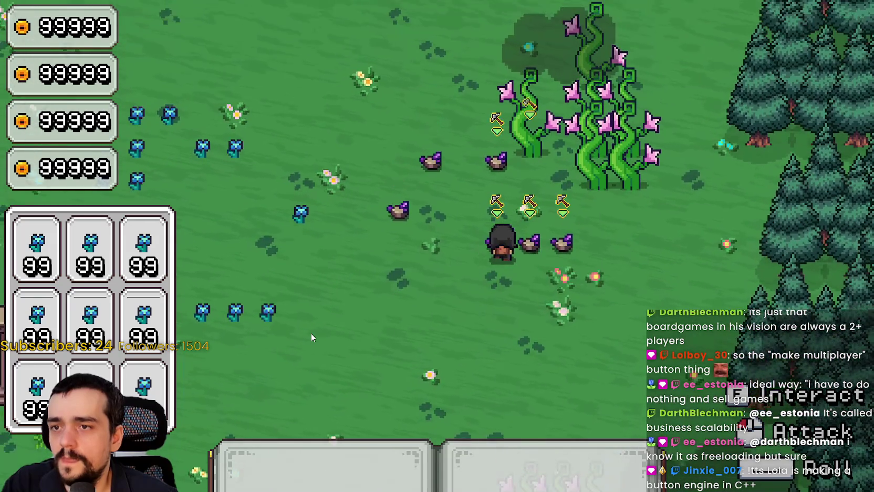
key(w)
key(d)
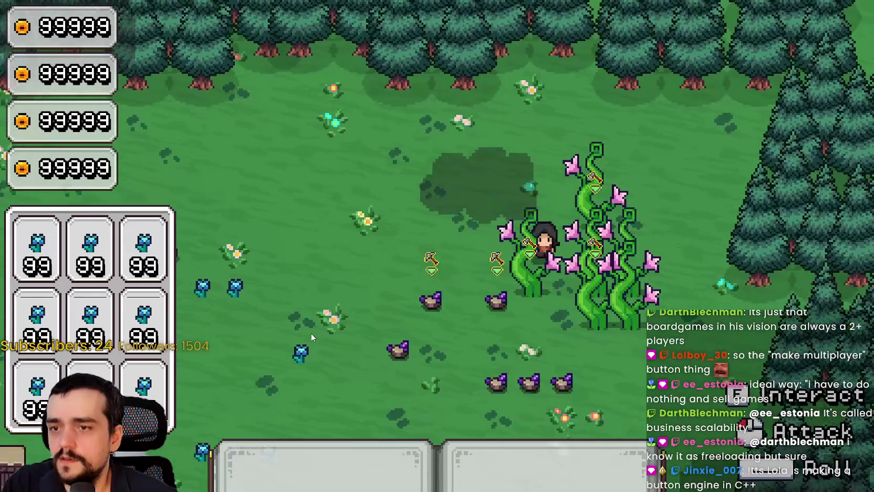
key(s)
key(w)
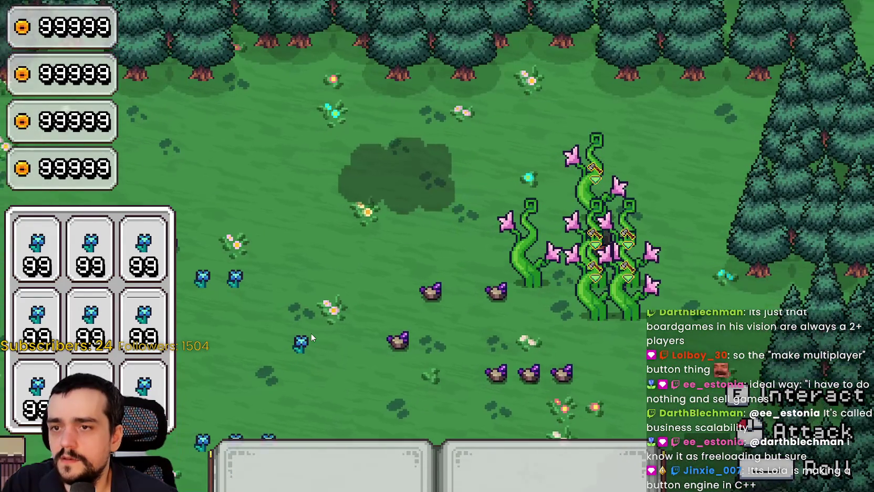
key(s)
key(a)
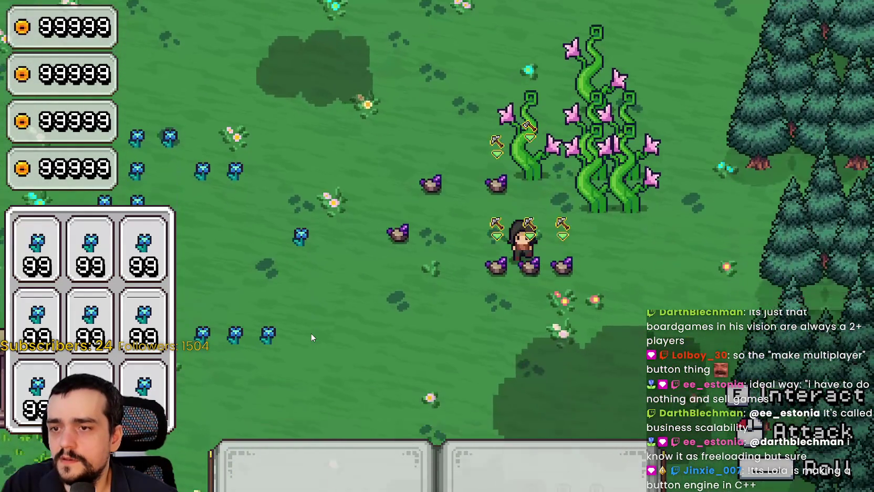
key(w)
key(s)
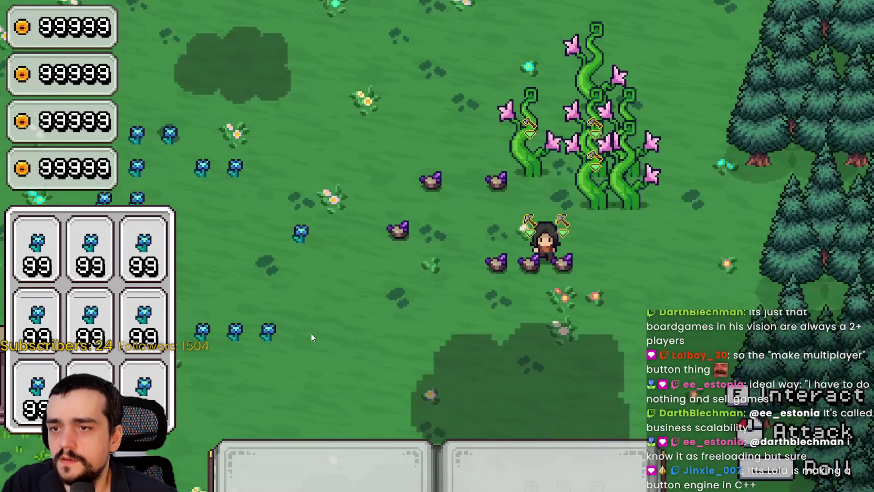
key(a)
key(F8)
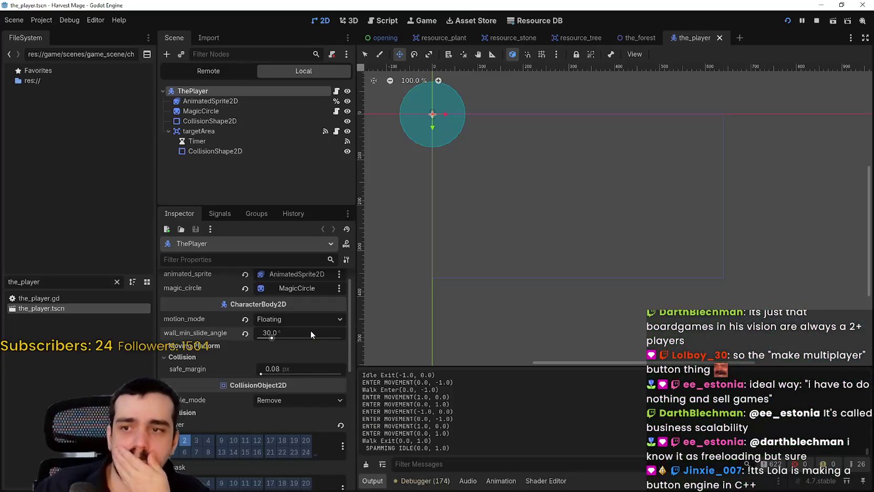
Stop the game, collapse resource_stone's StaticBody2D branch and save the scene
click(813, 22)
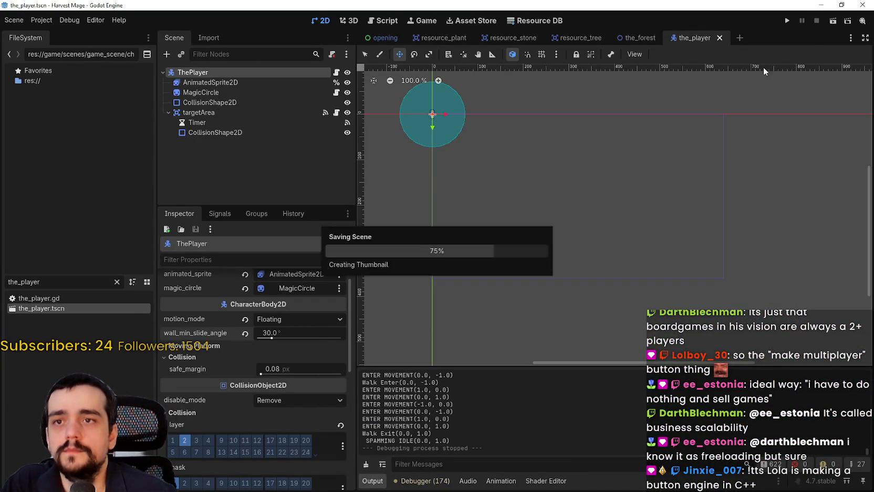
click(584, 38)
click(513, 38)
scroll(560, 240, down, 7)
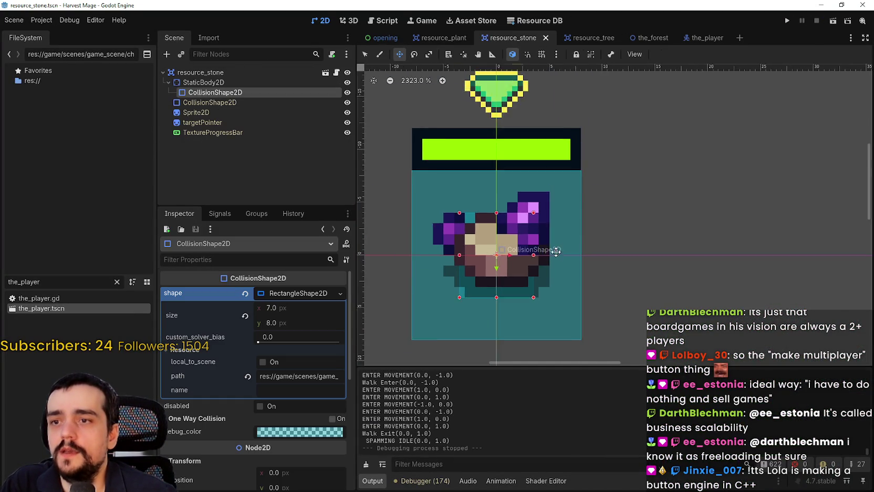
click(169, 82)
scroll(587, 211, down, 1)
key(ctrl+s)
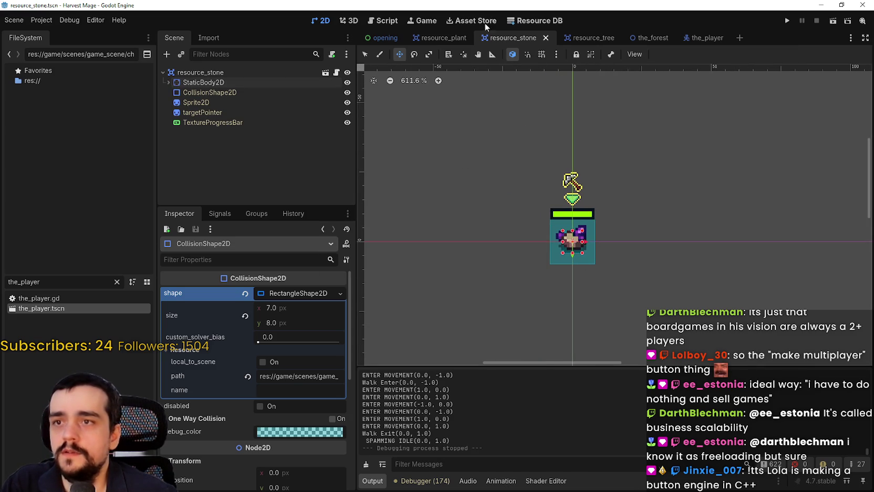
Review the resource_plant, resource_tree and resource_stone scenes and pan around the_forest layout, then switch to Discord
click(427, 40)
click(587, 40)
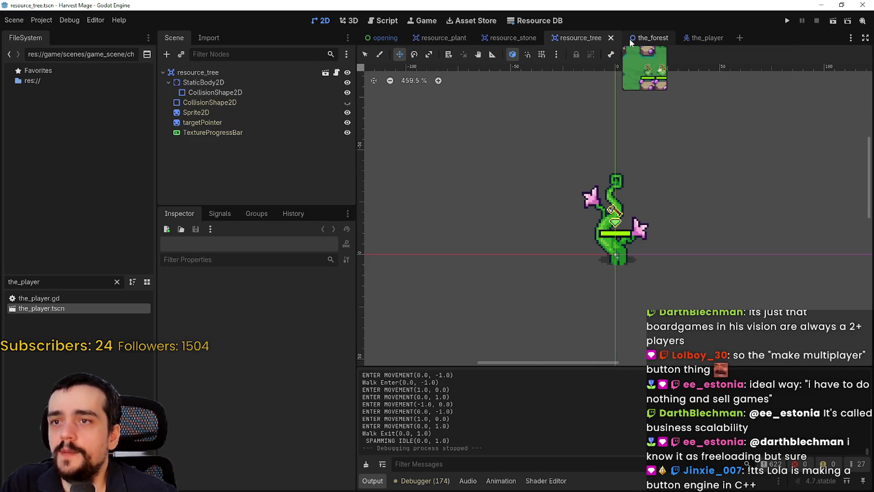
click(518, 38)
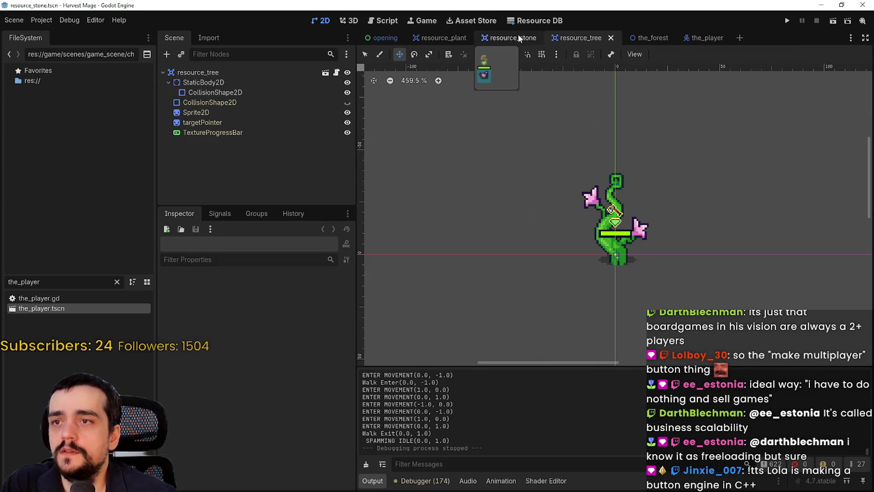
click(643, 38)
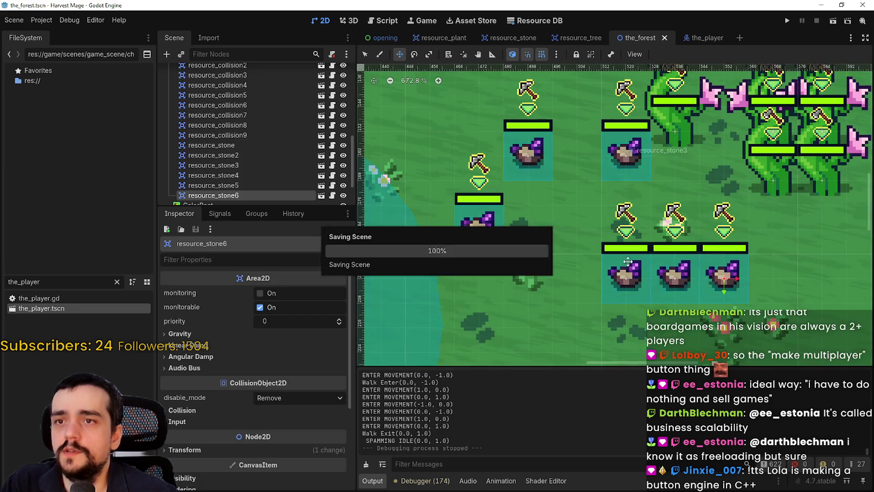
scroll(675, 212, down, 4)
scroll(675, 213, down, 1)
scroll(651, 218, left, 2)
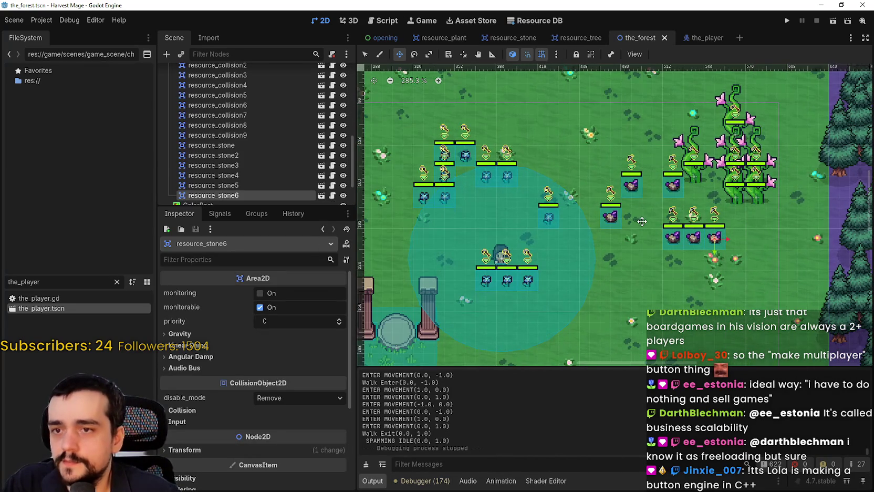
scroll(675, 220, up, 2)
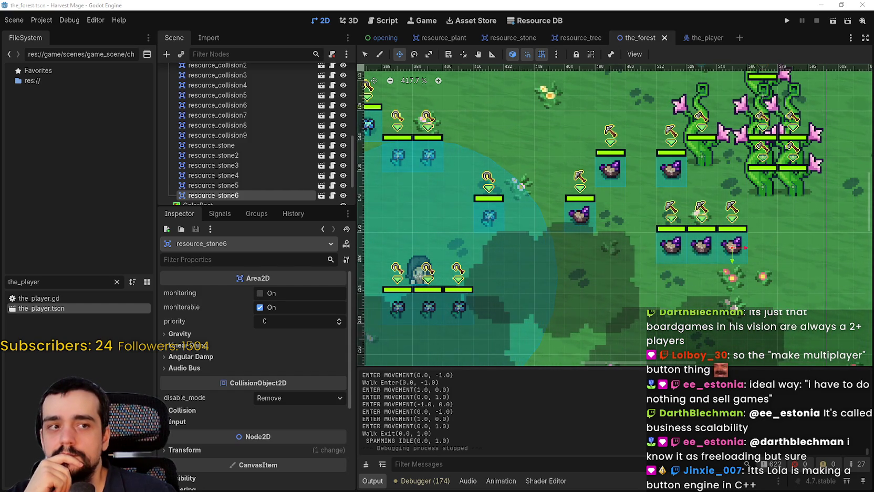
key(alt+Tab)
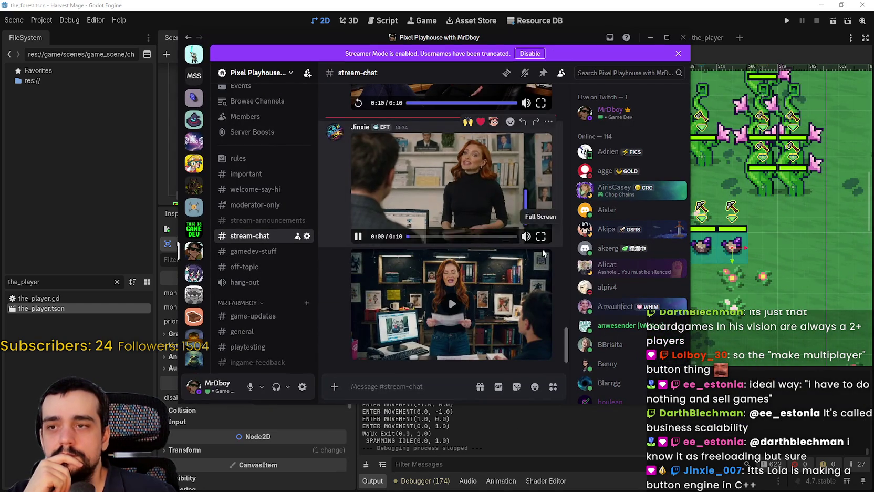
Watch both shared video clips fullscreen in stream-chat, then drag Discord off the right edge
click(541, 222)
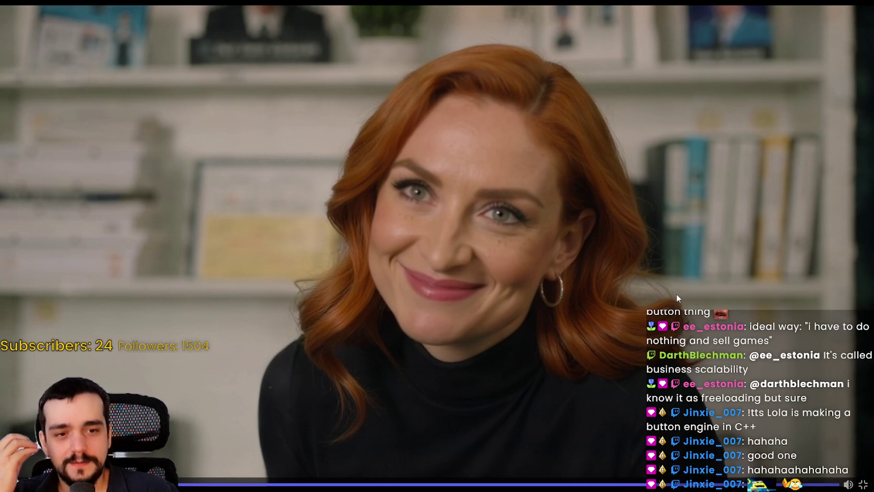
click(861, 484)
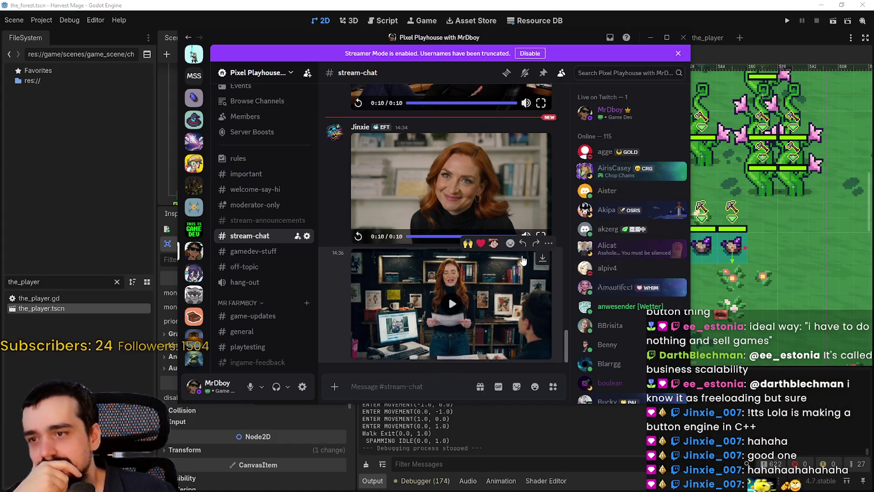
click(523, 259)
double_click(530, 314)
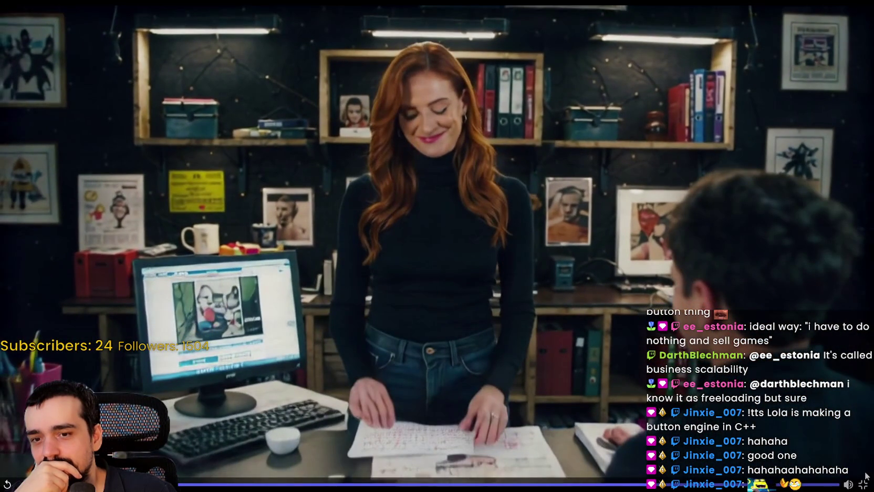
click(864, 484)
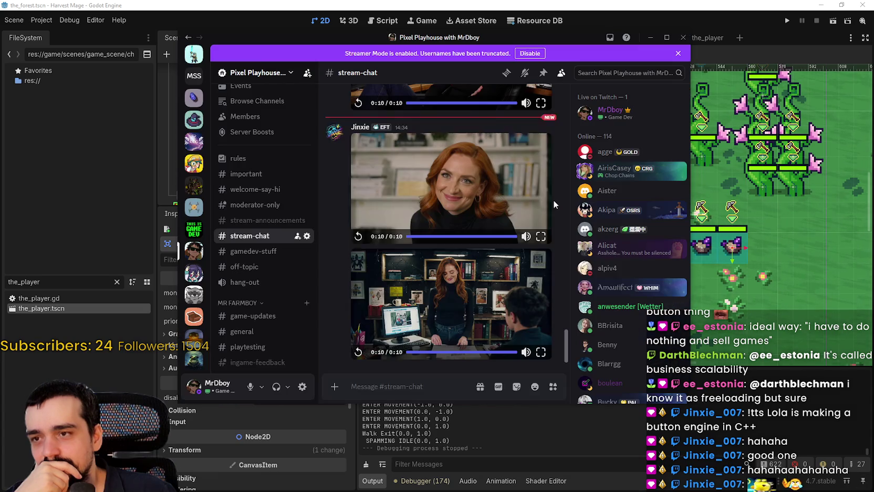
drag(313, 40, 873, 39)
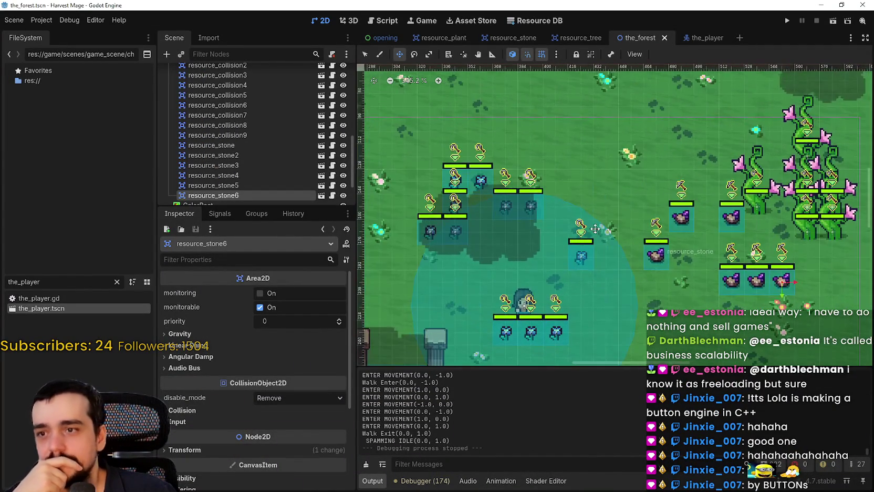
Zoom in and out on the_forest level to survey the meadow
scroll(640, 229, down, 2)
scroll(639, 228, down, 9)
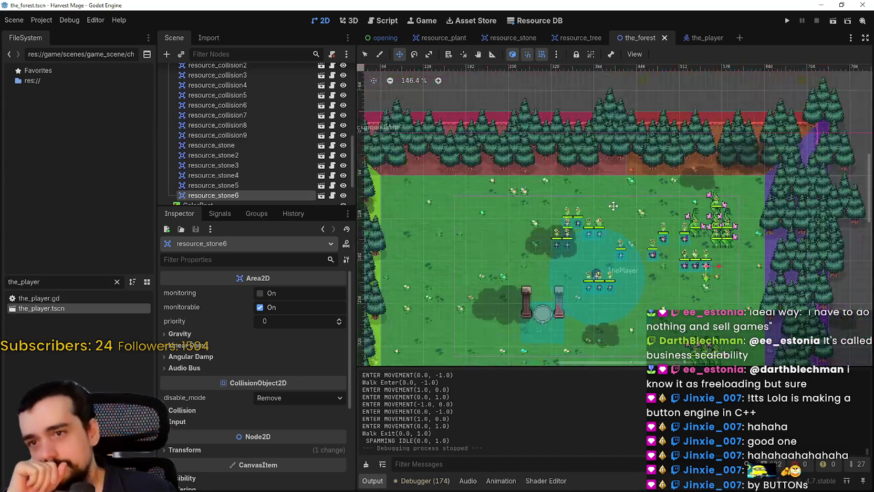
scroll(533, 199, down, 1)
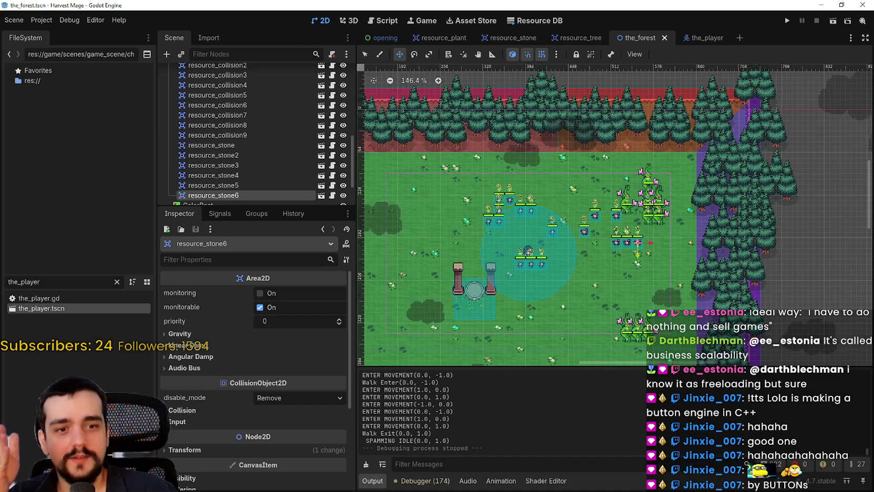
scroll(638, 207, down, 3)
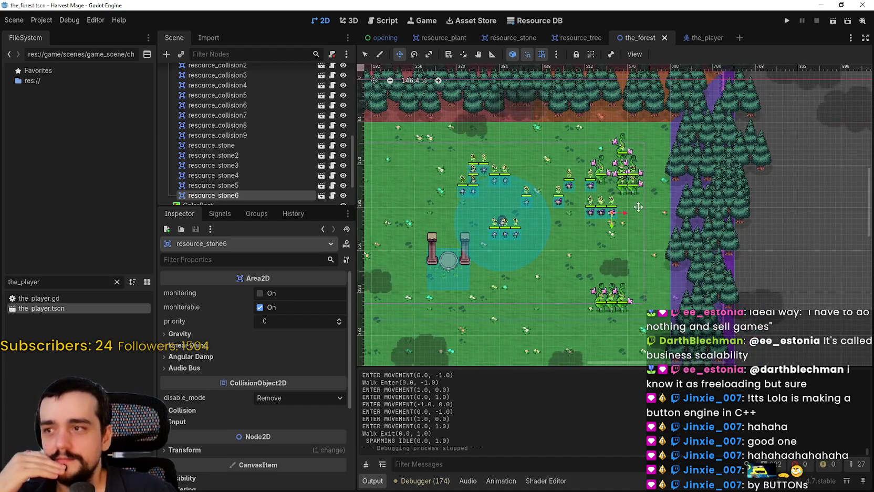
scroll(657, 158, up, 3)
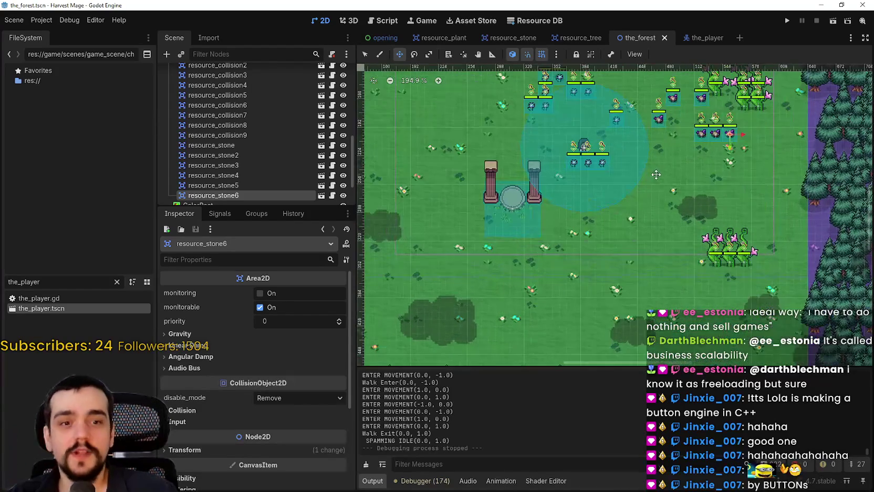
scroll(671, 158, up, 3)
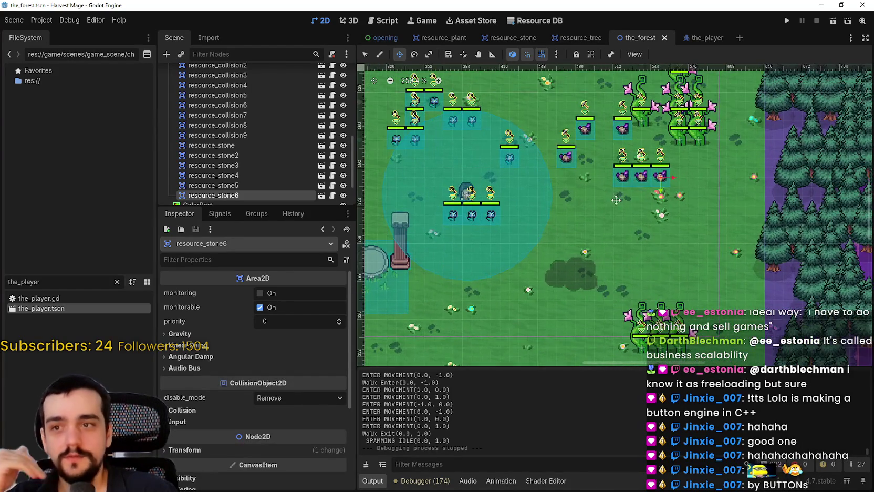
scroll(556, 215, down, 2)
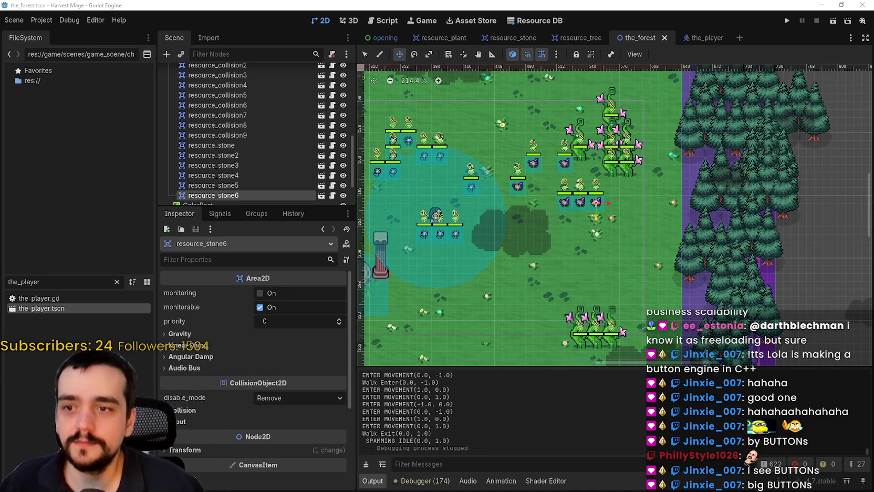
Pan the forest map toward the resource stones, then switch to the the_player scene
drag(601, 214, 706, 236)
scroll(706, 236, down, 1)
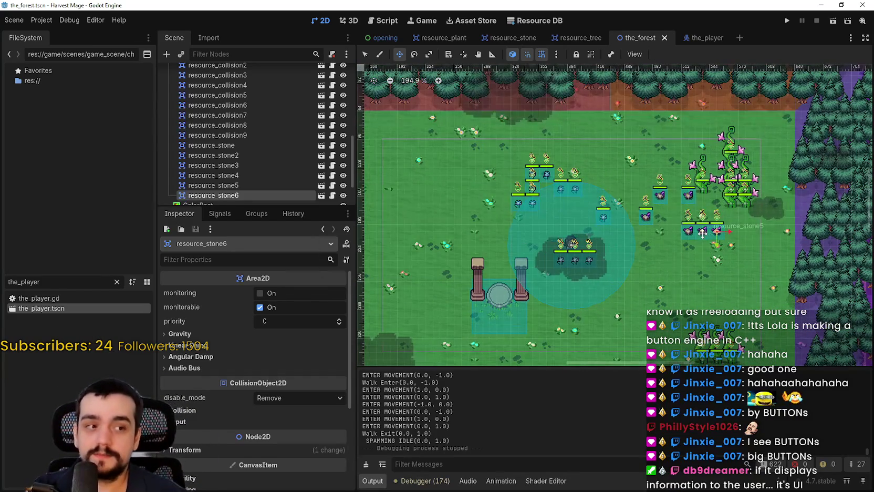
scroll(706, 236, up, 3)
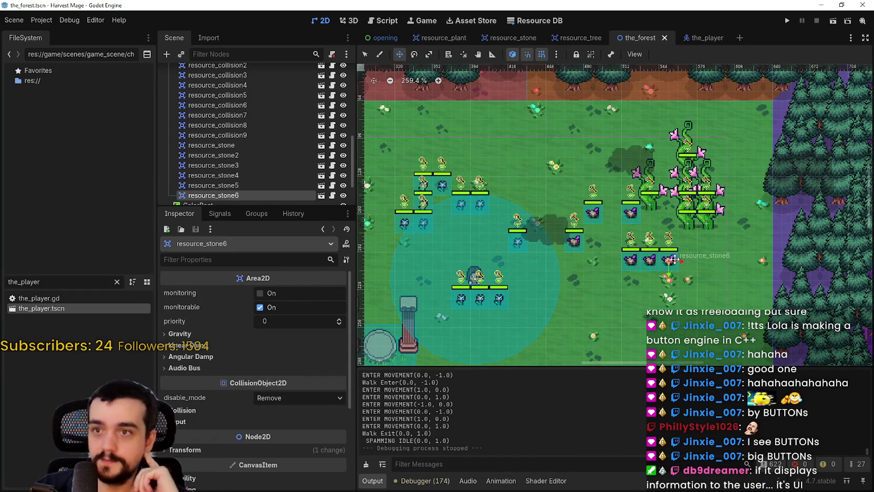
scroll(724, 151, up, 1)
scroll(725, 151, down, 1)
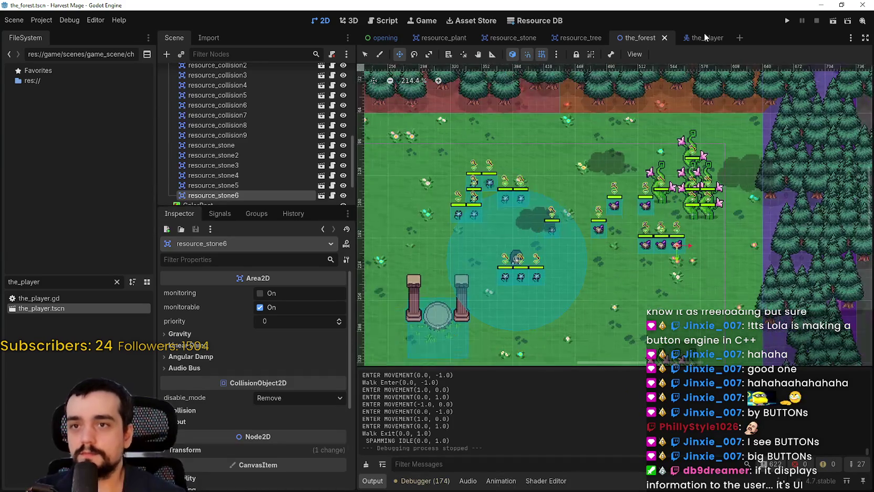
key(ctrl+Tab)
click(336, 72)
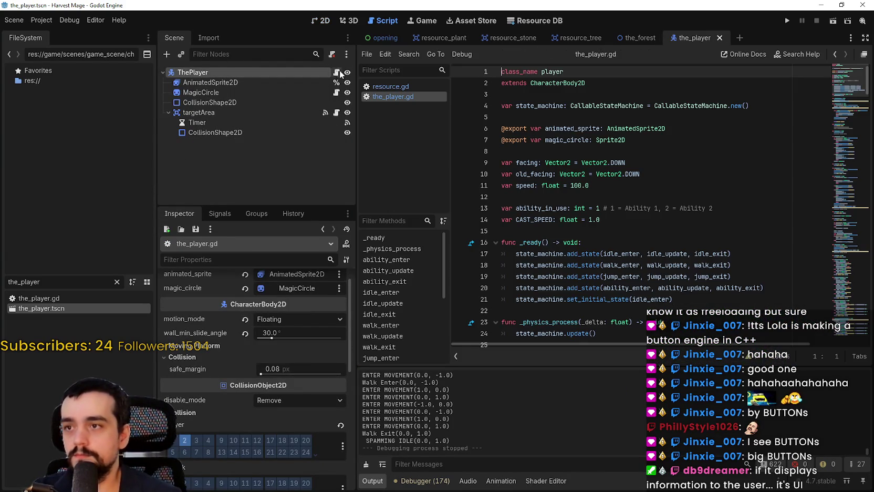
click(582, 196)
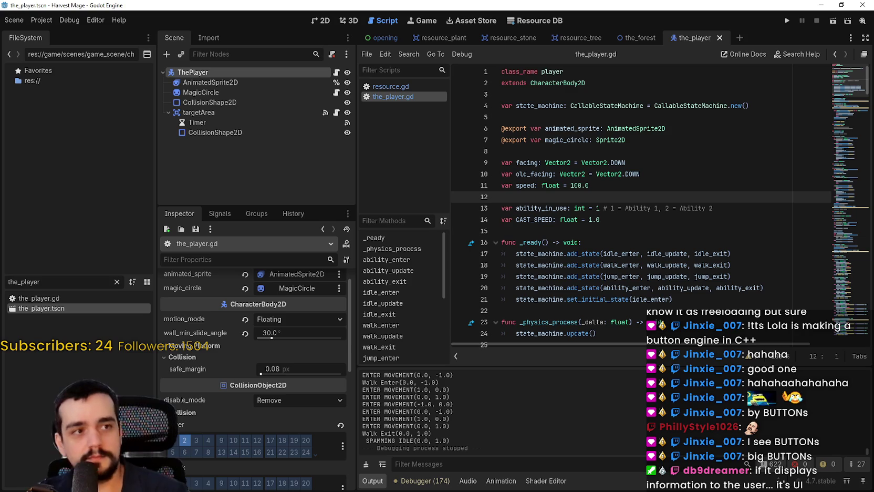
click(608, 151)
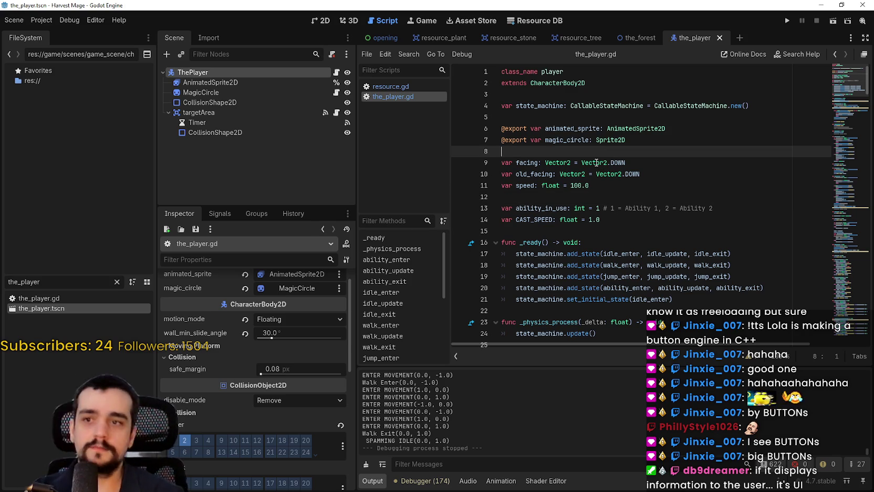
click(633, 219)
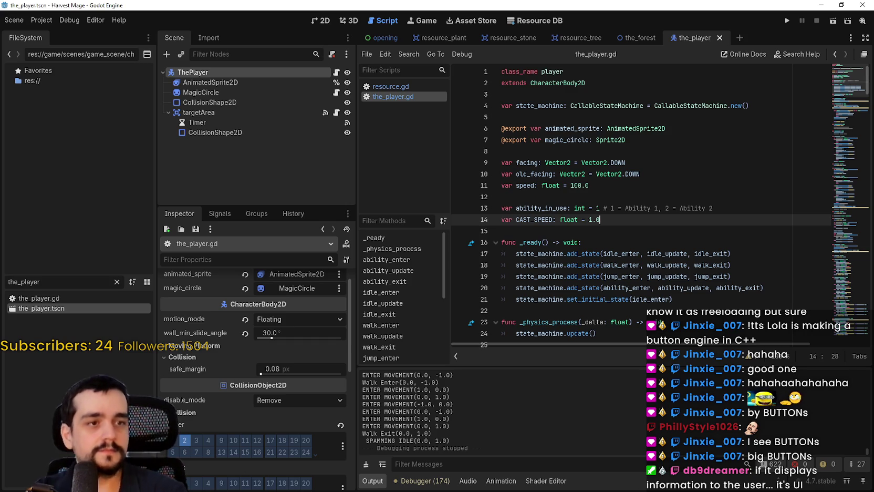
click(549, 196)
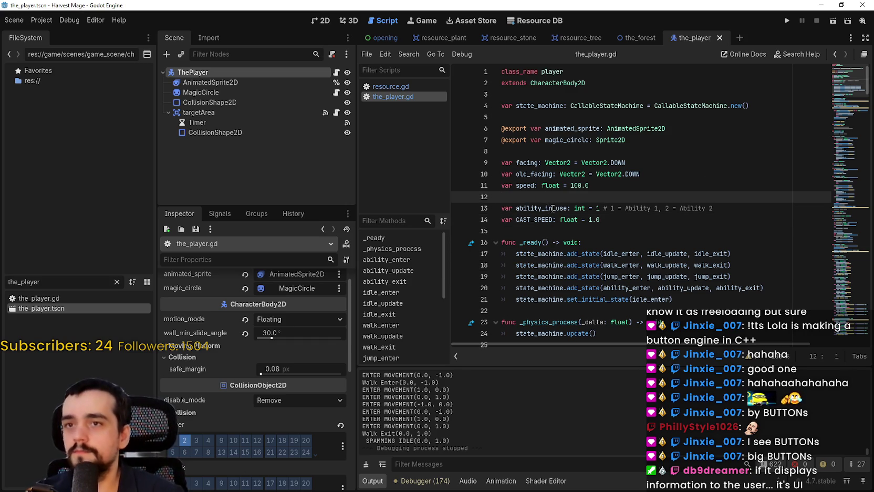
scroll(557, 207, down, 18)
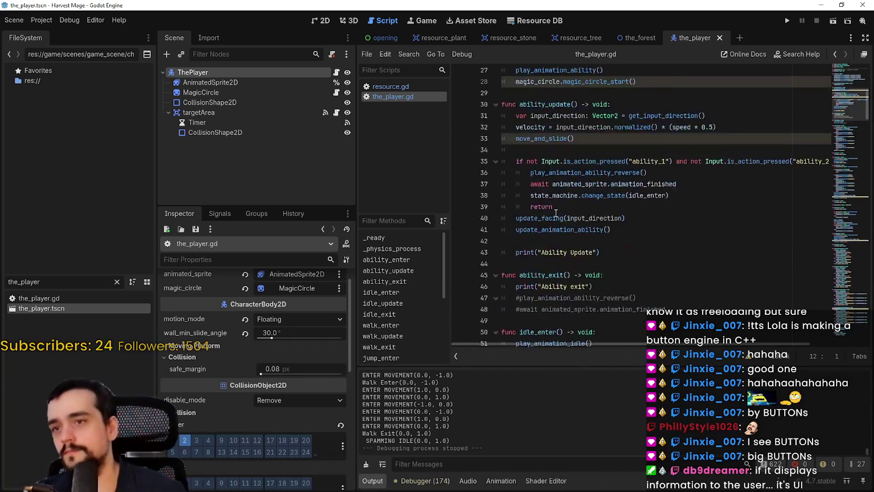
scroll(551, 211, down, 18)
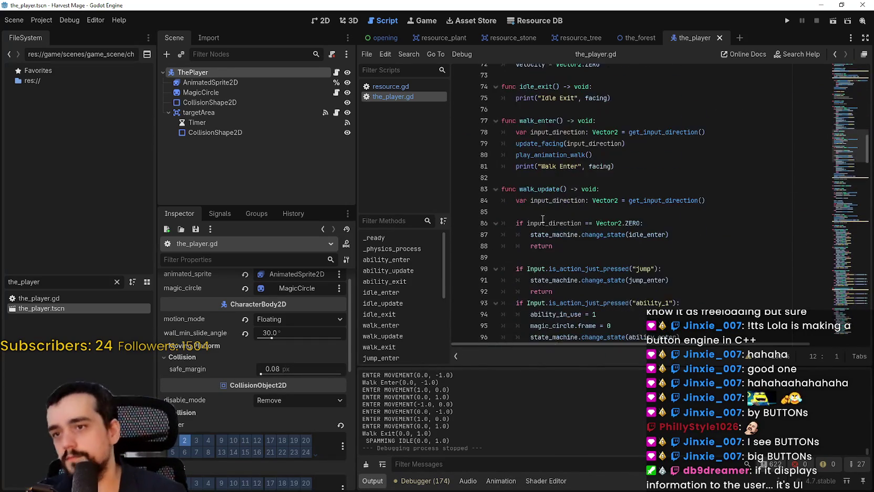
scroll(549, 212, down, 2)
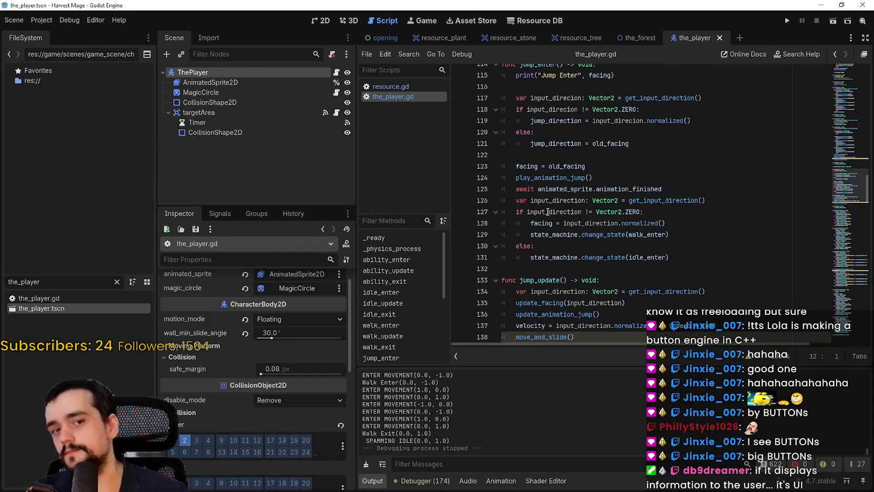
scroll(551, 197, down, 9)
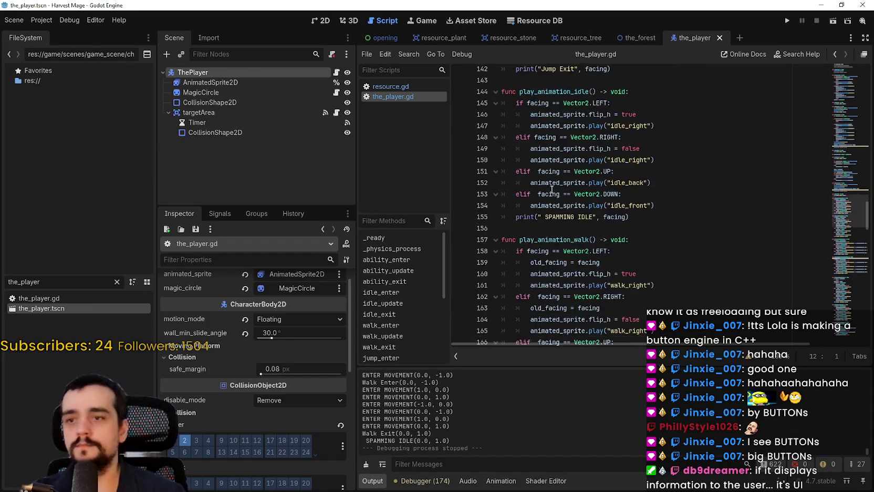
scroll(551, 189, down, 5)
key(ctrl+z)
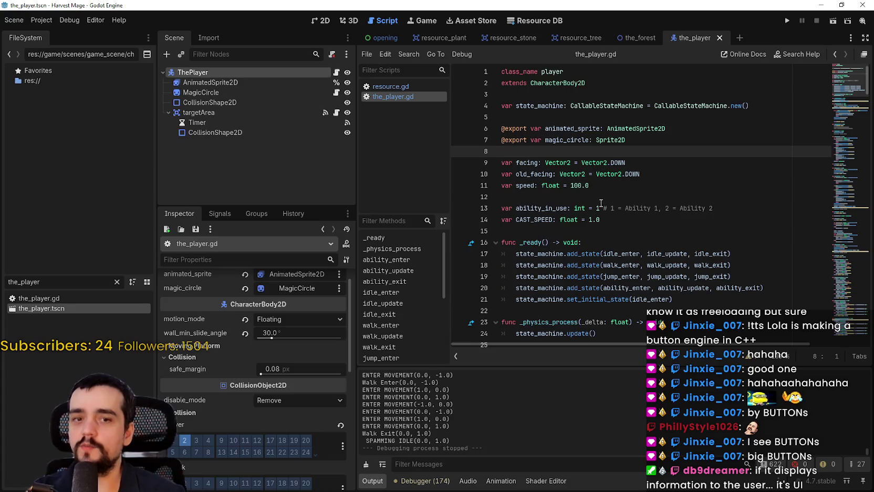
key(ctrl+z)
key(ctrl+z)
key(ctrl+z)
scroll(577, 178, down, 4)
key(ctrl+z)
key(ctrl+z)
key(ctrl+z)
scroll(693, 222, down, 1)
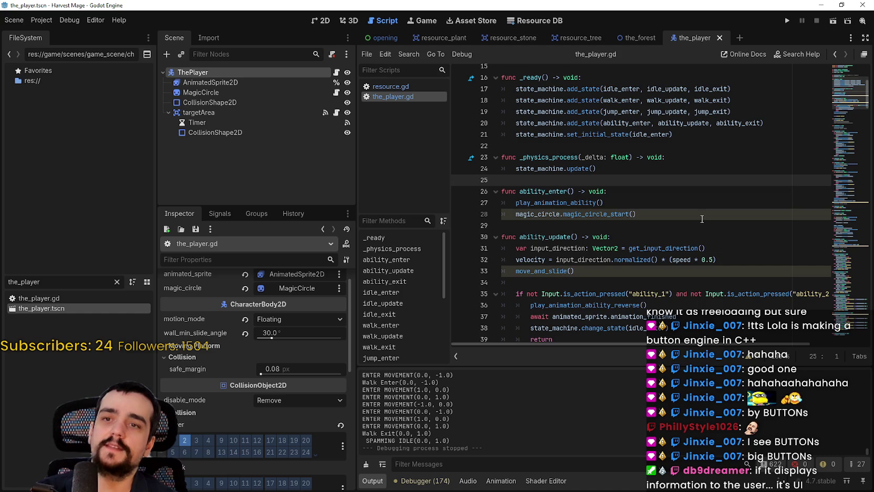
key(ctrl+z)
key(ctrl+z)
key(ctrl+z)
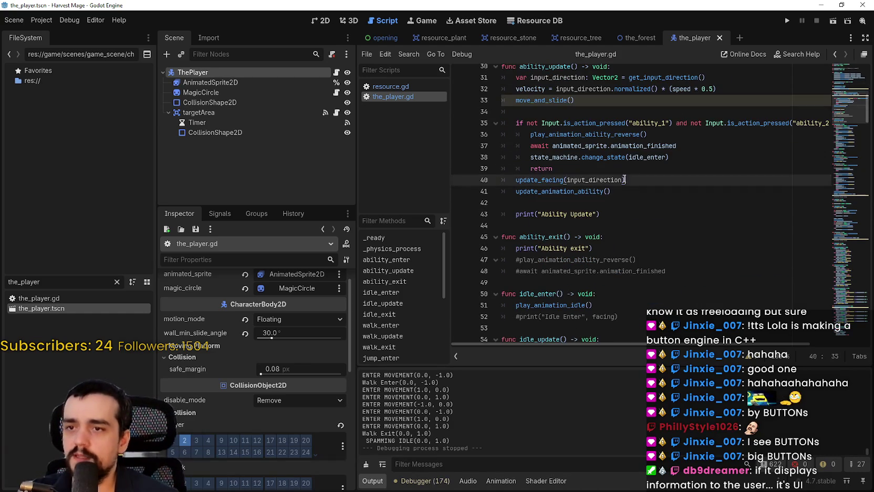
click(618, 226)
scroll(619, 223, down, 8)
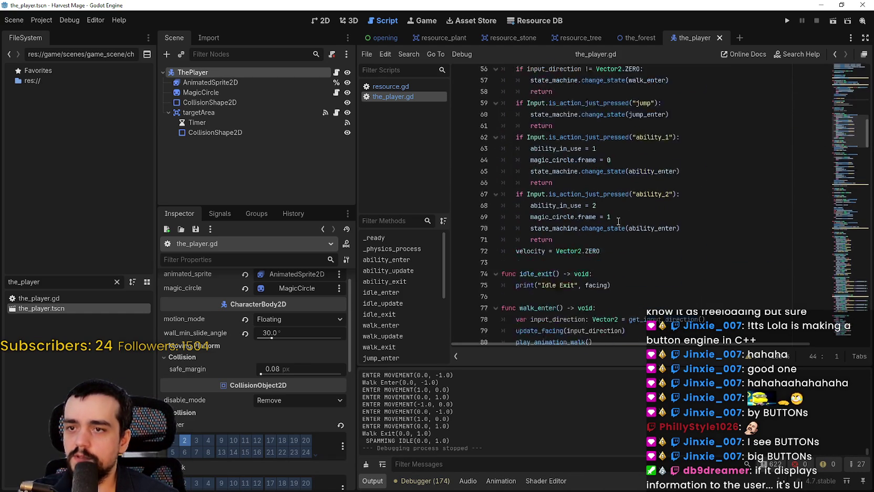
scroll(618, 222, down, 15)
click(568, 165)
scroll(568, 167, down, 7)
click(567, 168)
scroll(566, 173, down, 4)
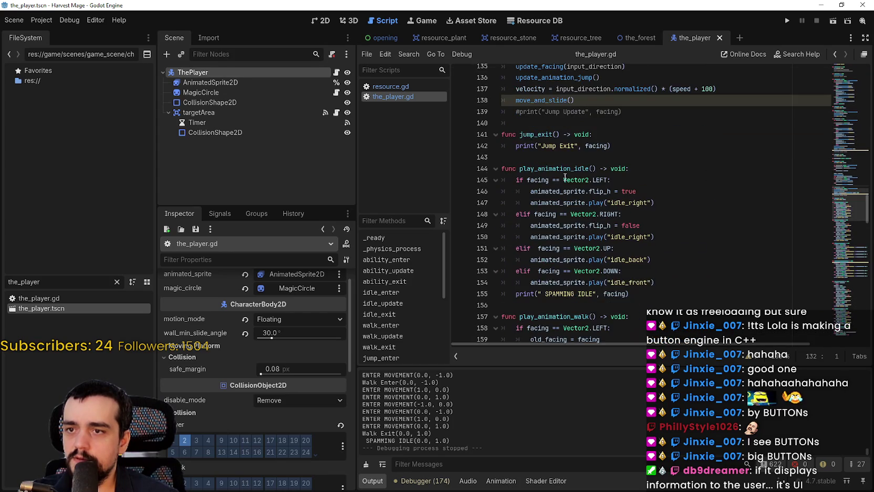
scroll(565, 178, down, 4)
click(566, 177)
scroll(567, 177, down, 3)
click(566, 282)
scroll(566, 282, down, 4)
click(584, 187)
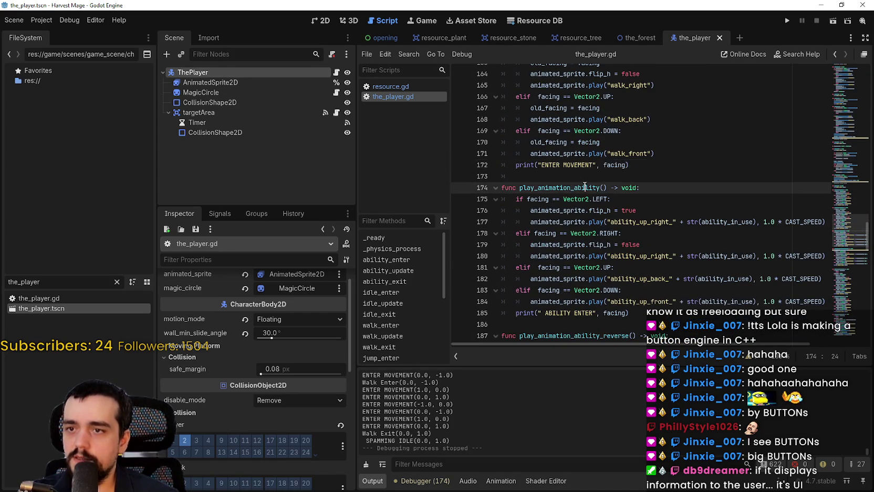
double_click(584, 187)
scroll(583, 192, down, 9)
scroll(574, 212, down, 13)
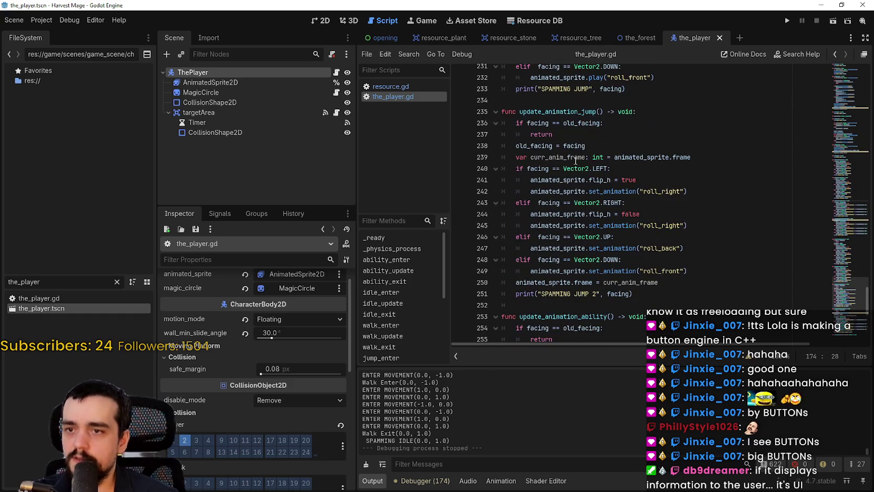
click(570, 135)
scroll(648, 200, down, 5)
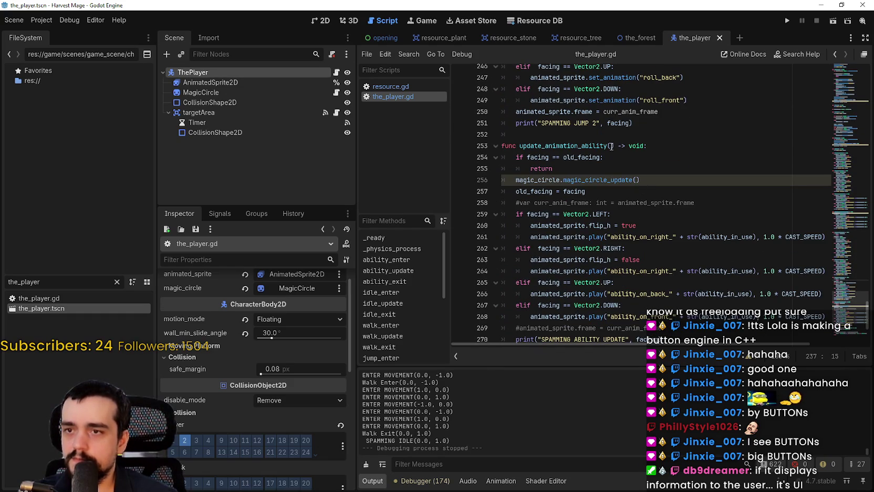
double_click(611, 147)
scroll(760, 283, down, 5)
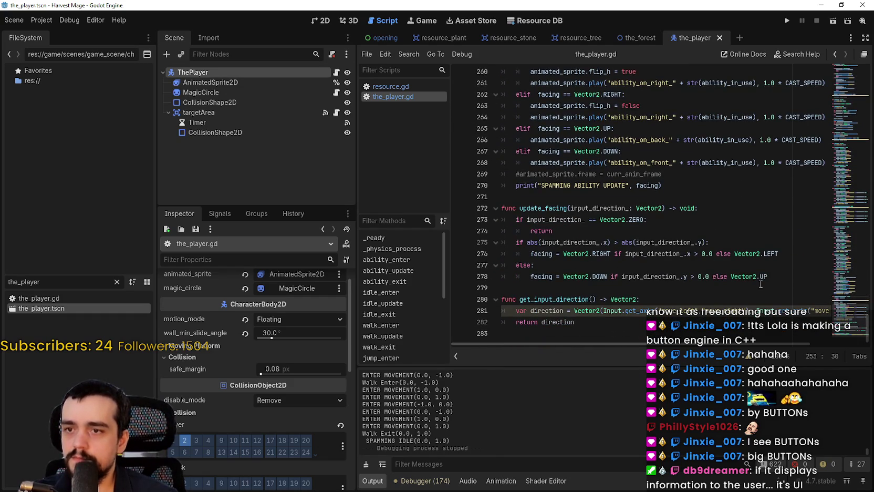
scroll(560, 241, up, 20)
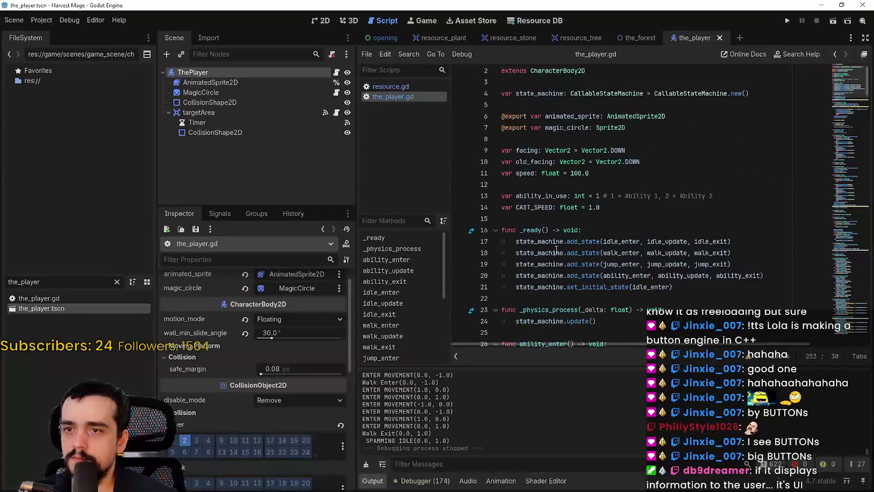
scroll(653, 232, down, 2)
right_click(671, 208)
click(691, 353)
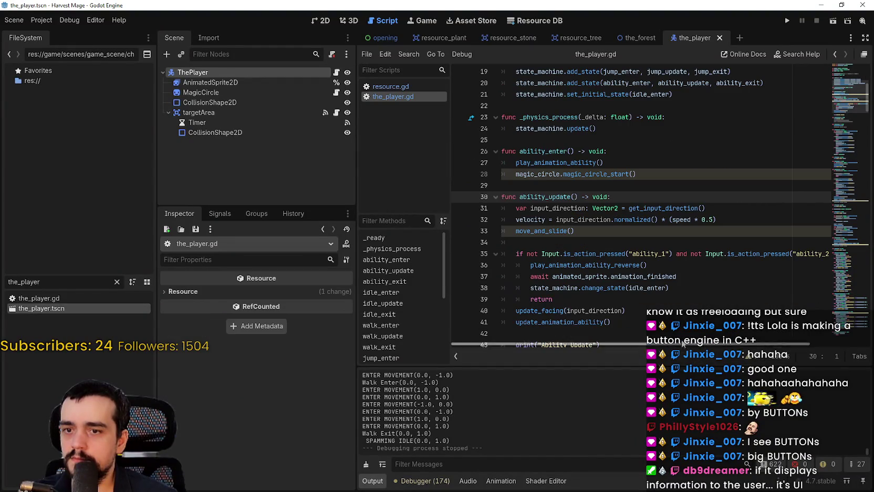
click(575, 218)
click(603, 254)
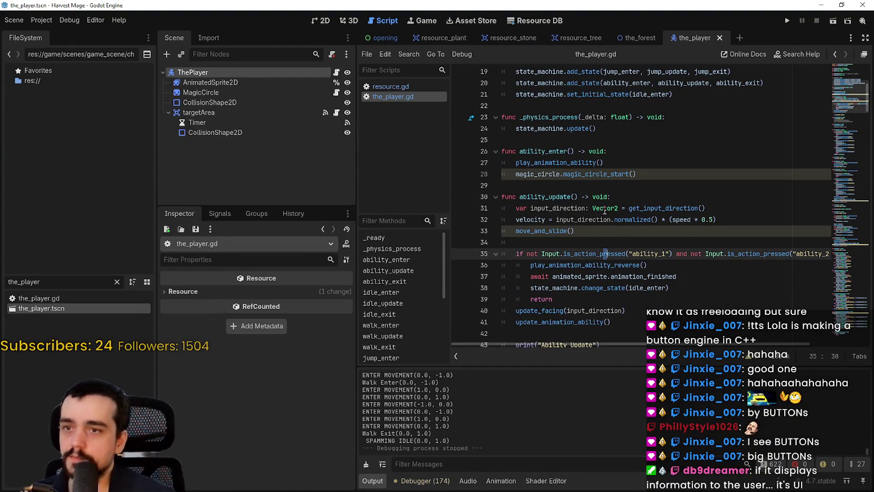
click(599, 236)
scroll(599, 234, down, 1)
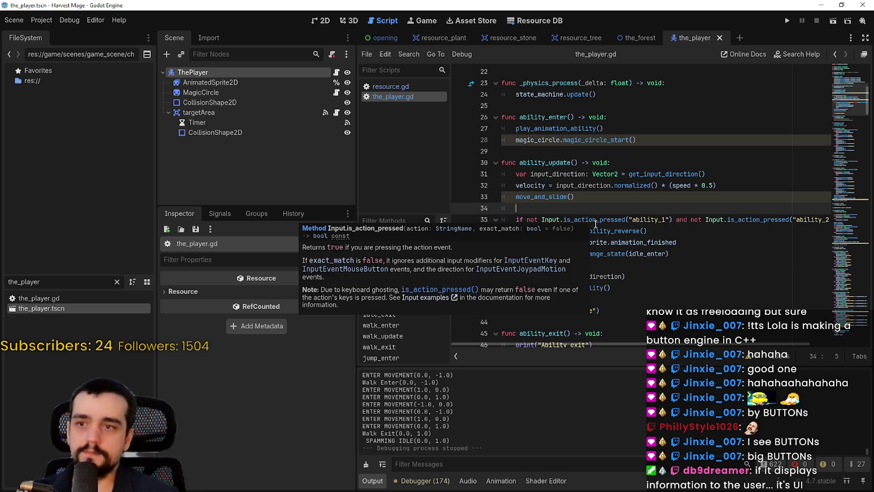
scroll(596, 219, down, 3)
drag(615, 160, 615, 147)
click(629, 174)
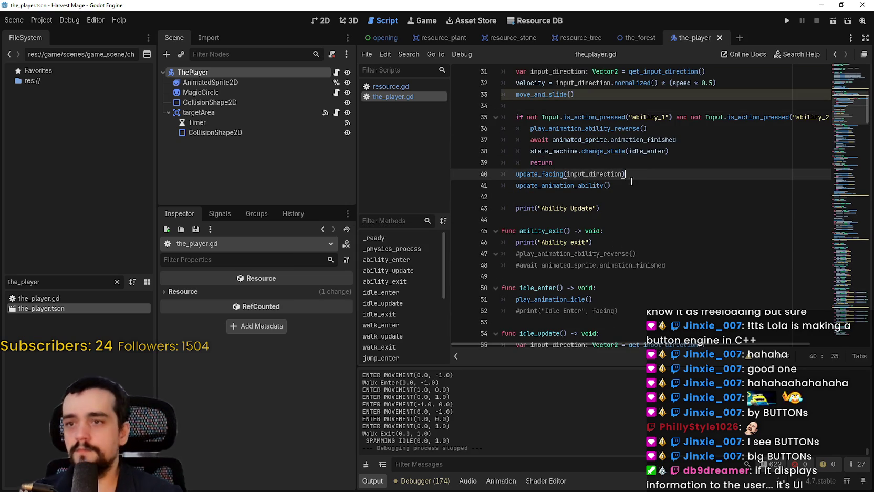
click(646, 196)
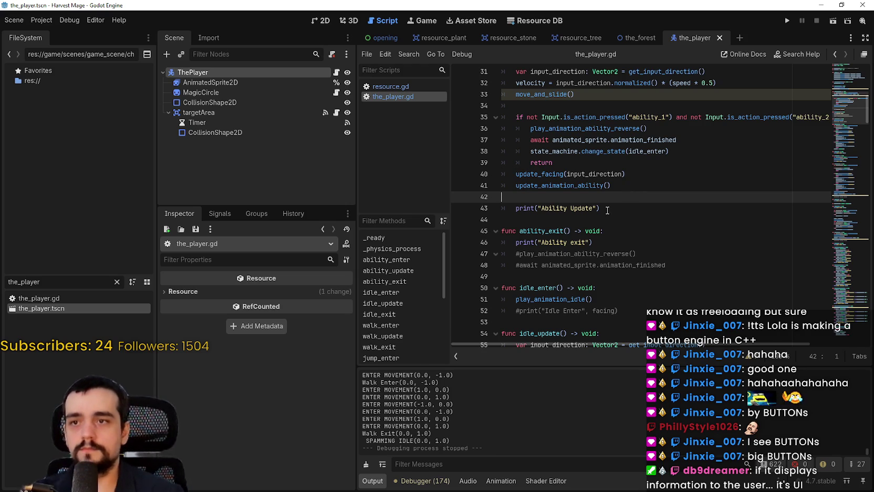
scroll(628, 186, up, 3)
scroll(628, 186, down, 2)
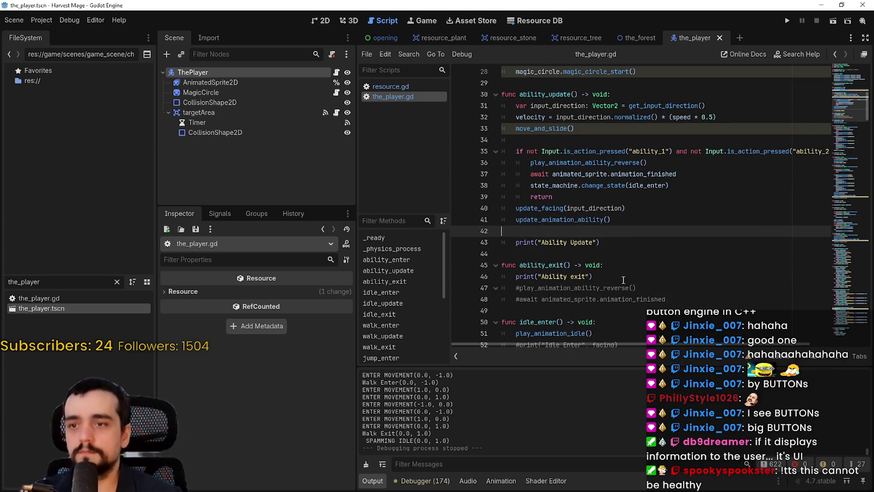
Define a harvest_resources() -> void stub containing pass just before ability_exit
click(626, 254)
key(Return)
text(fu)
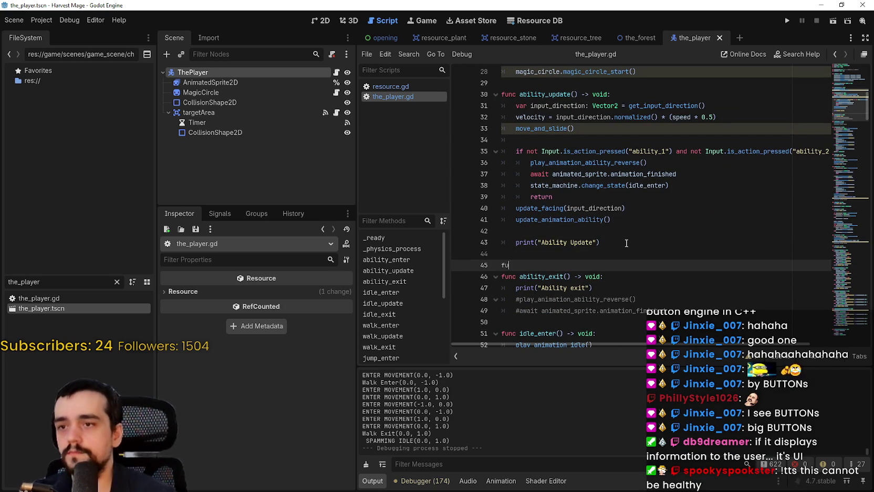
text(nc a)
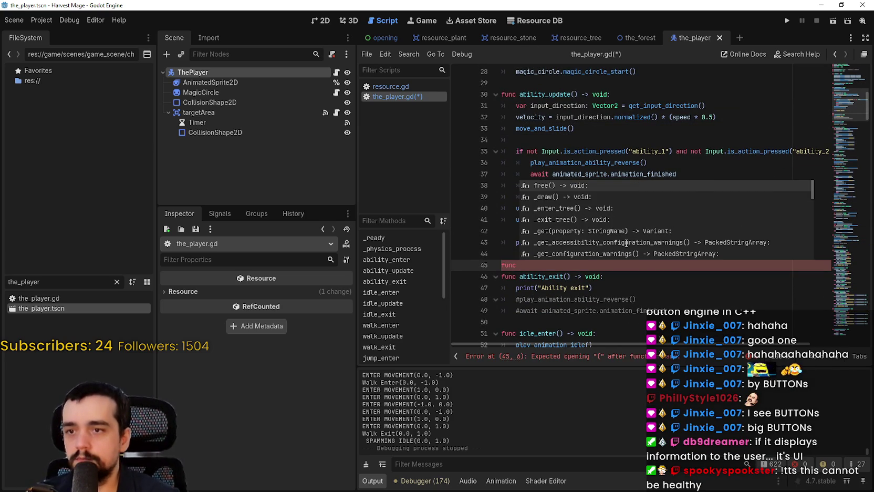
key(BackSpace)
text(hanvest_resources()
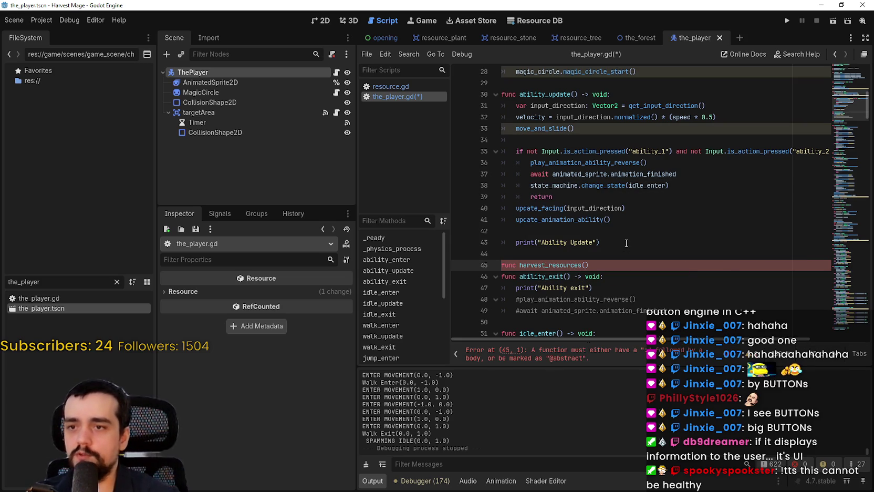
text() -> void:)
key(Return)
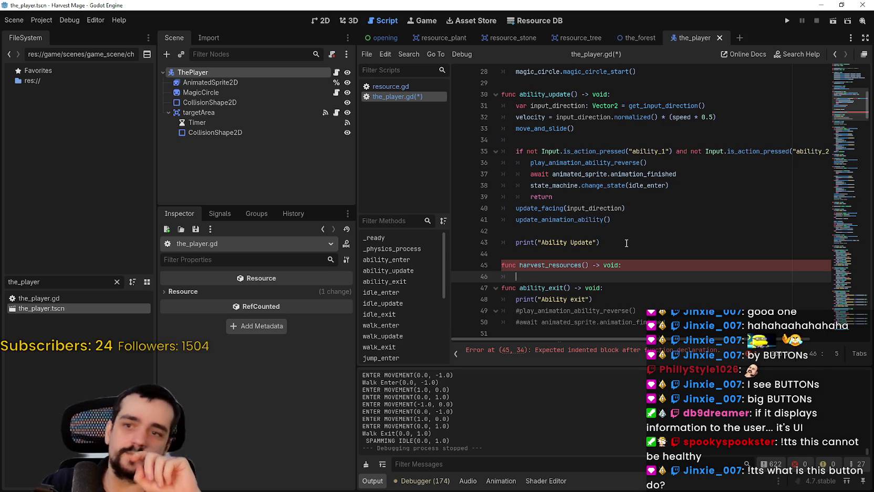
text(pass)
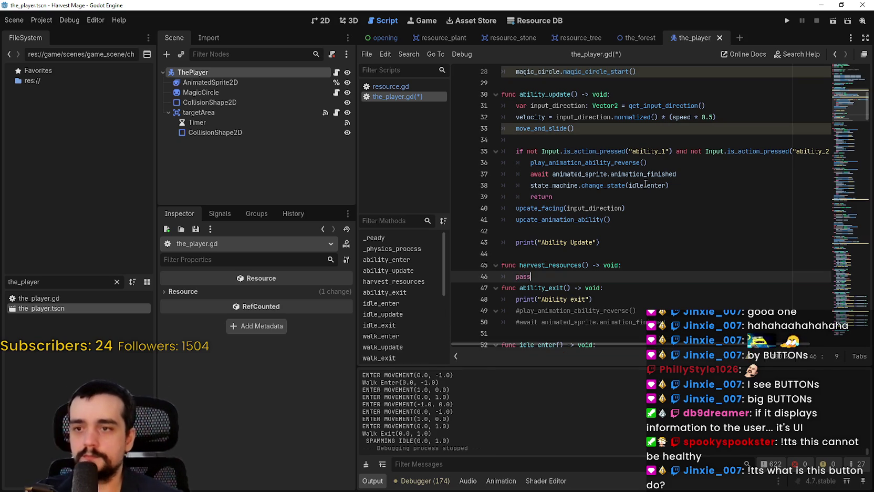
double_click(562, 265)
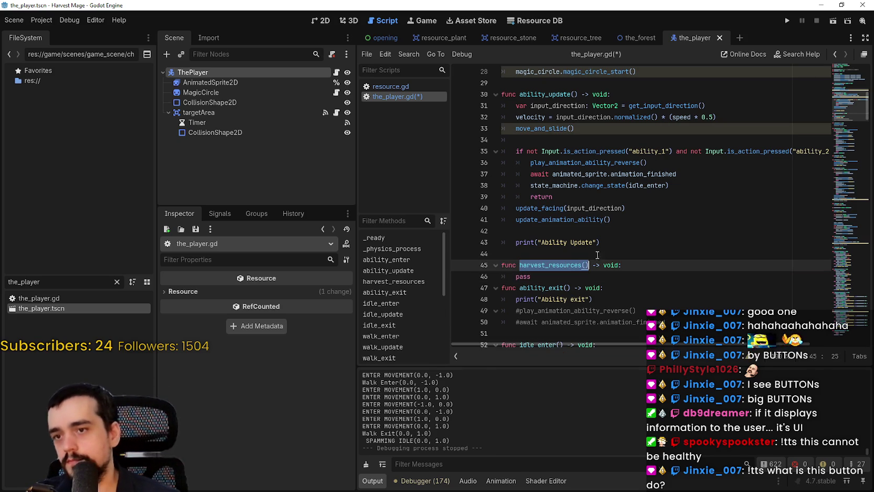
Call harvest_resources() right after update_animation_ability() in ability_update
click(636, 227)
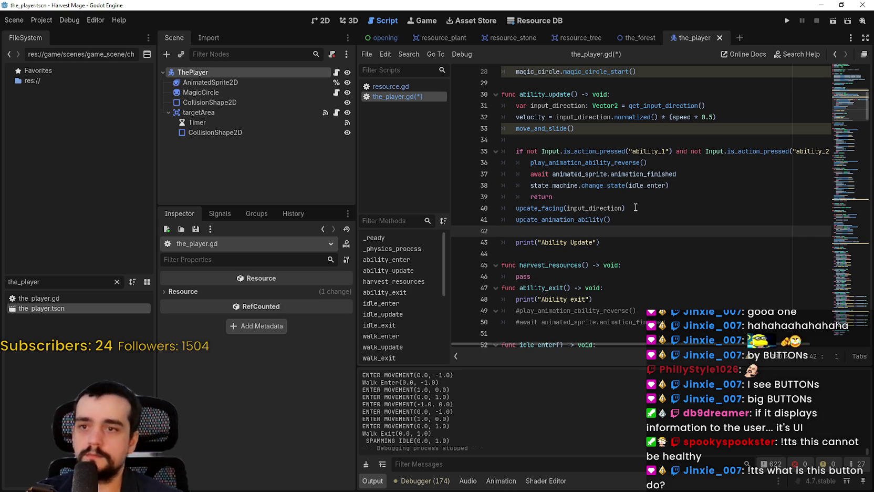
click(636, 215)
key(Return)
key(Return)
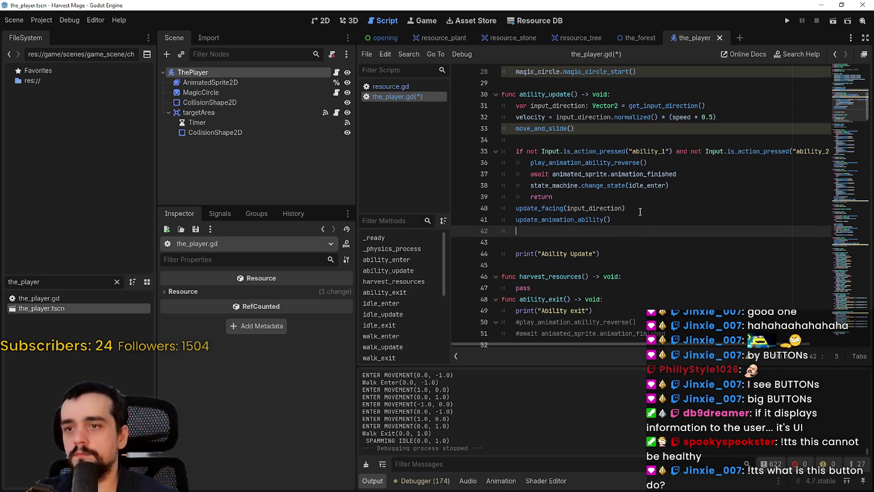
text(harvest_resources())
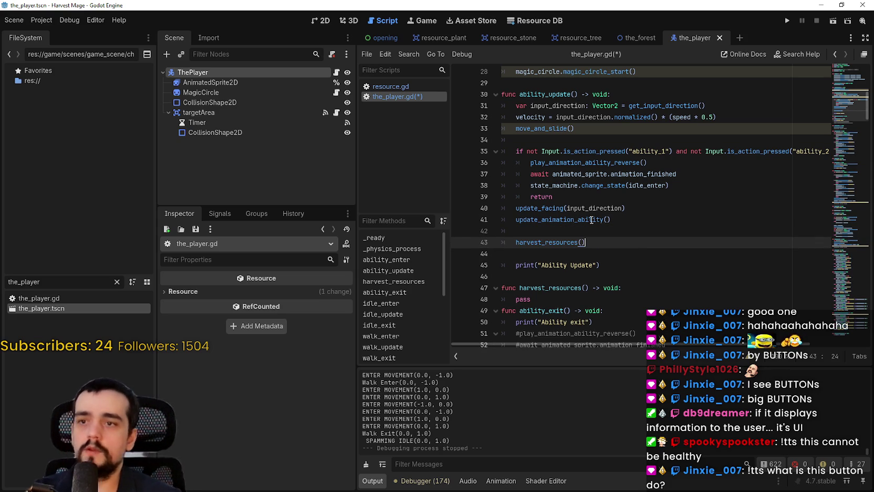
Add a blank line between the harvest_resources stub and ability_exit
click(596, 234)
click(610, 276)
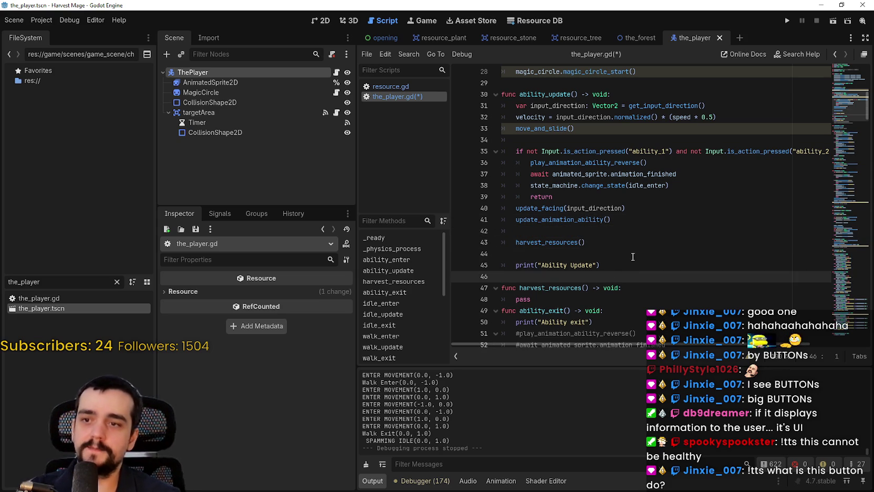
click(589, 297)
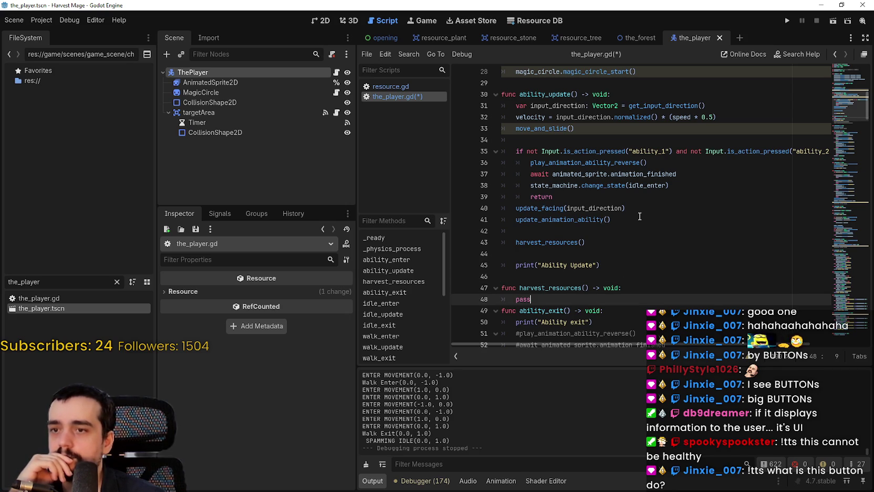
key(Return)
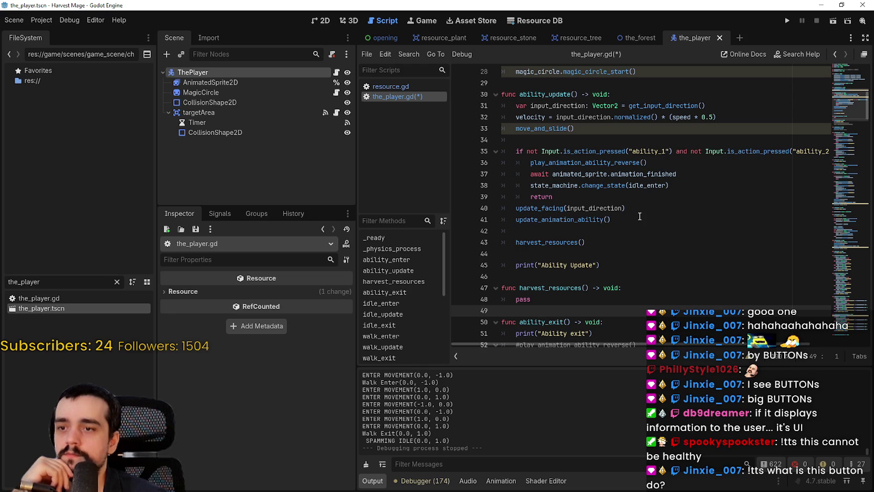
key(Down)
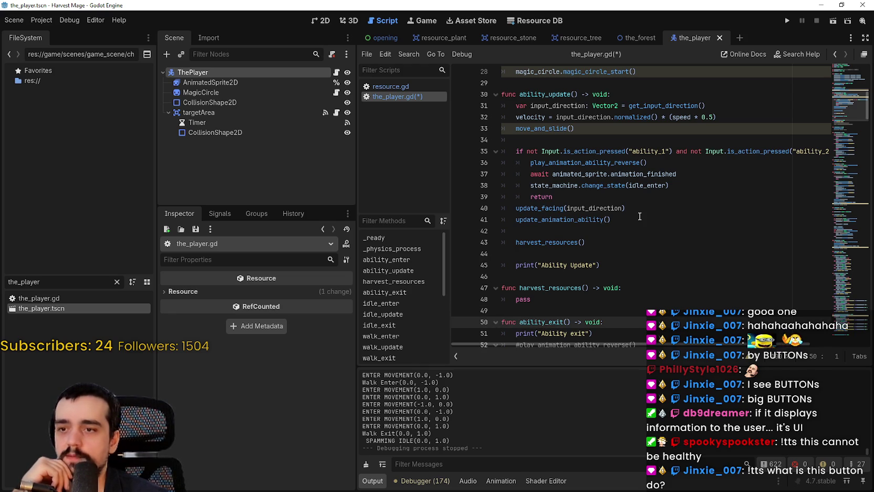
key(Up)
key(Up)
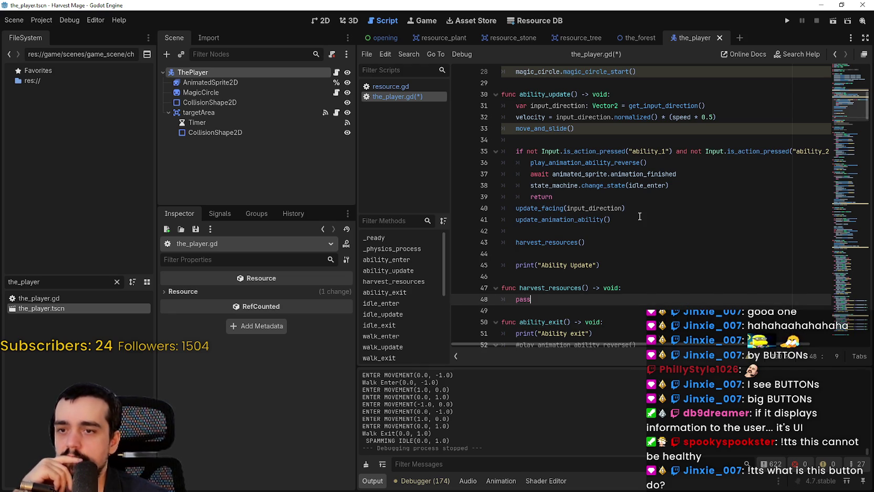
click(288, 114)
scroll(586, 156, up, 9)
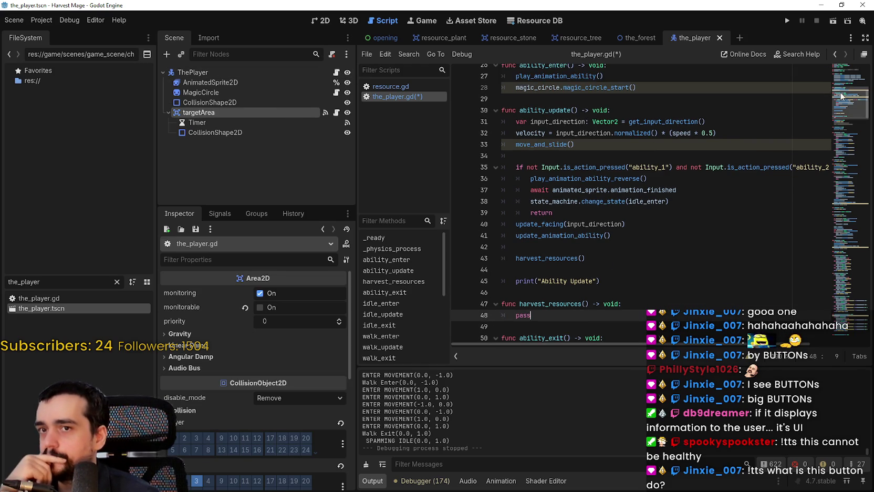
click(648, 127)
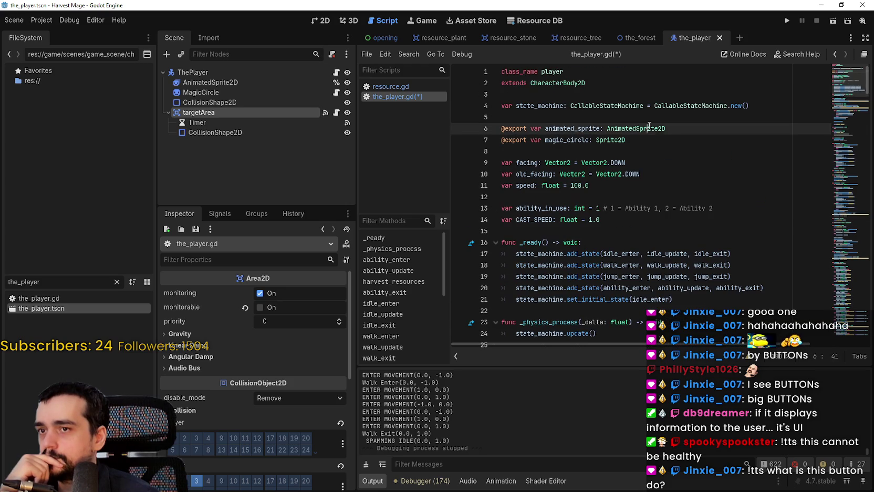
click(684, 141)
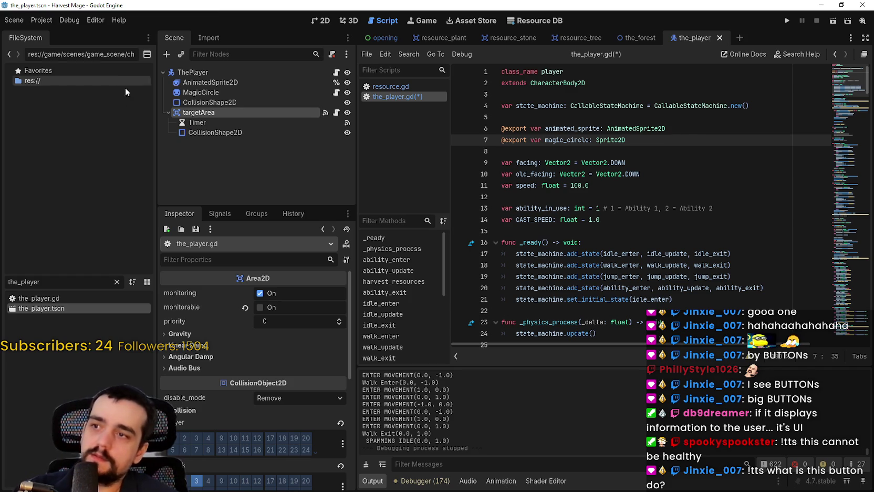
mouse_move(197, 114)
mouse_down()
mouse_move(590, 111)
mouse_move(581, 114)
mouse_move(567, 229)
mouse_up()
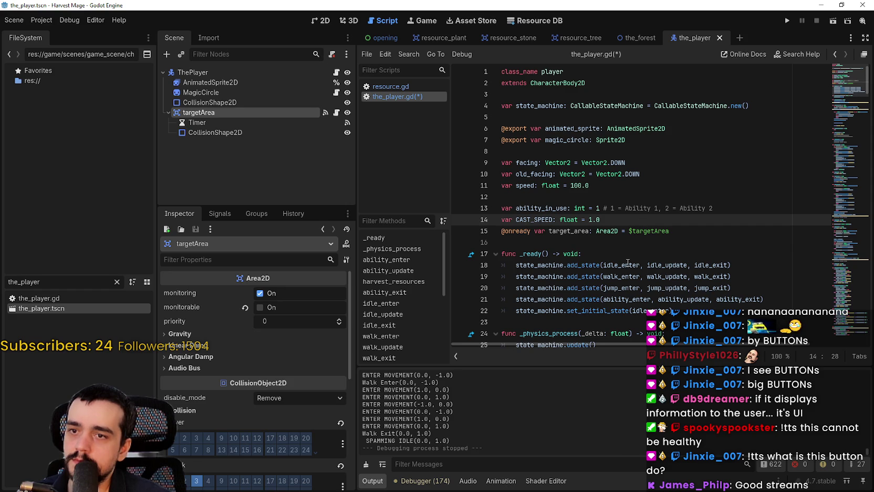
Put a blank line before the target_area declaration and save the_player.gd
key(Return)
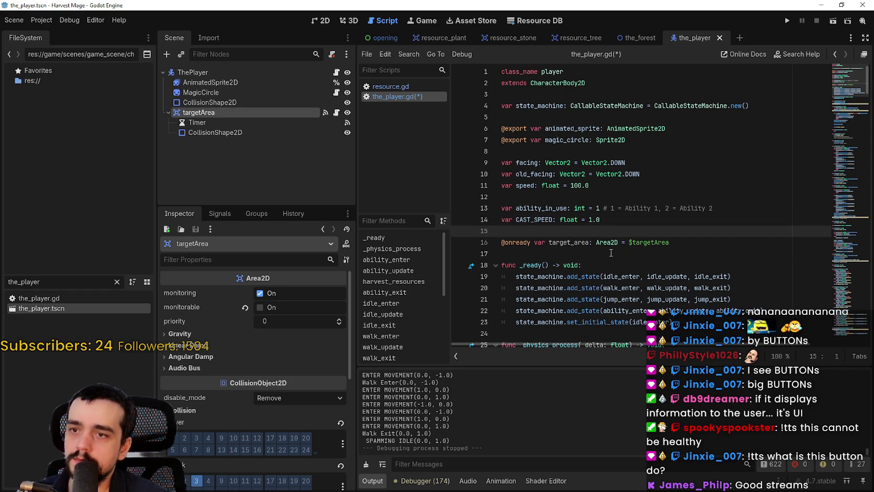
click(610, 252)
key(ctrl+s)
double_click(578, 243)
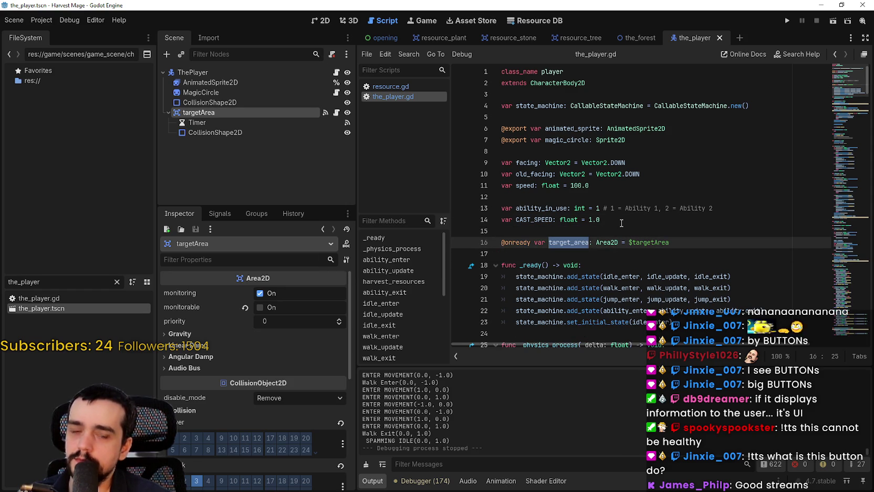
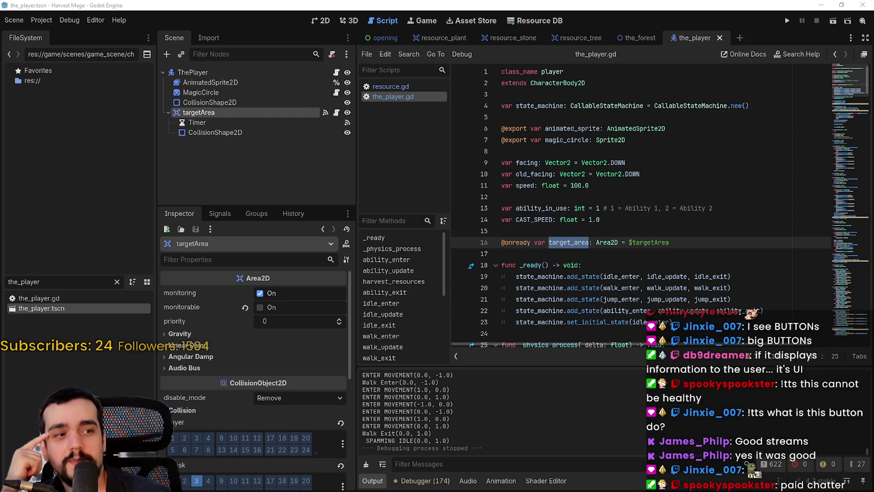
Review the ability_in_use, CAST_SPEED and facing variable declarations at the top of the script
click(648, 232)
click(650, 220)
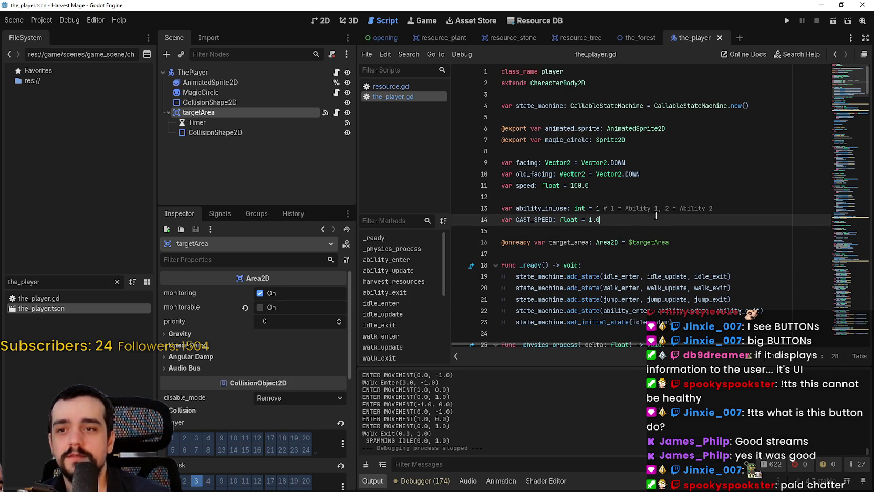
mouse_move(659, 220)
mouse_down()
mouse_move(605, 208)
mouse_move(499, 208)
mouse_up()
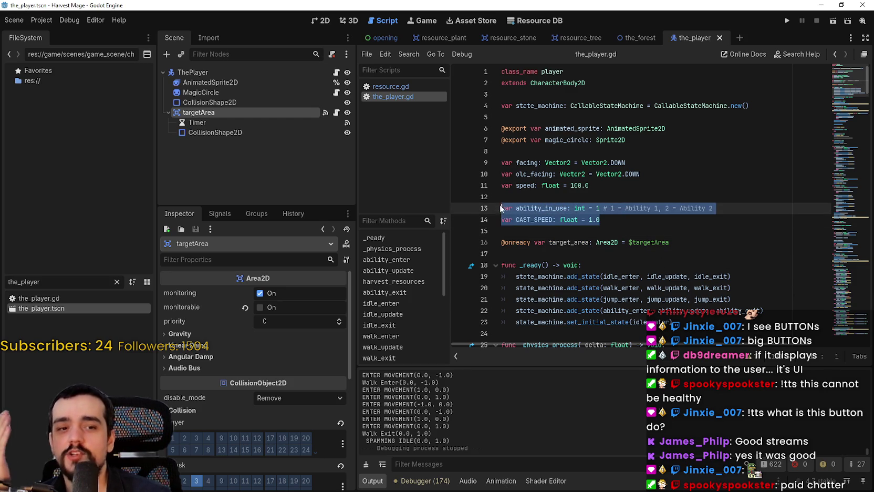
click(557, 190)
click(580, 162)
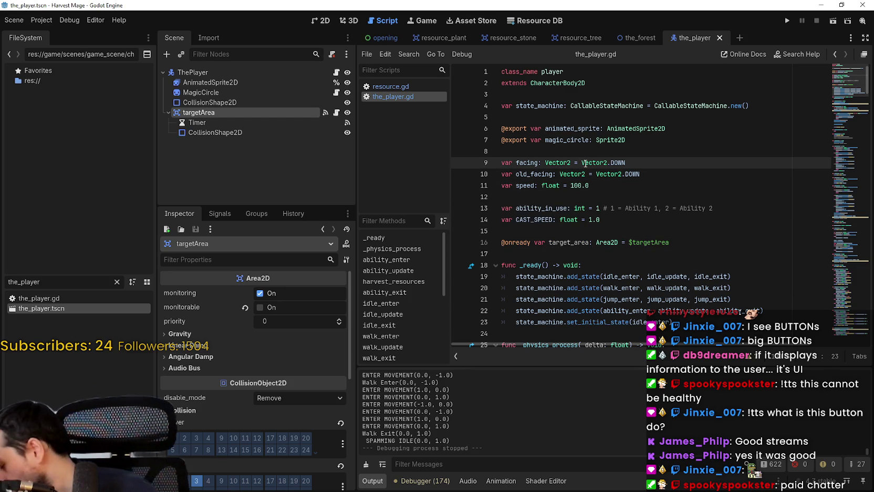
mouse_move(572, 158)
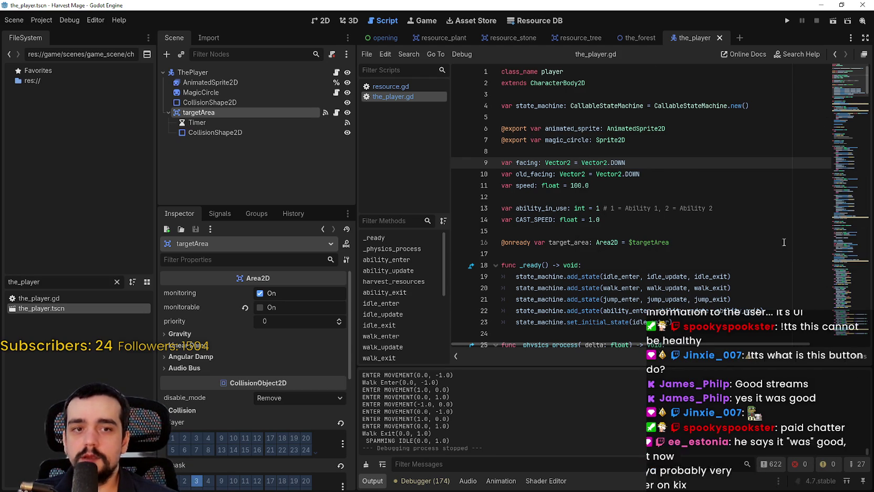
click(578, 208)
click(580, 197)
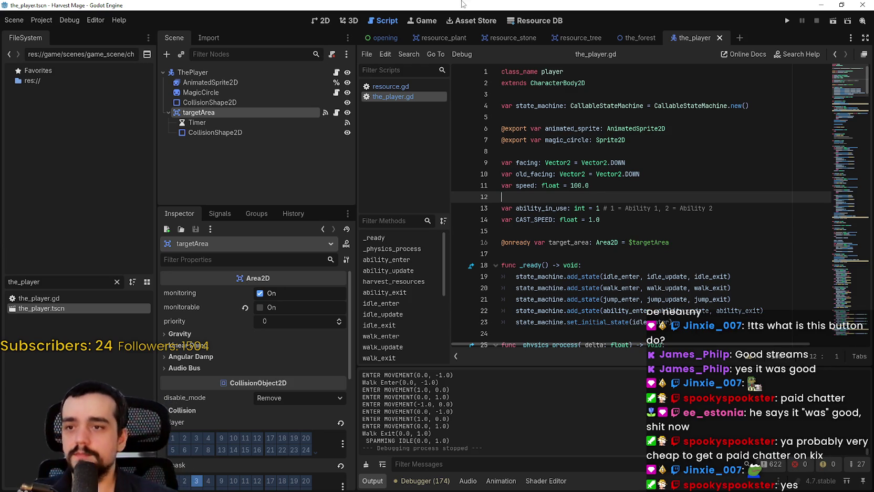
Inspect the target_area variable declaration on line 16
drag(574, 242, 573, 248)
double_click(574, 242)
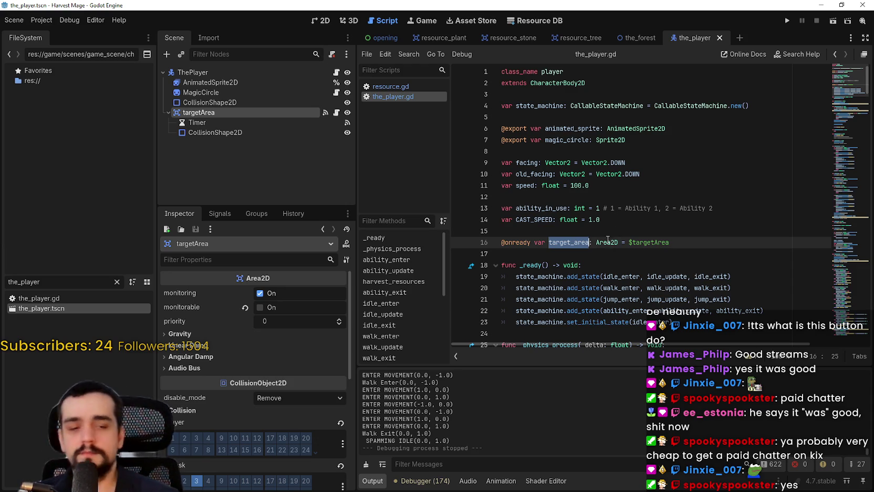
click(680, 243)
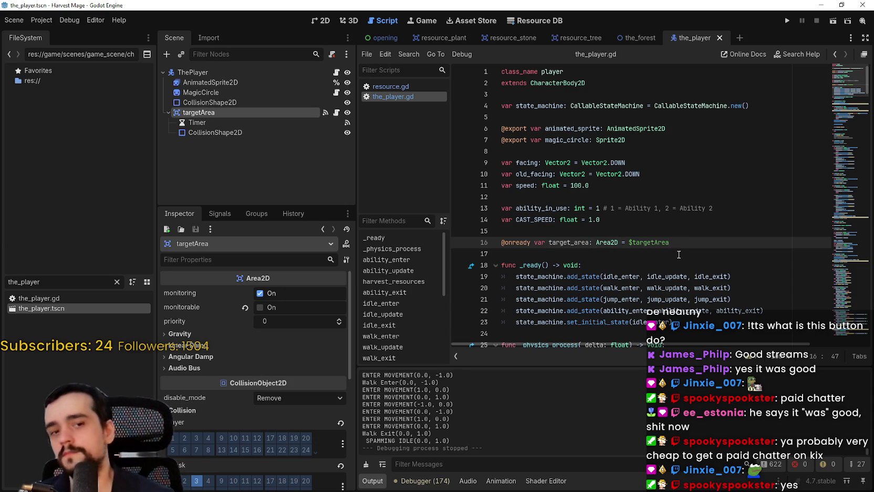
scroll(677, 254, down, 6)
scroll(642, 249, down, 3)
scroll(656, 226, up, 6)
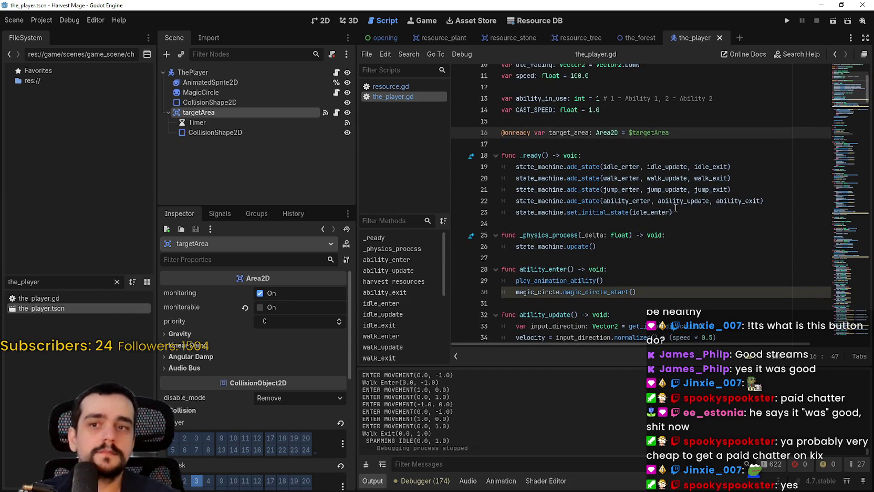
Jump to the ability_update definition with Lookup Symbol and reach the pass line of the harvest_resources stub
right_click(678, 202)
click(737, 348)
scroll(640, 265, down, 1)
click(631, 265)
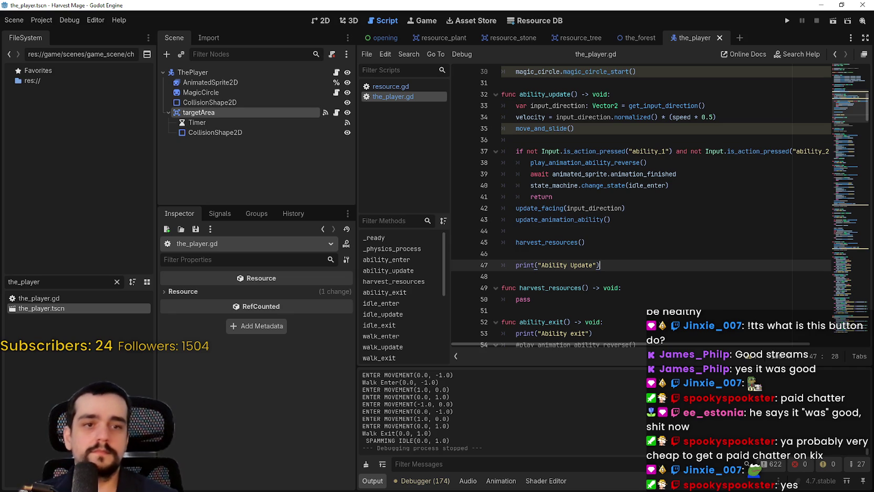
click(635, 242)
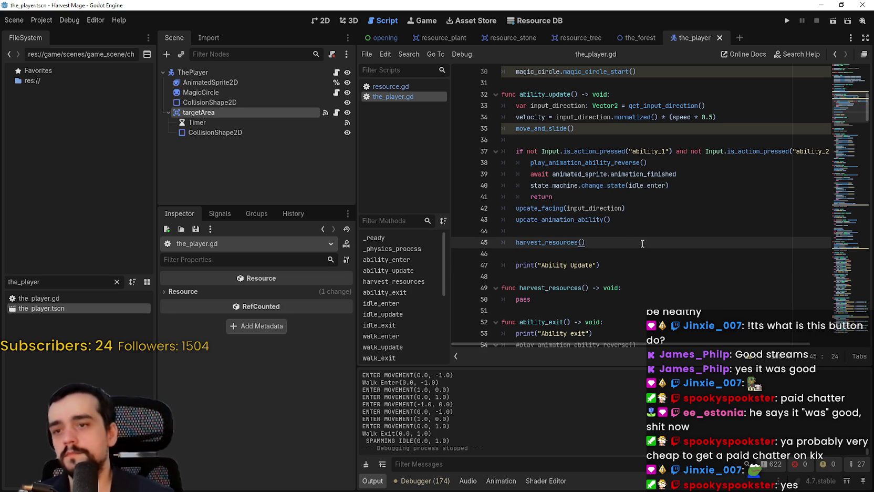
scroll(641, 243, down, 2)
click(642, 231)
Replace pass on line 50 with 'var get_harvest_targets = target_area.'
key(BackSpace)
key(BackSpace)
key(BackSpace)
text(rint)
key(BackSpace)
key(BackSpace)
key(BackSpace)
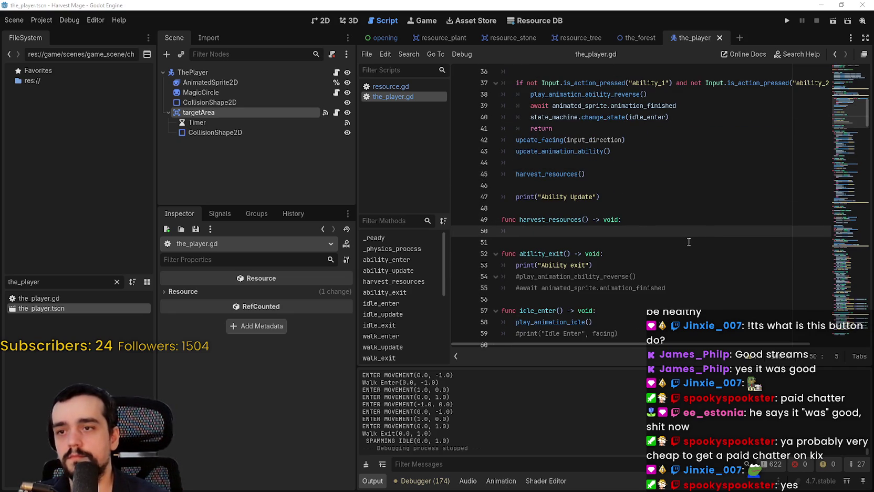
text(var get_)
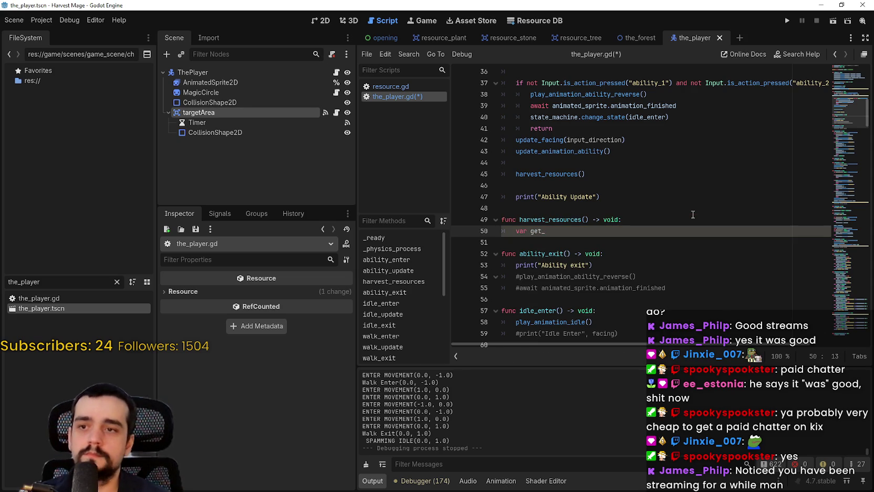
text(harvest_)
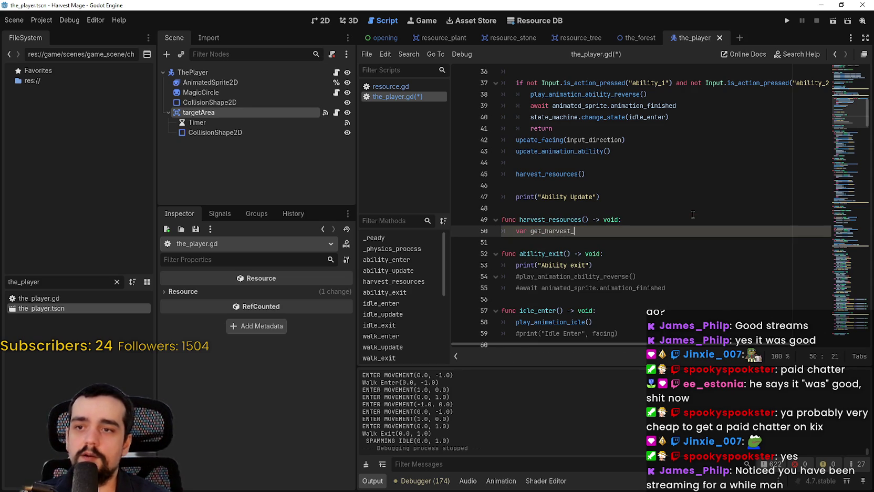
text(targets = target_area.)
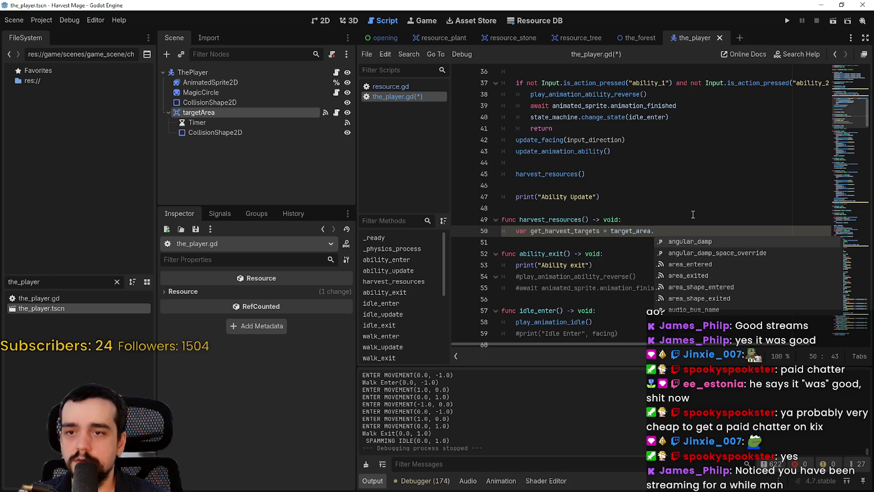
text(targe)
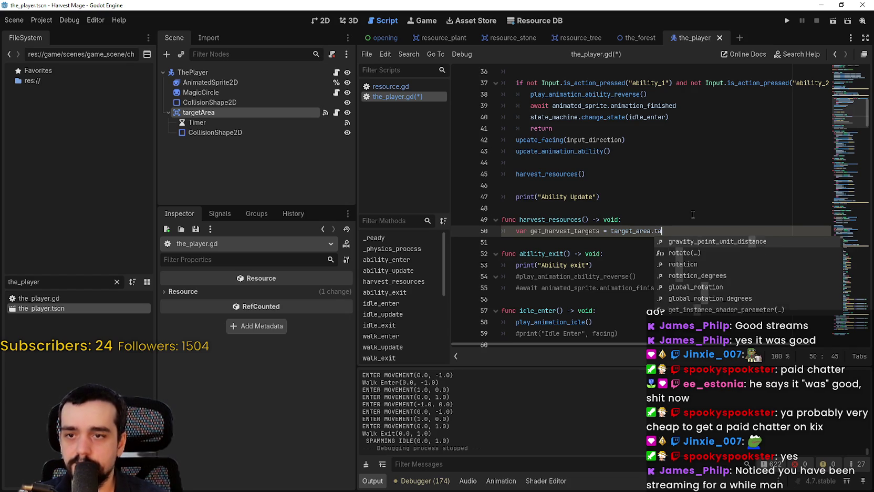
key(BackSpace)
key(BackSpace)
key(BackSpace)
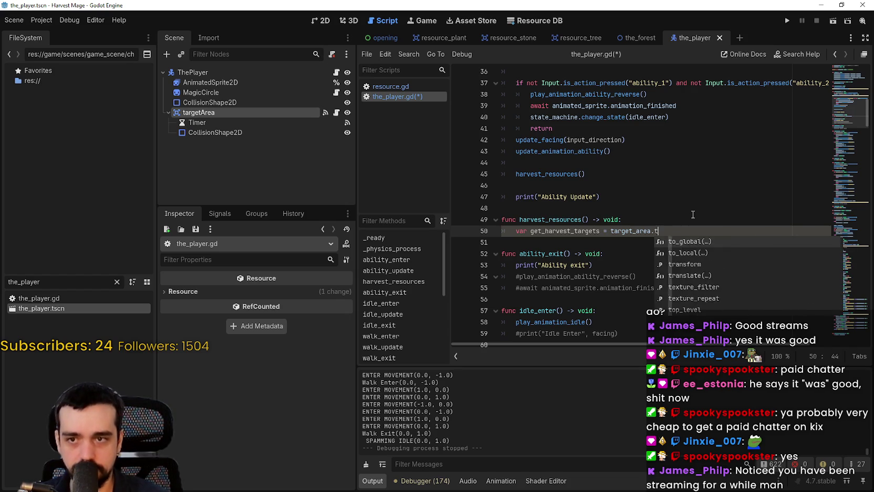
Complete the expression with selected_targets, copied from target_area.gd
click(336, 112)
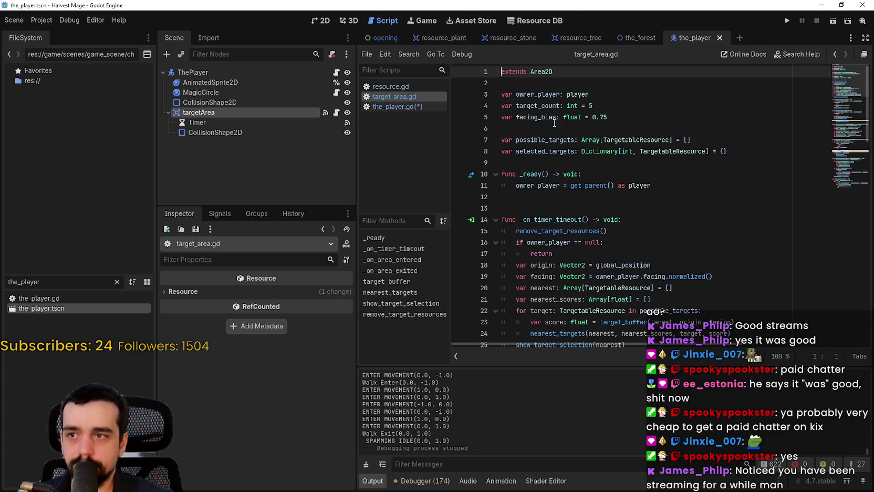
double_click(530, 140)
double_click(544, 152)
key(ctrl+c)
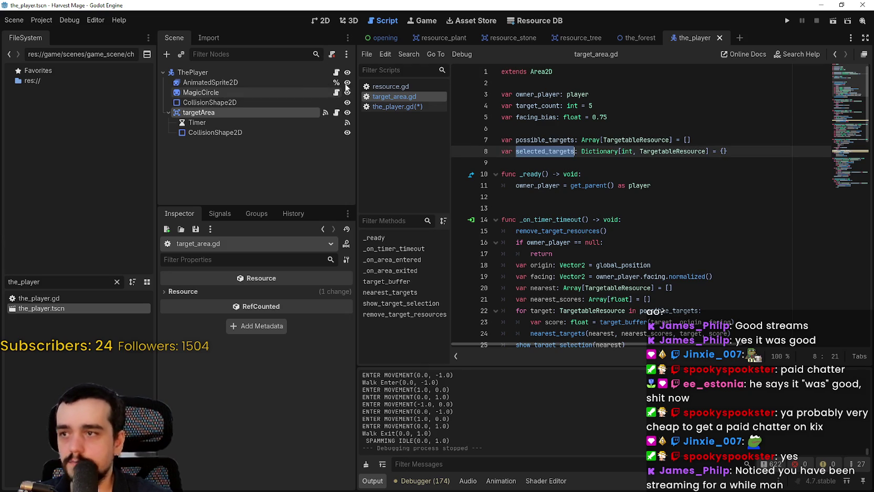
click(336, 72)
key(ctrl+v)
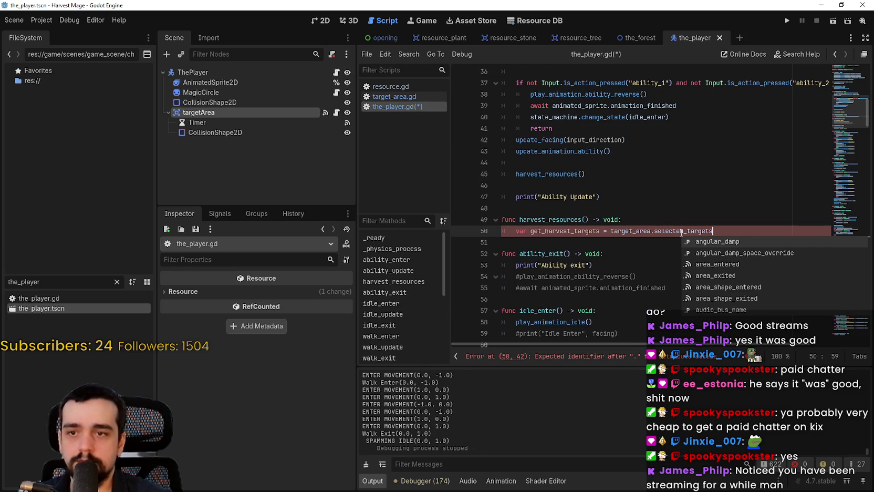
double_click(677, 230)
key(Right)
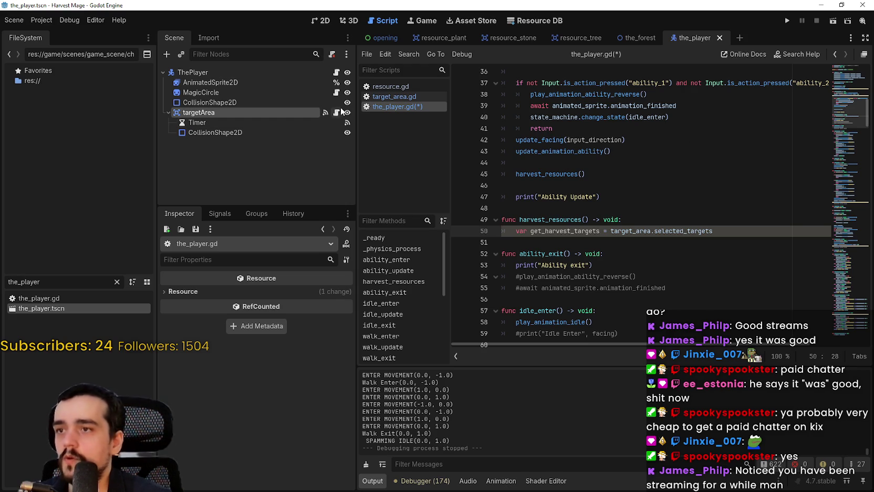
Type get_harvest_targets as Dictionary[int, TargetableResource], copied from target_area.gd
click(336, 112)
drag(582, 151, 710, 151)
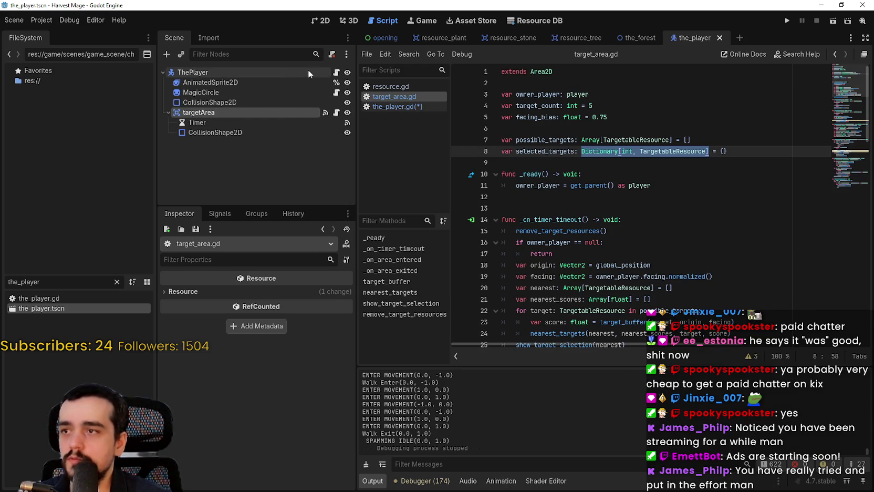
click(336, 72)
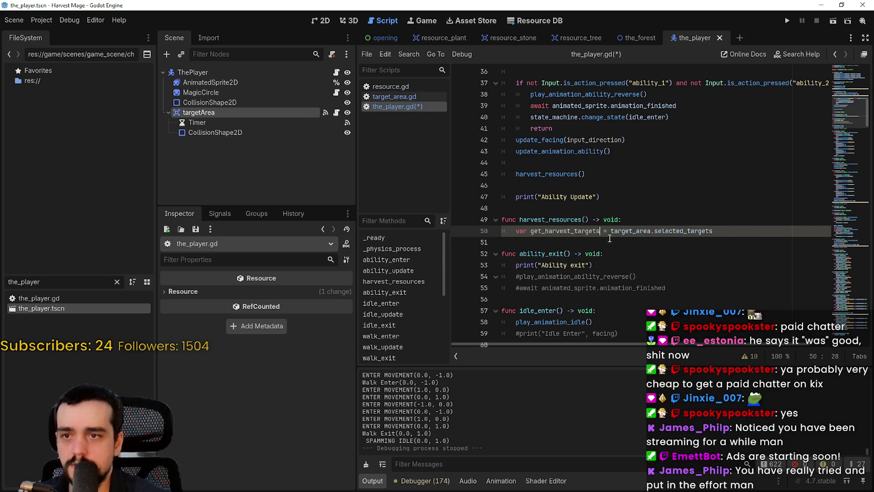
text(:)
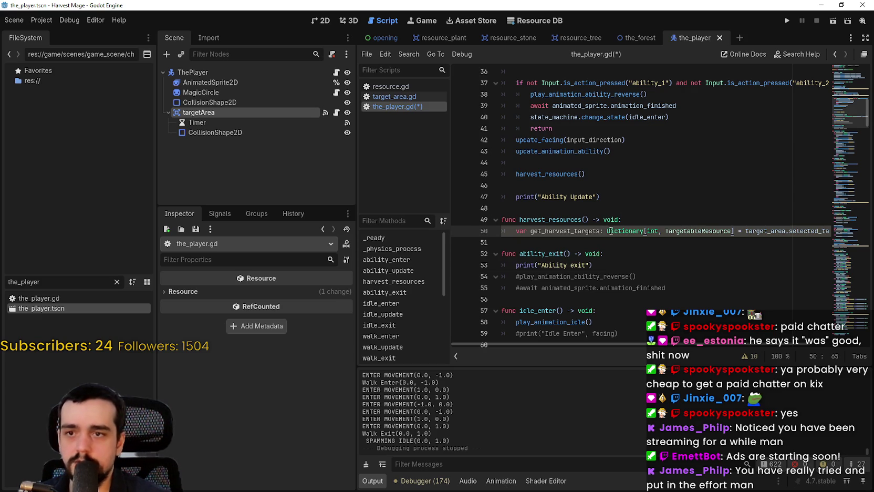
click(631, 239)
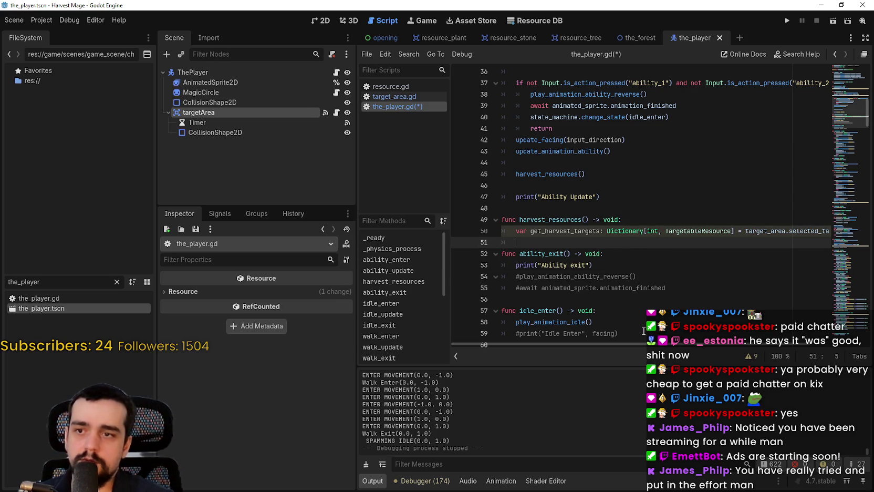
scroll(556, 244, right, 3)
scroll(556, 244, left, 3)
Start a 'for harvest_target' line below the get_harvest_targets declaration
text(for ea)
key(BackSpace)
key(BackSpace)
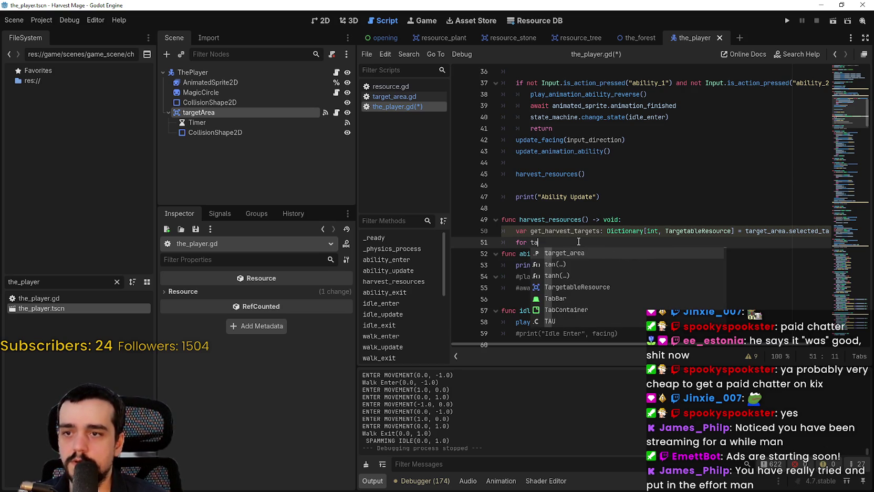
text(harvest_targe)
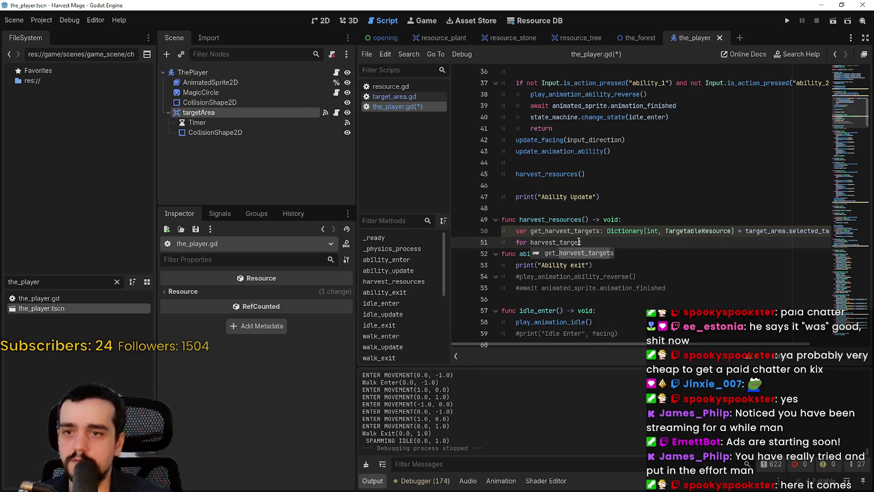
text(t)
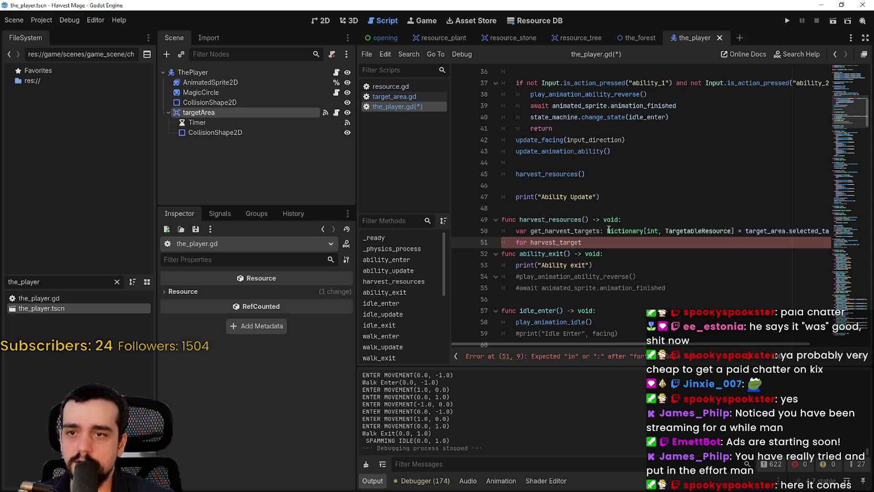
click(608, 230)
key(End)
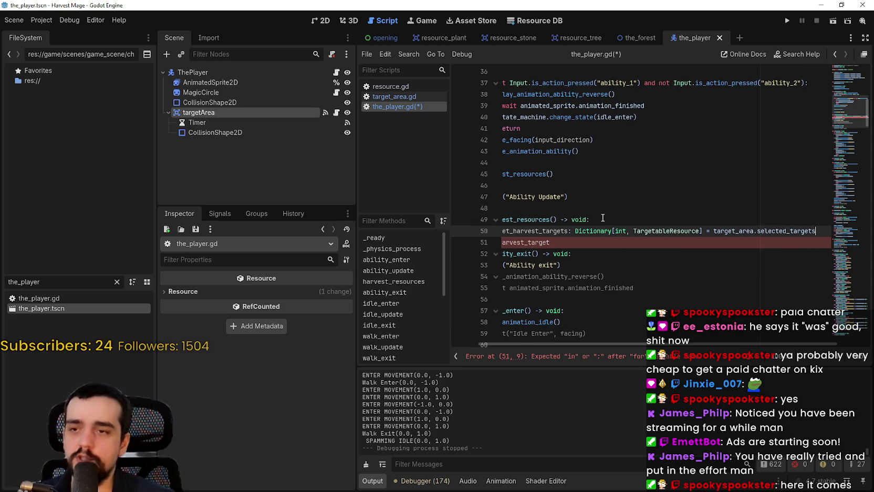
click(608, 231)
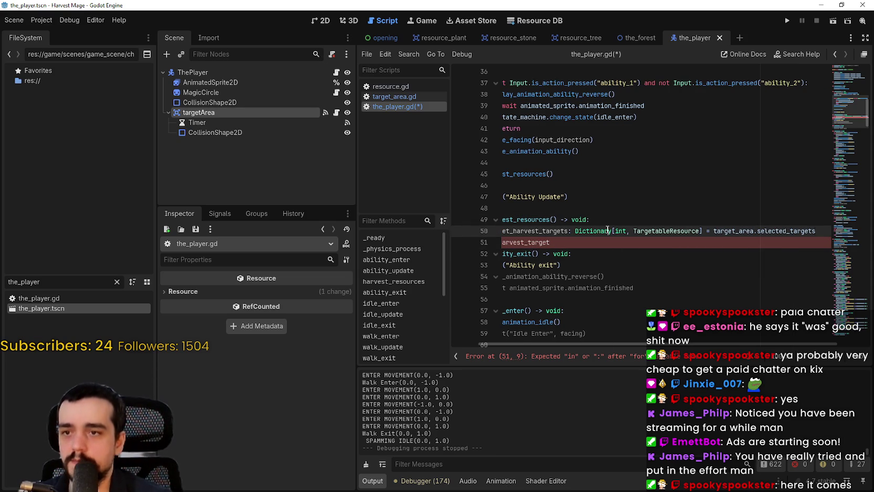
drag(810, 230, 542, 231)
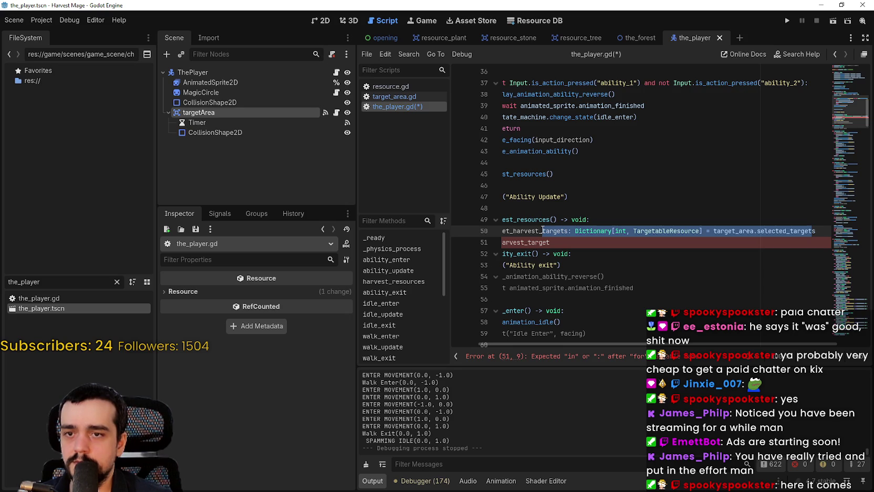
drag(541, 230, 515, 230)
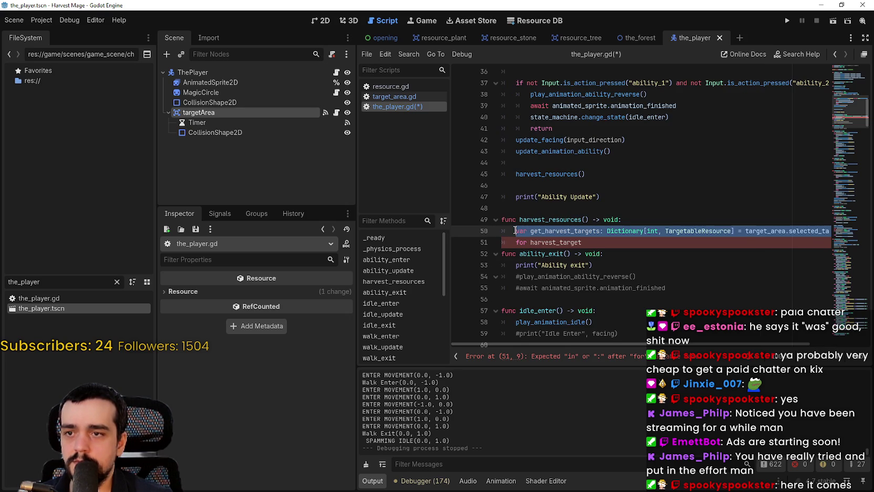
click(567, 230)
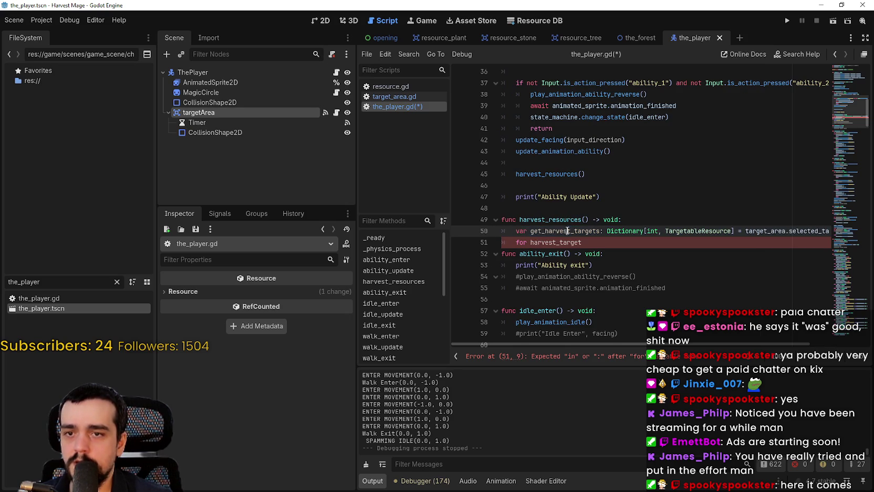
double_click(559, 230)
click(560, 230)
drag(774, 234, 822, 231)
click(822, 230)
Add 'if target_area.selected_targets.is_empty(): return' below line 50
key(Return)
text(if)
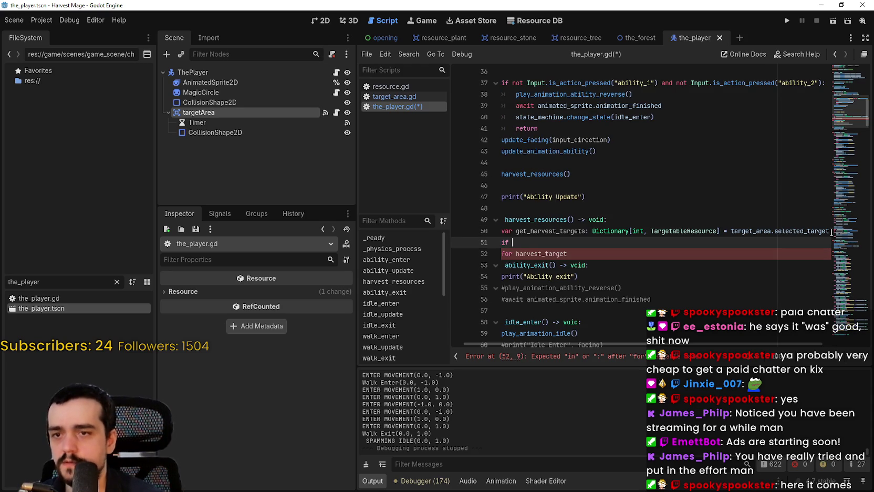
drag(828, 231, 721, 231)
key(ctrl+c)
key(Down)
key(ctrl+v)
text(.is_empty():)
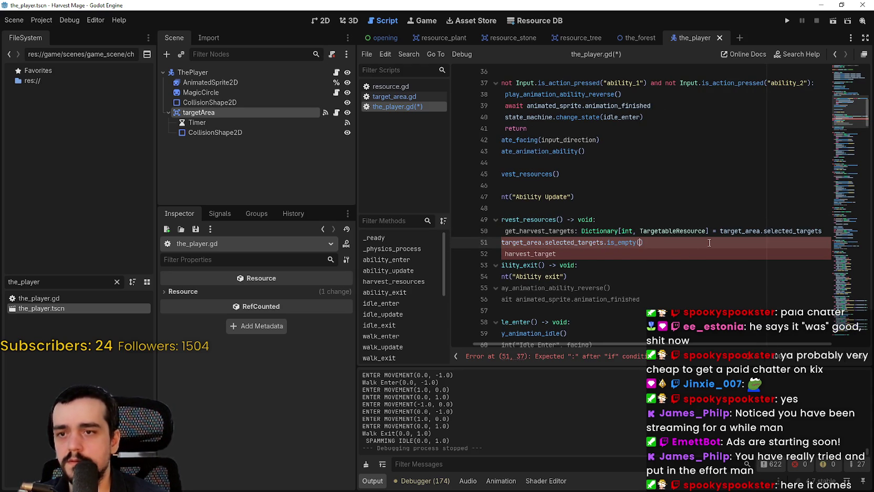
key(Return)
text(return)
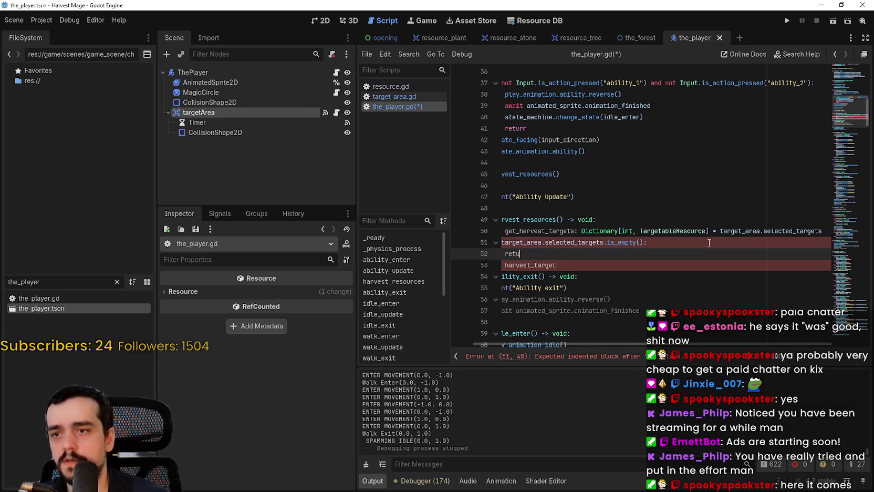
Complete the loop header as 'for harvest_target in target_area.selected_targets:'
key(Down)
key(Home)
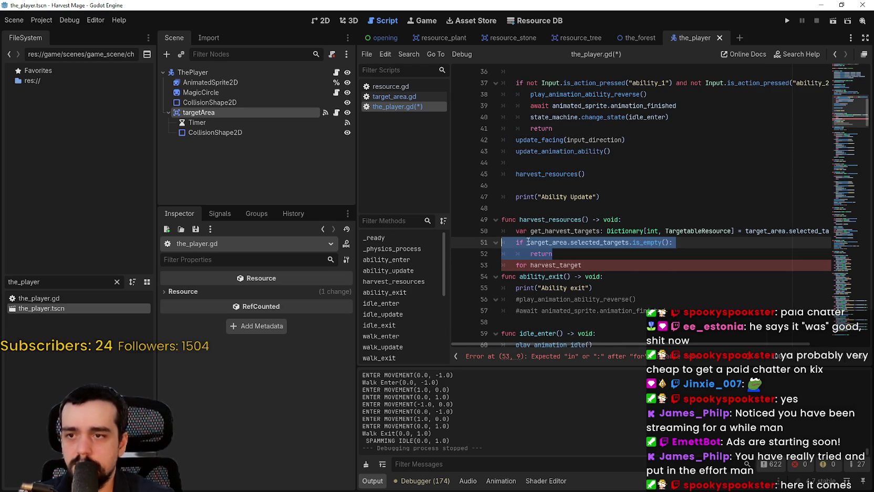
text(for)
double_click(601, 243)
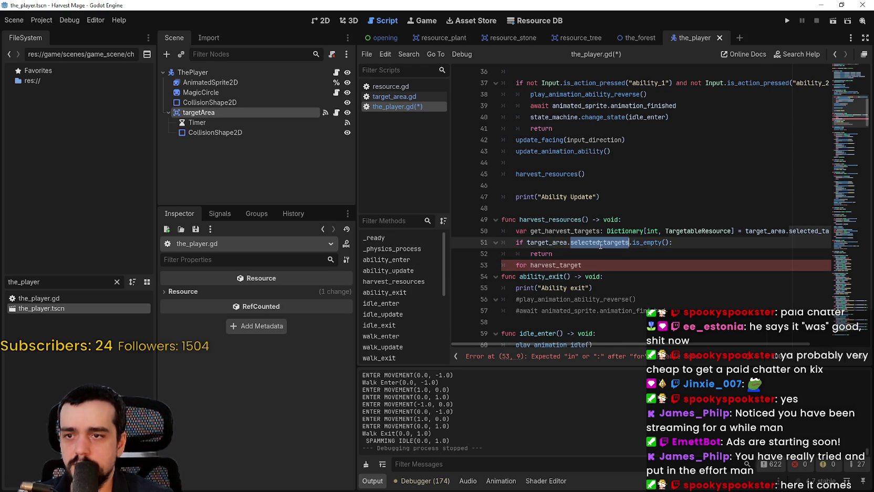
drag(574, 244, 566, 242)
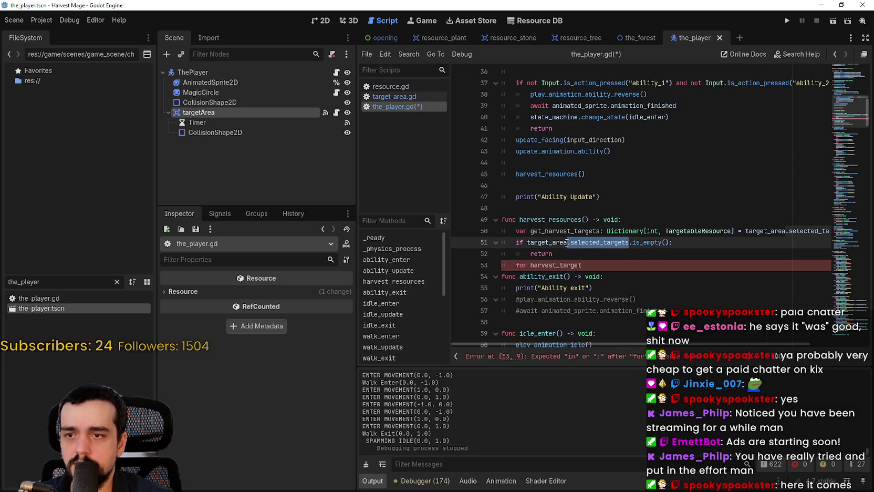
click(609, 270)
text(in)
key(ctrl+v)
text(:)
Make the loop body print "Harvesting: " with harvest_target.name
key(Return)
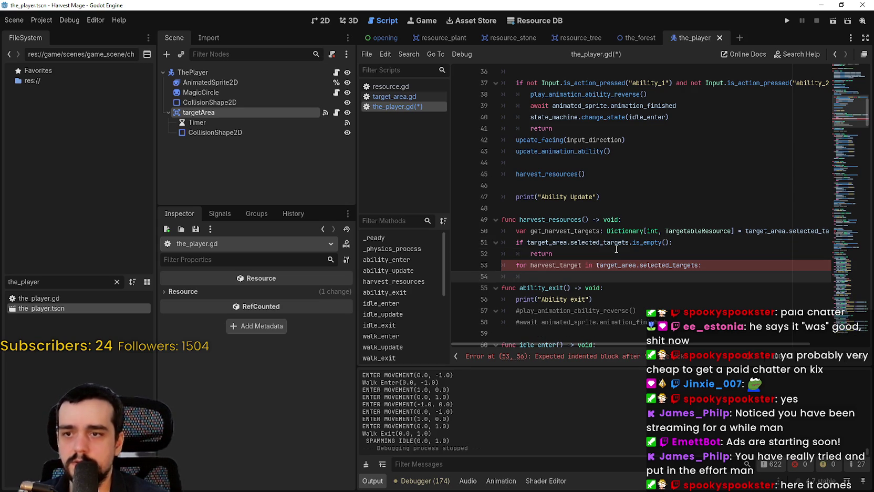
text(print("Harvesting,)
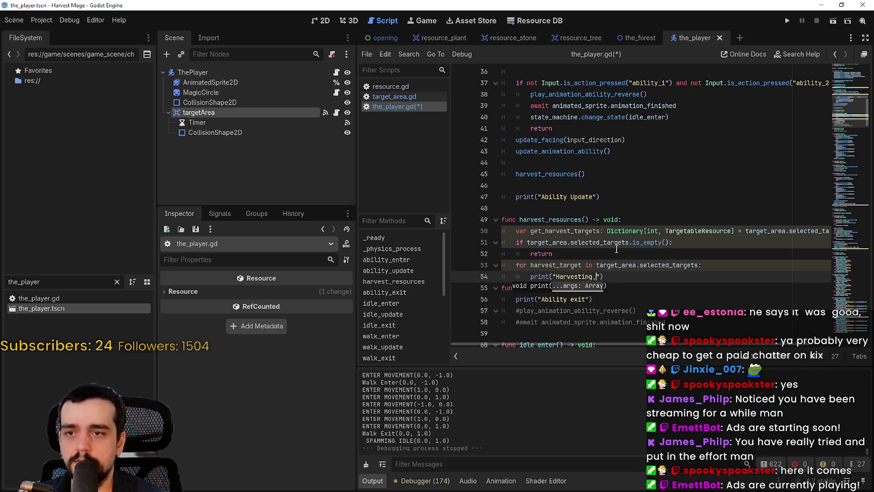
key(BackSpace)
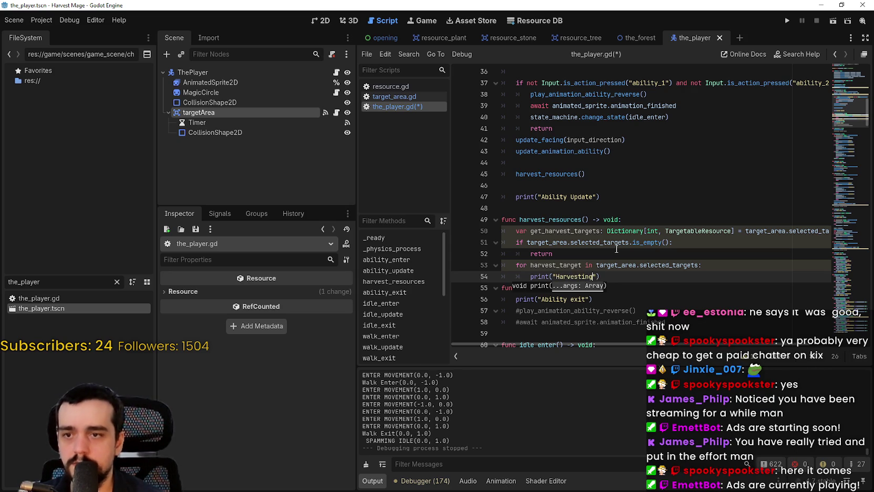
text(: ")
text(, )
text(harvest_t)
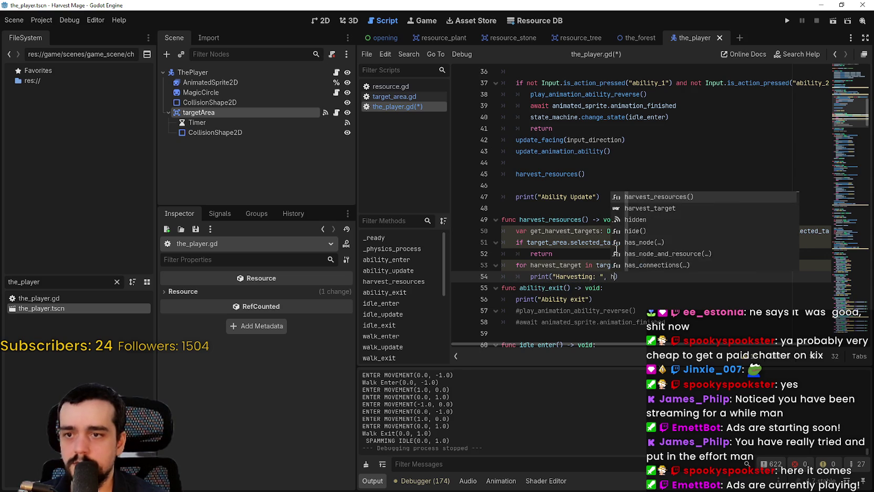
text(arget.name)
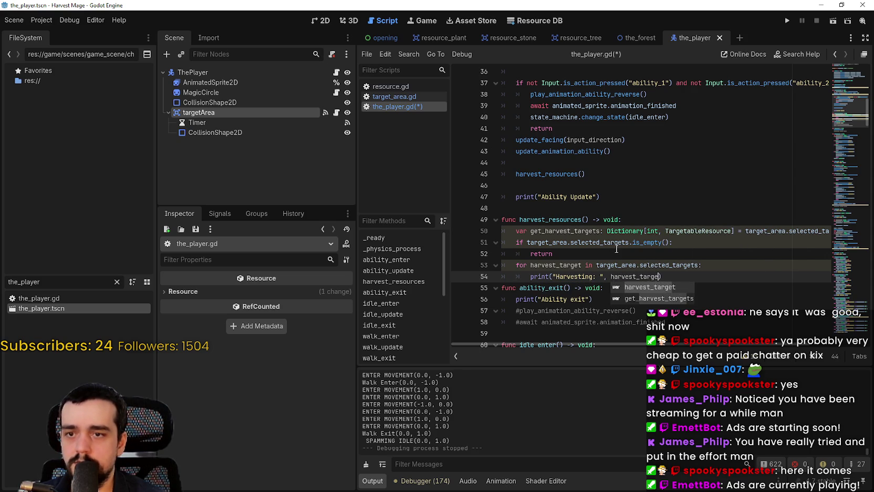
Save the script, add an unindented blank line after the loop, and run the project
key(ctrl+s)
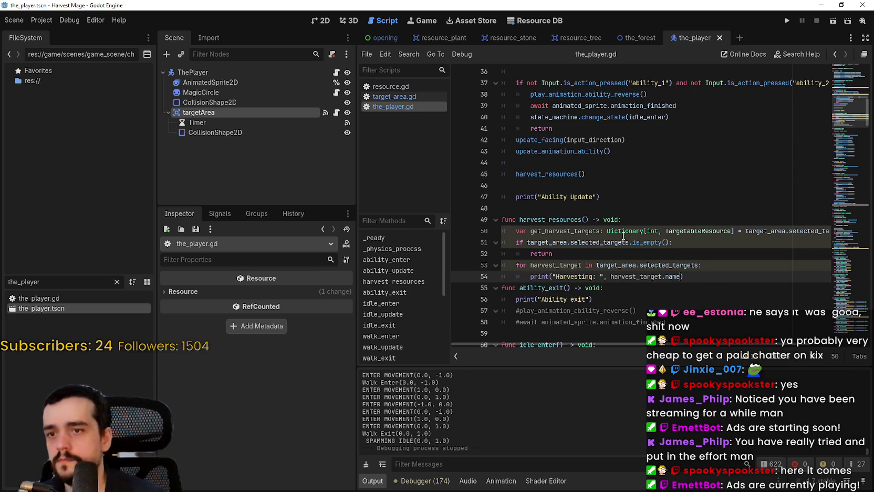
click(651, 287)
key(ctrl+s)
click(706, 280)
key(Return)
key(BackSpace)
key(BackSpace)
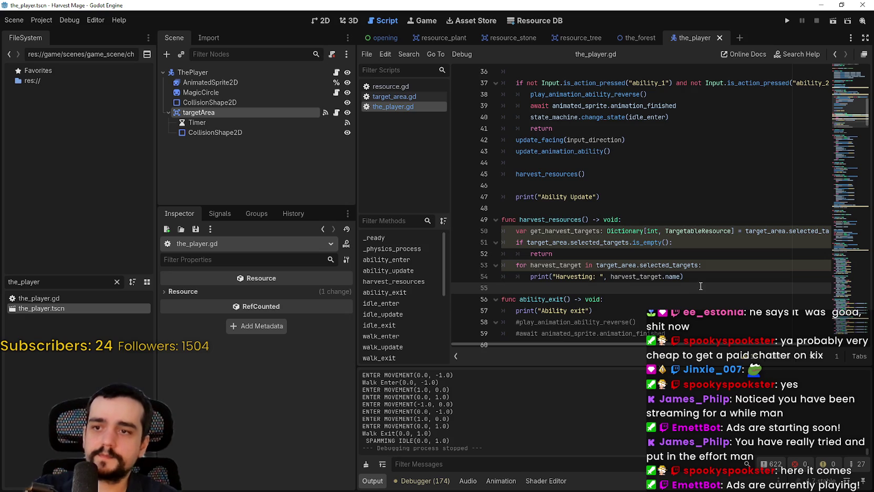
key(F5)
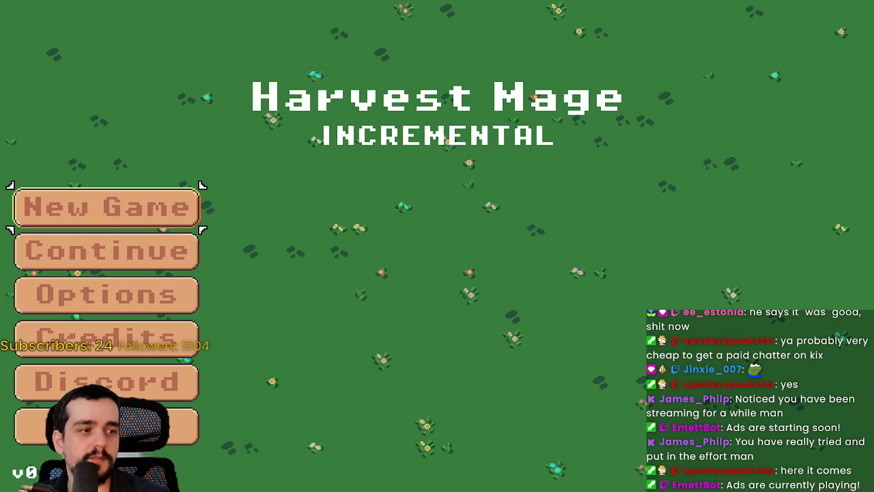
Choose Continue on the Harvest Mage title screen to resume the saved game
click(196, 254)
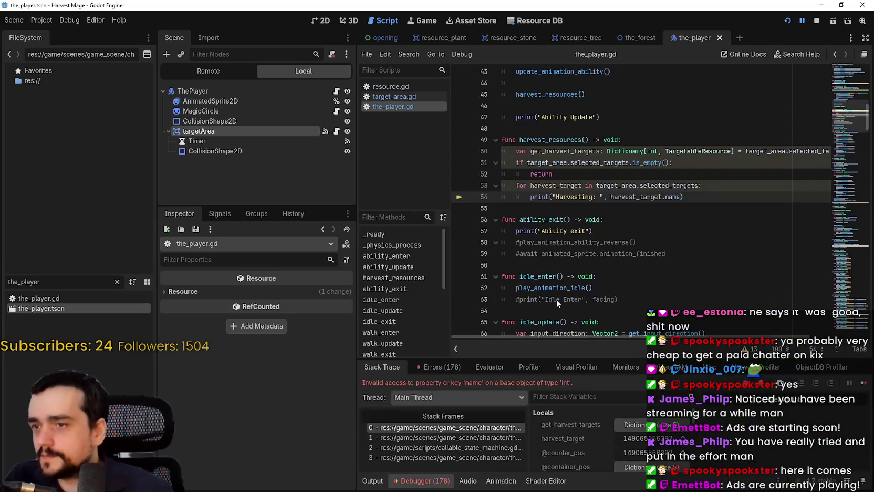
Inspect the get_harvest_targets entries in the debugger's Locals panel
drag(609, 218, 595, 231)
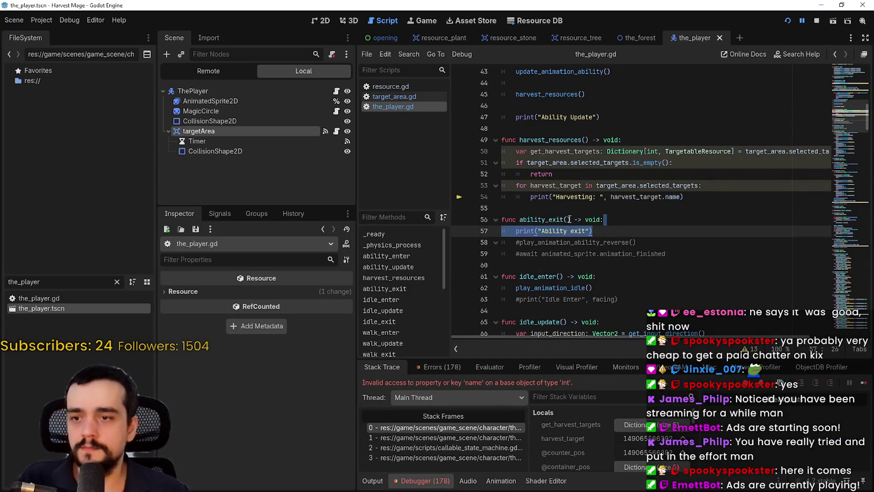
key(Up)
key(Up)
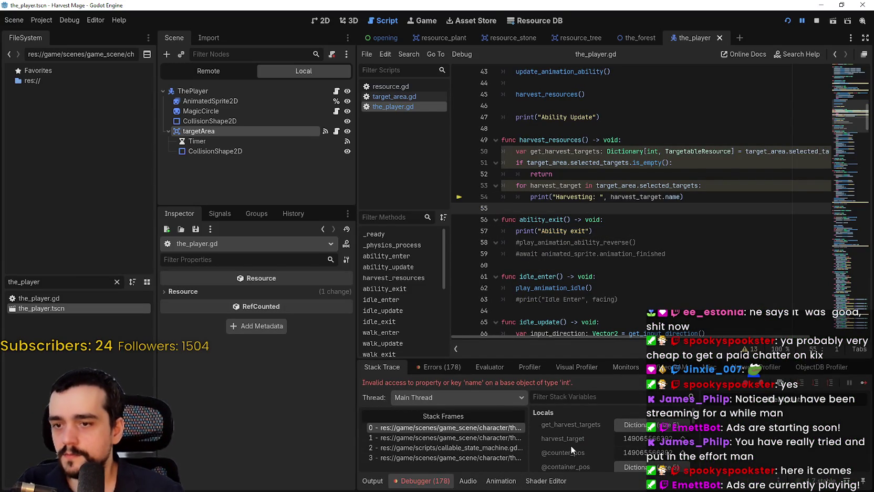
click(628, 424)
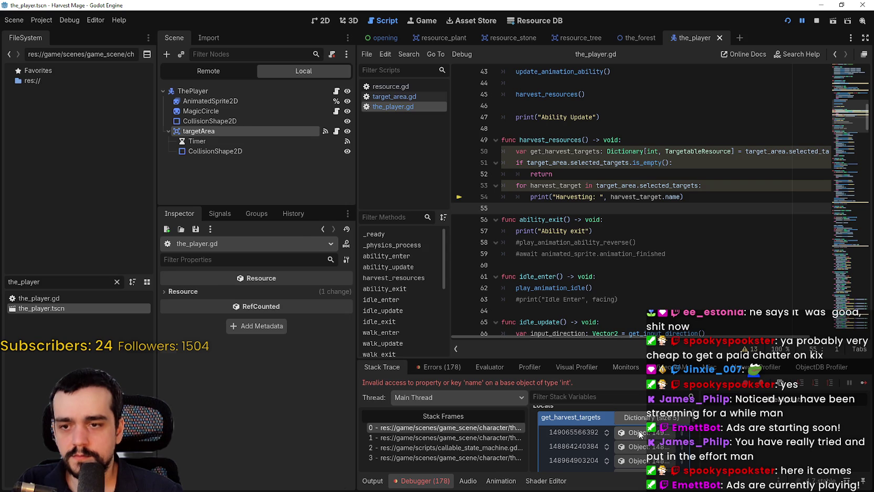
click(639, 434)
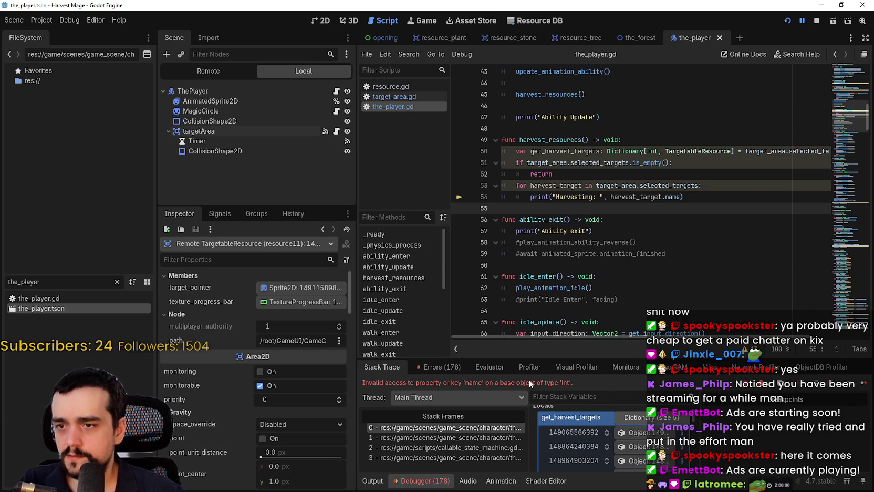
Change the print to target_area.selected_targets[harvest_target].name, save, and stop the game
double_click(555, 184)
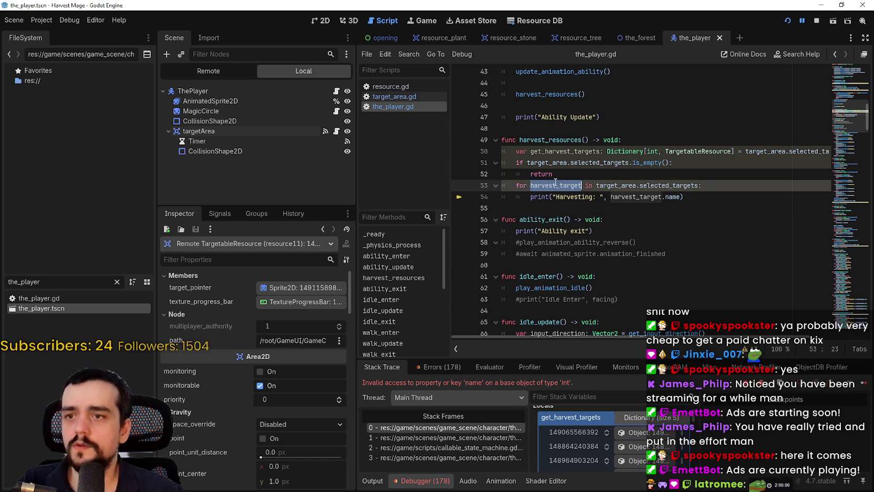
click(651, 185)
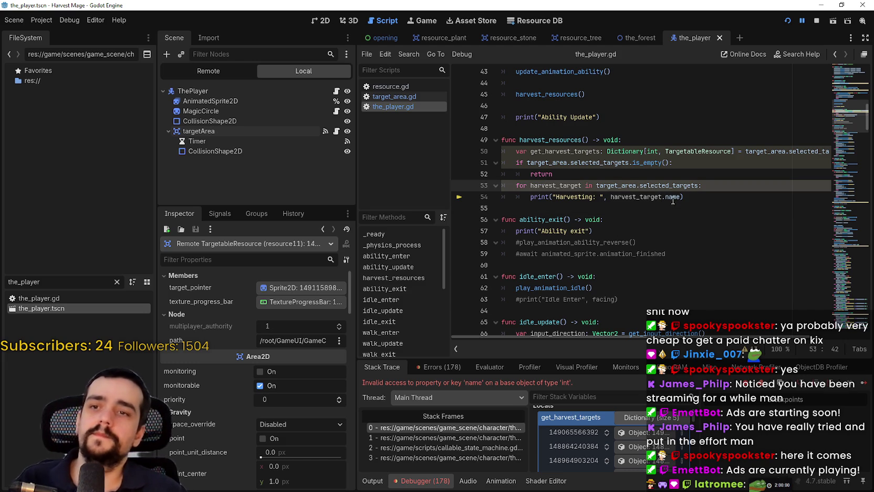
double_click(673, 199)
drag(673, 198, 633, 201)
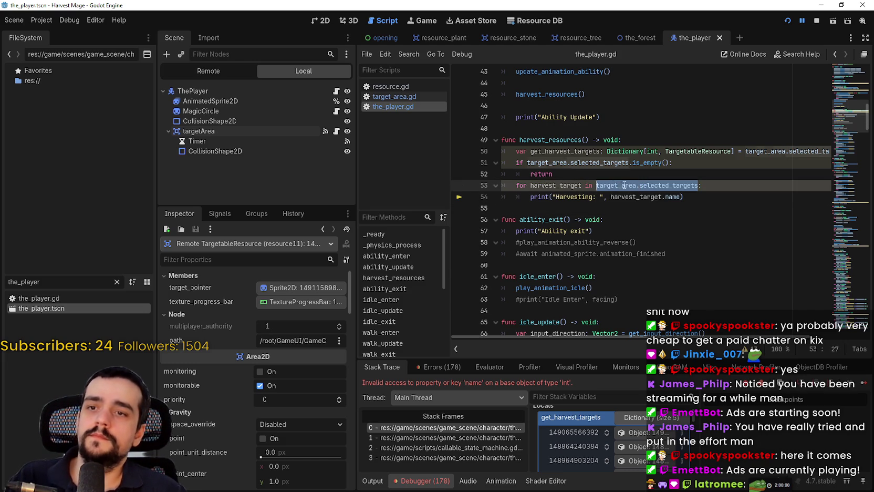
double_click(656, 198)
key(ctrl+v)
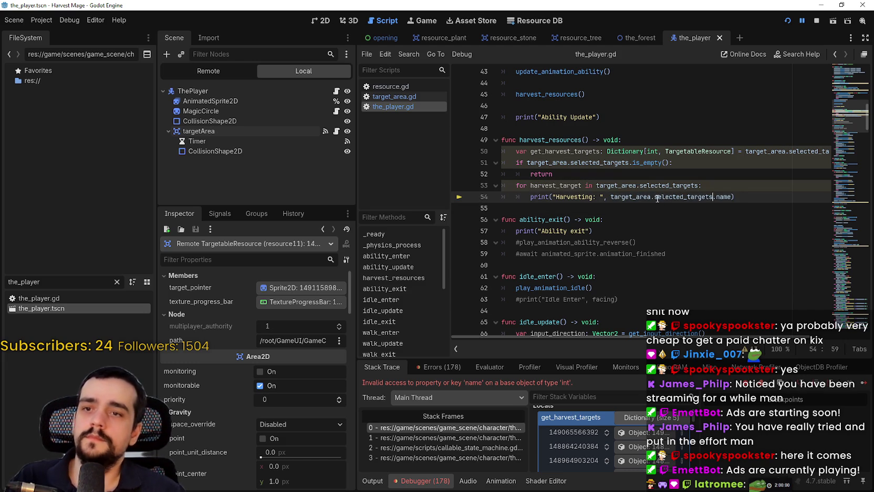
text(harvest)
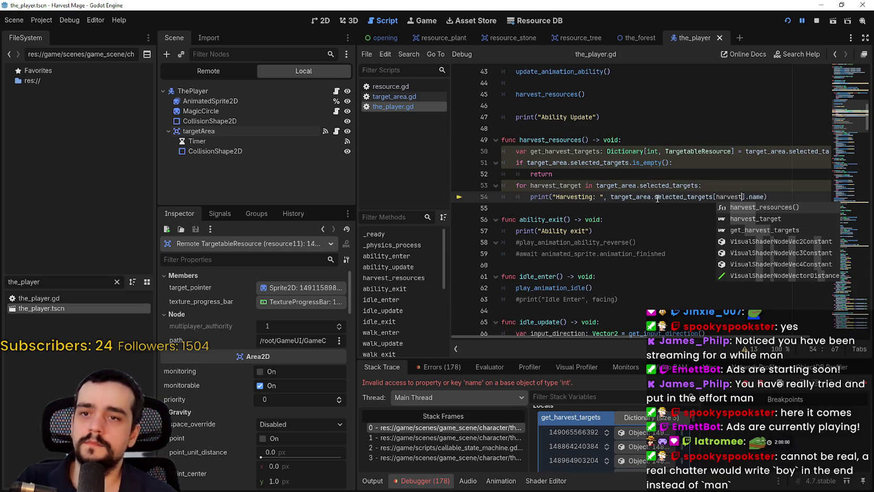
text(_target)
key(ctrl+s)
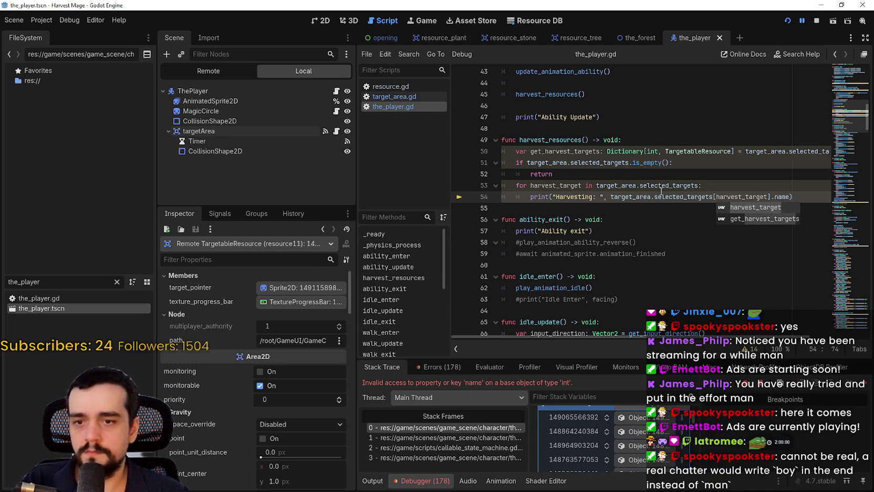
click(620, 185)
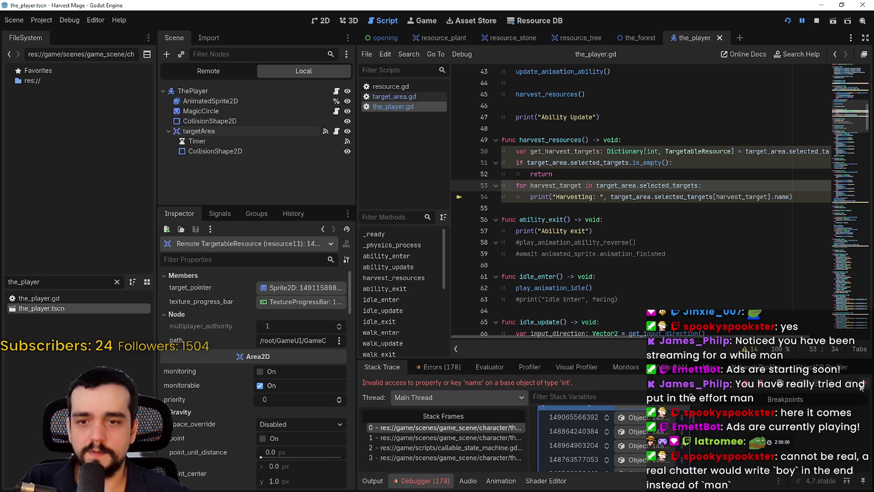
click(816, 21)
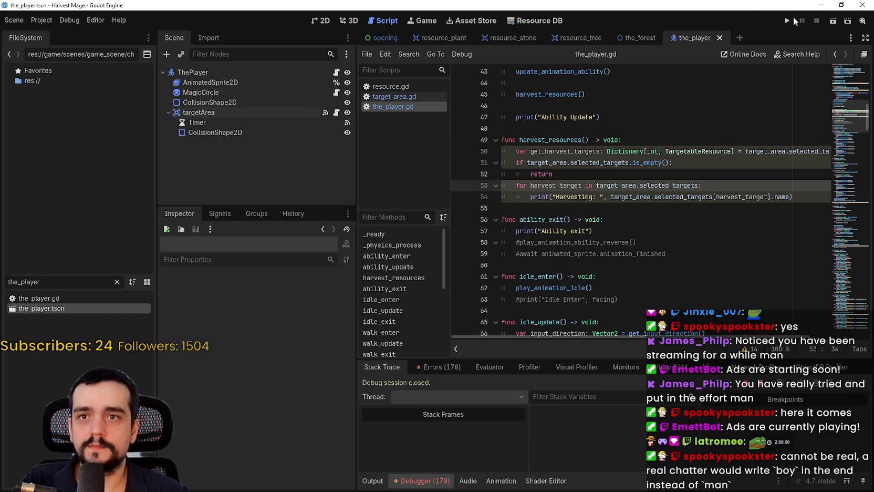
Rerun the game, continue the saved game and walk the character around
click(787, 21)
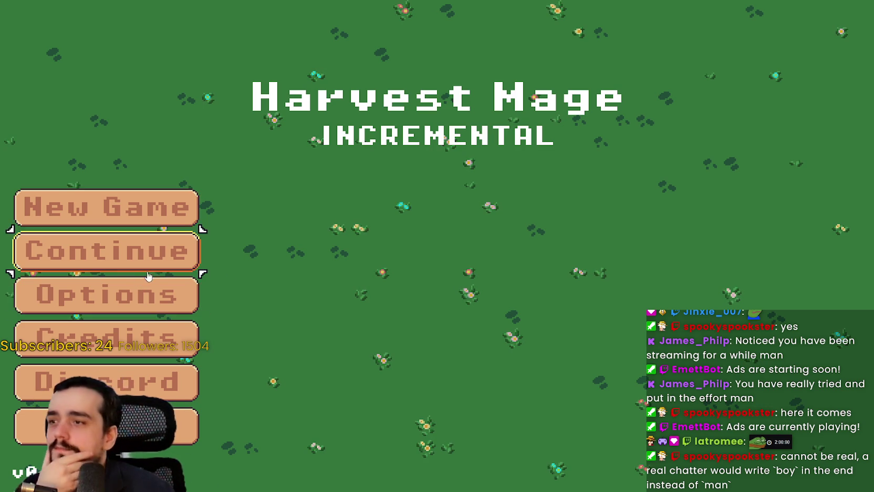
click(137, 252)
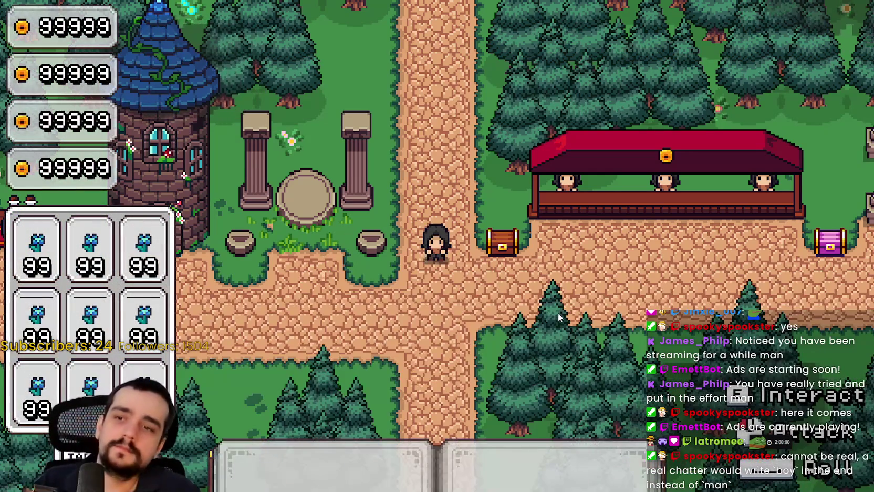
key(a)
key(d)
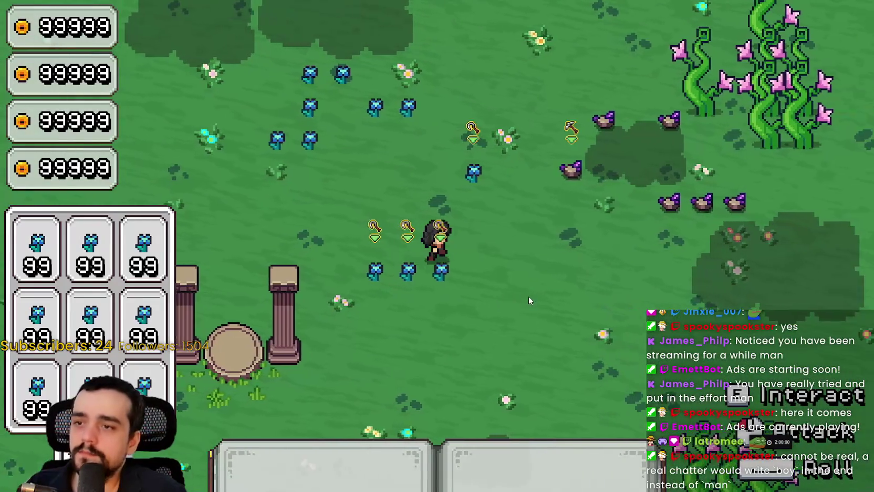
key(w)
key(d)
Turn Fullscreen off in the pause menu's Video options and resume in a window
key(Escape)
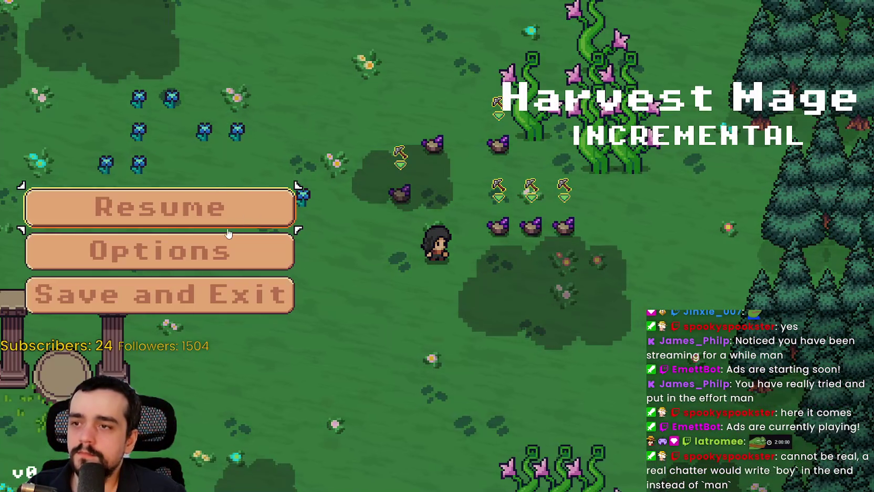
click(231, 251)
click(616, 39)
click(746, 148)
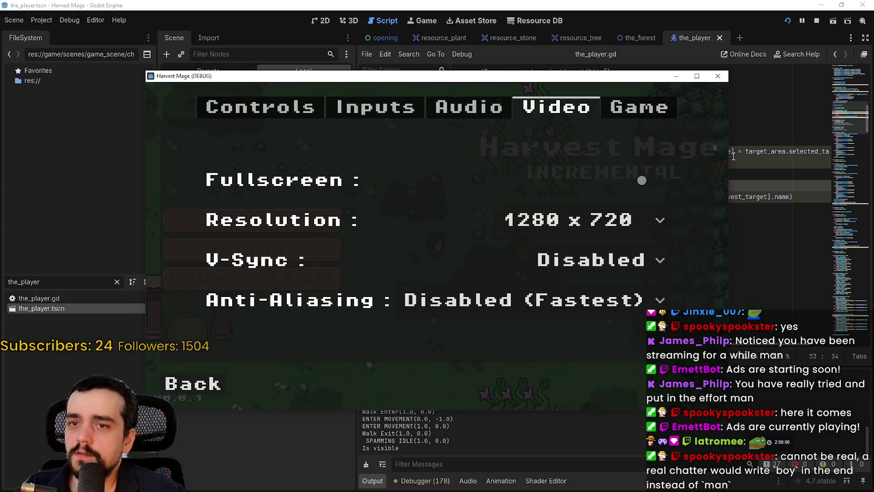
click(194, 383)
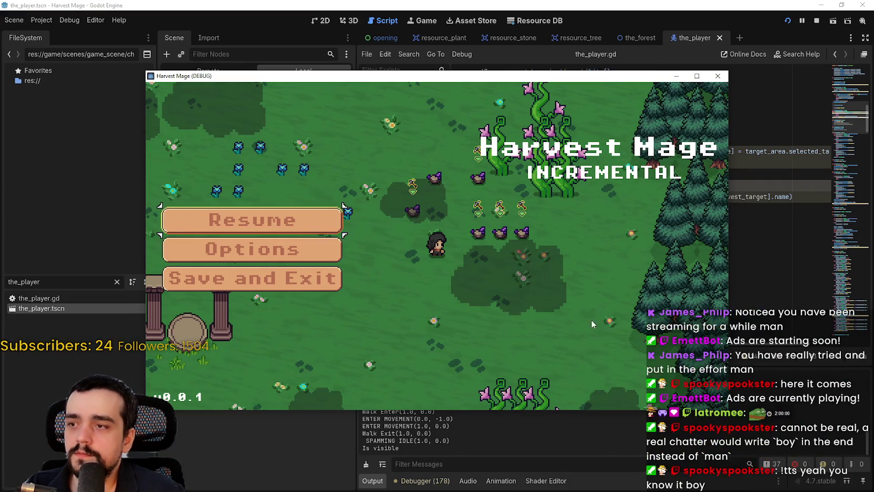
click(304, 231)
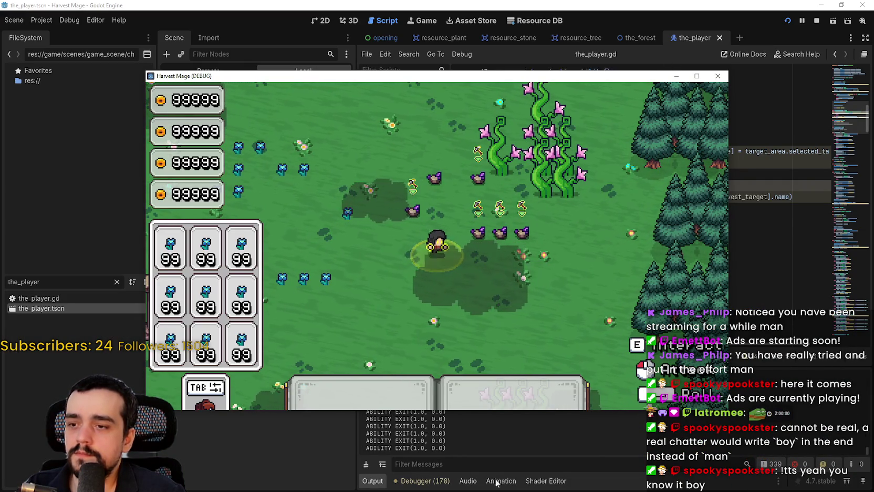
drag(523, 75, 566, 37)
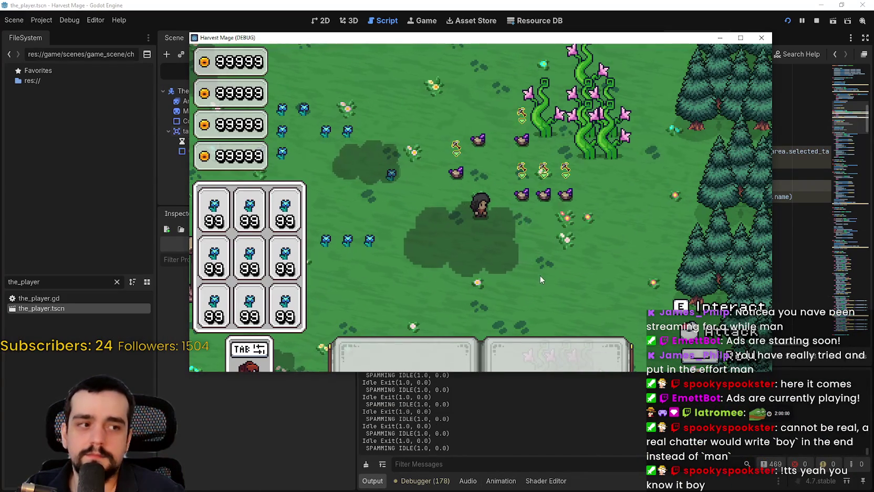
Cast the harvest ability on nearby stones and plants while walking, then close the game
click(538, 252)
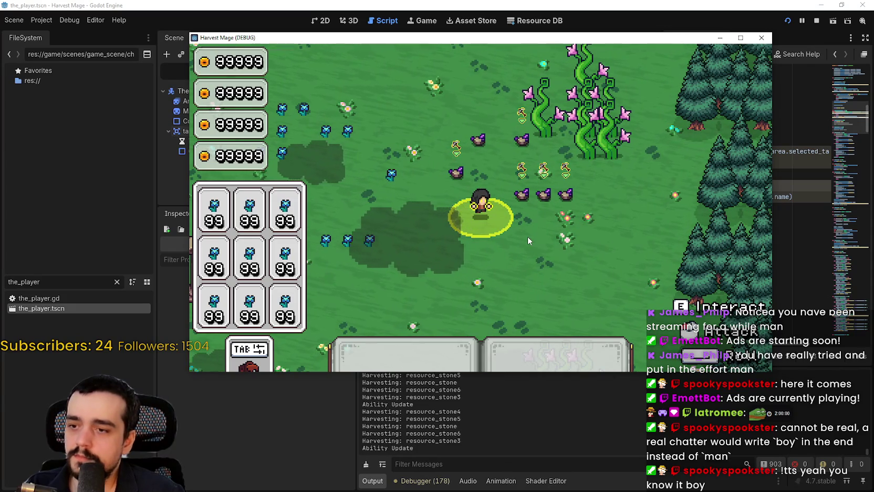
key(w)
key(d)
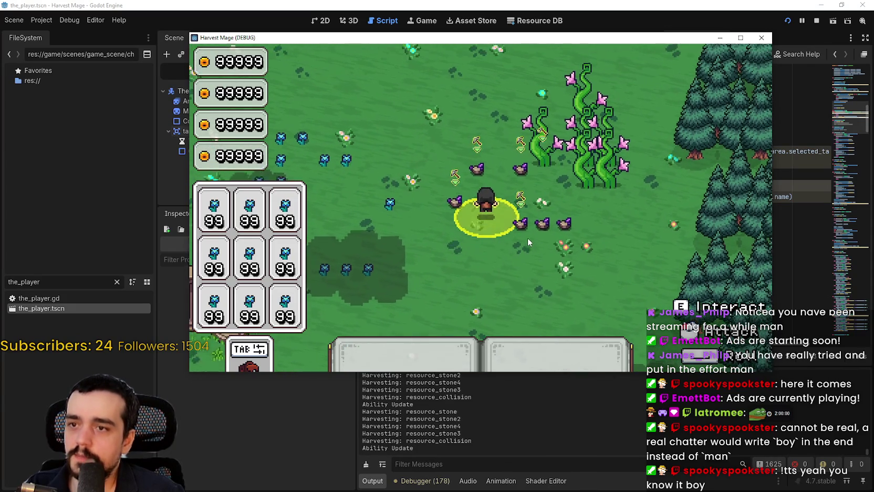
key(s)
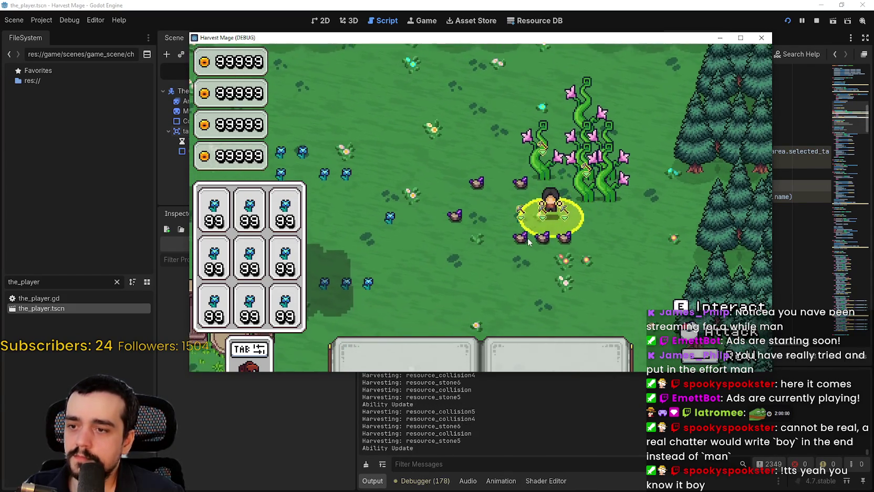
key(w)
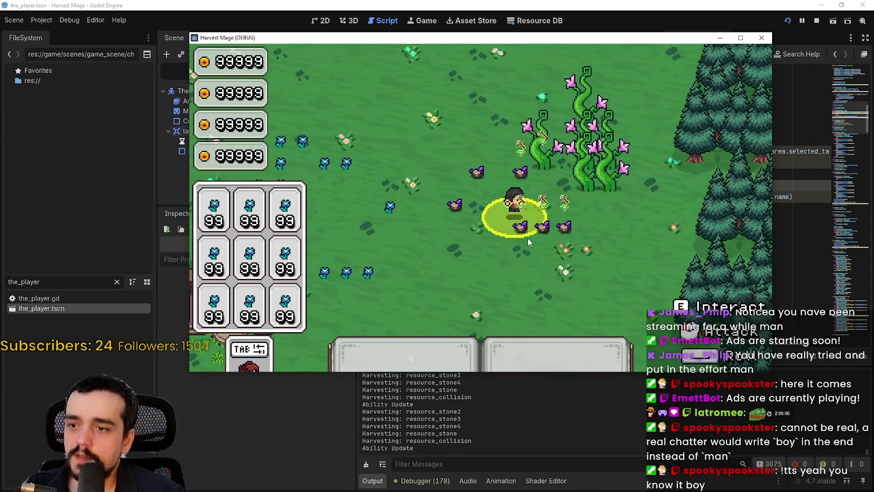
key(w)
key(d)
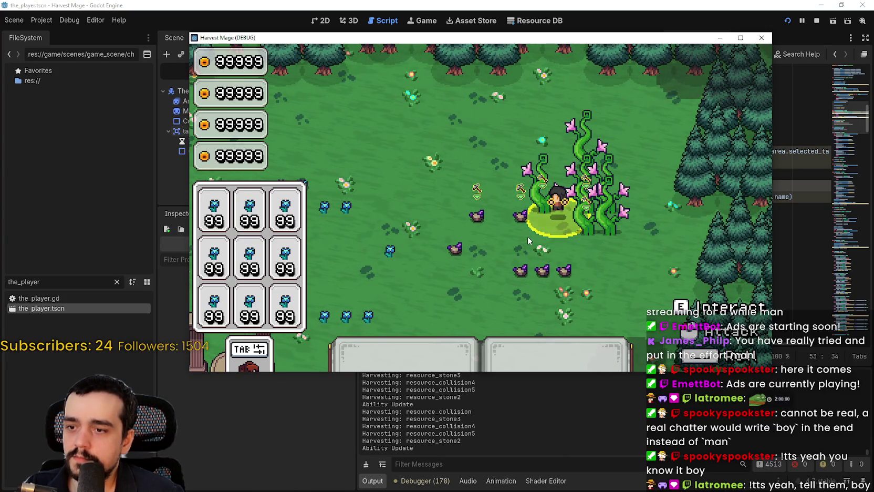
key(a)
key(s)
key(a)
key(w)
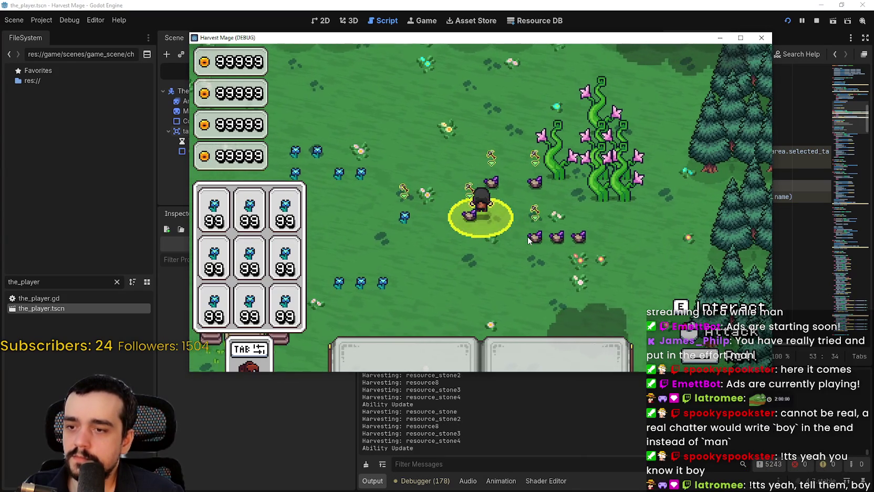
key(w)
key(d)
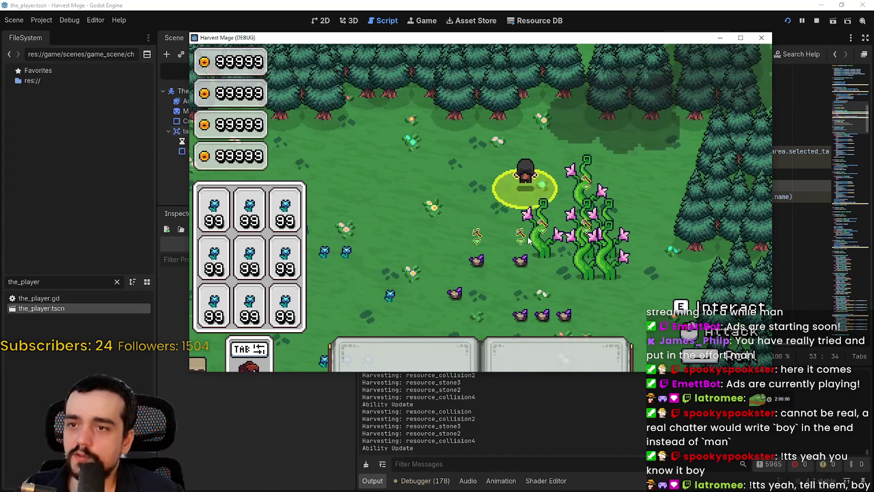
key(a)
key(s)
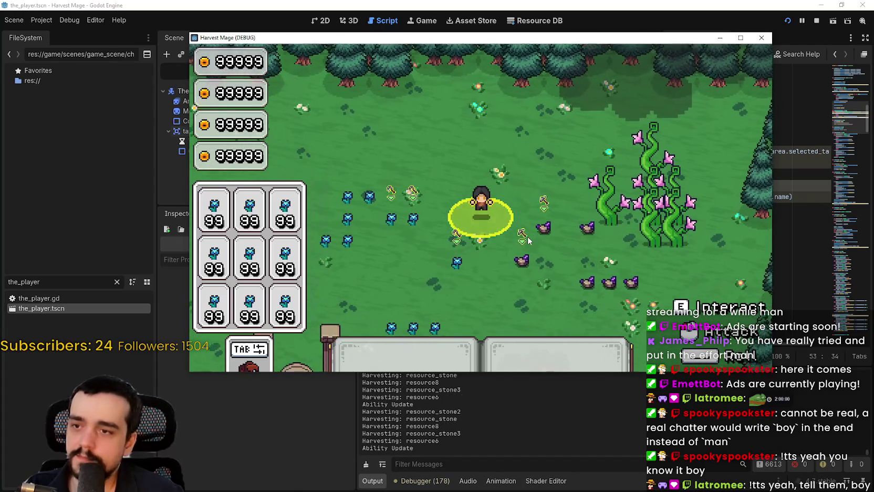
key(s)
key(a)
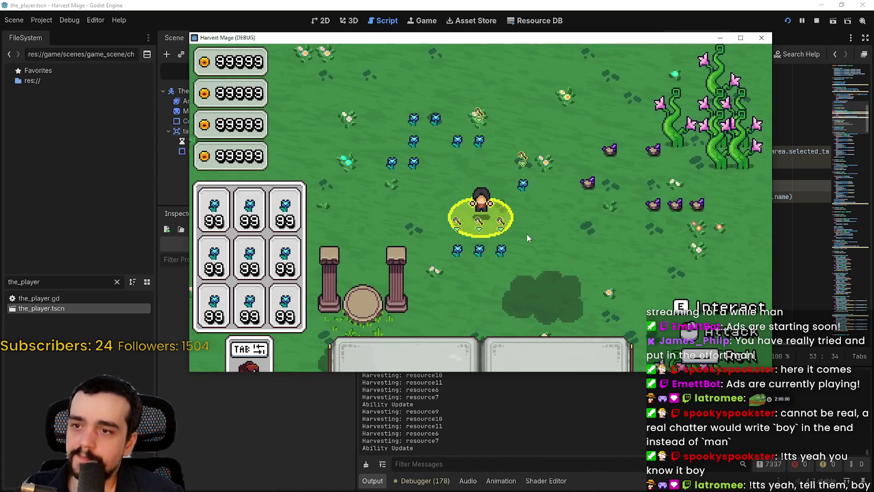
key(d)
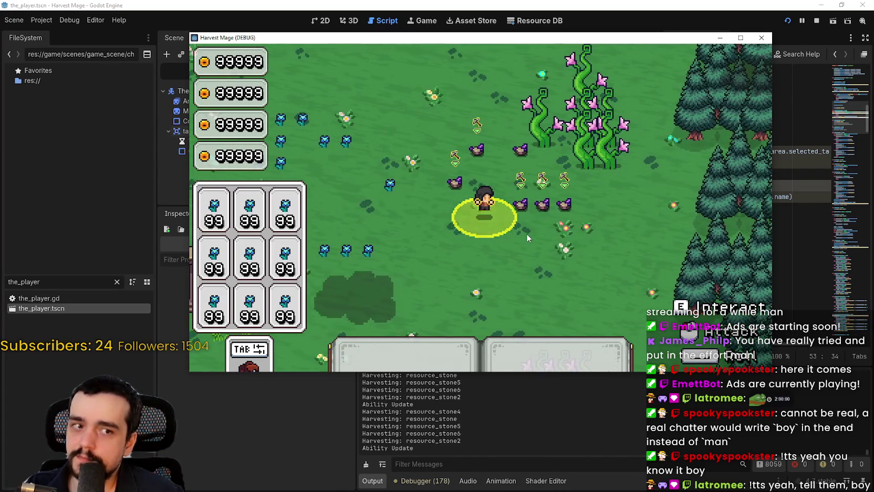
key(w)
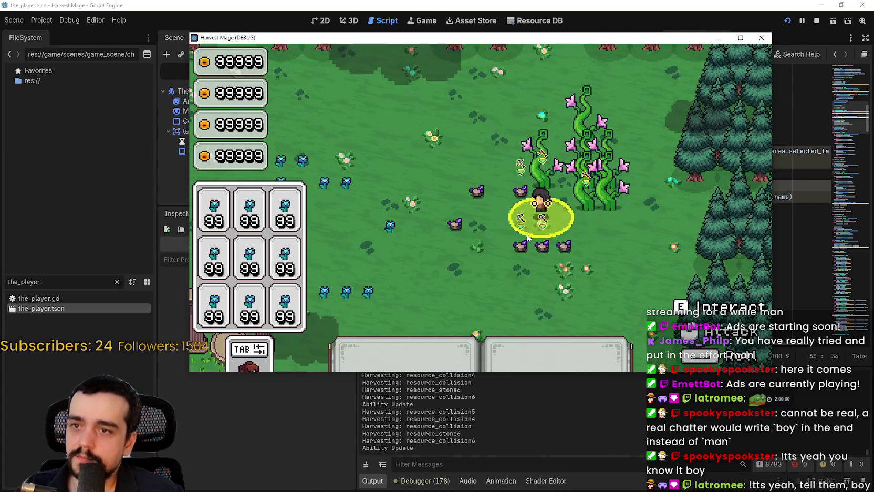
click(761, 37)
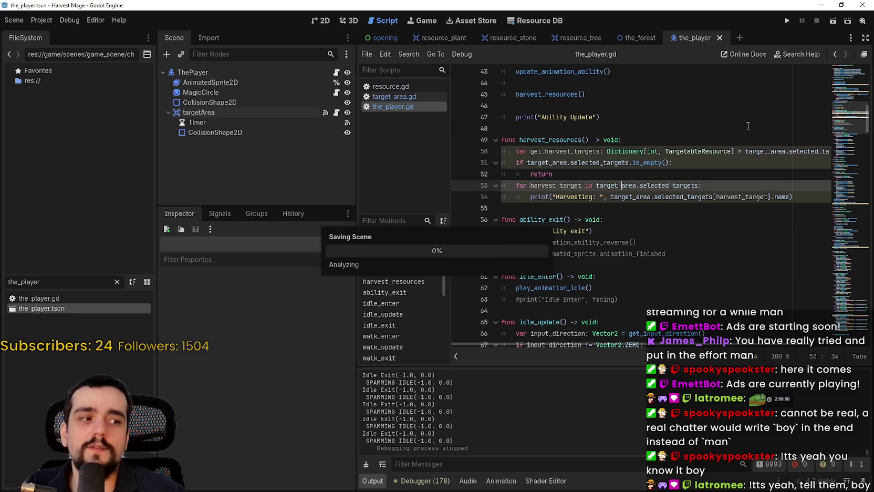
click(808, 198)
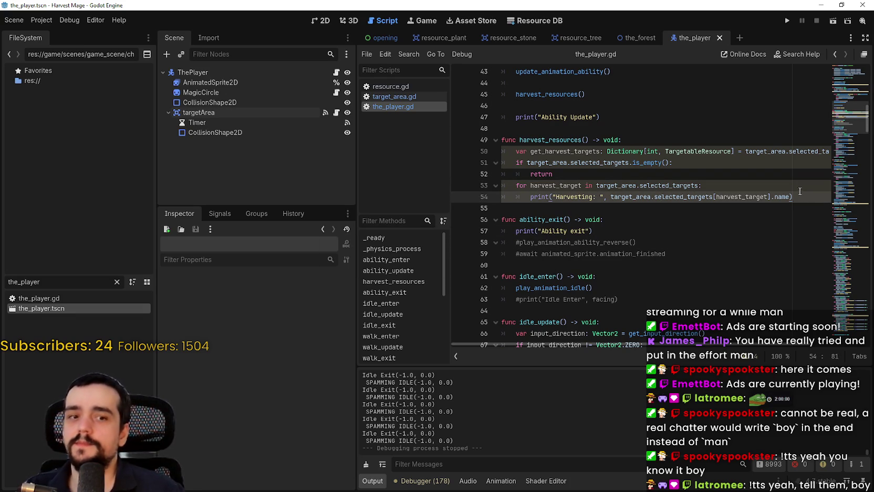
drag(520, 139, 589, 140)
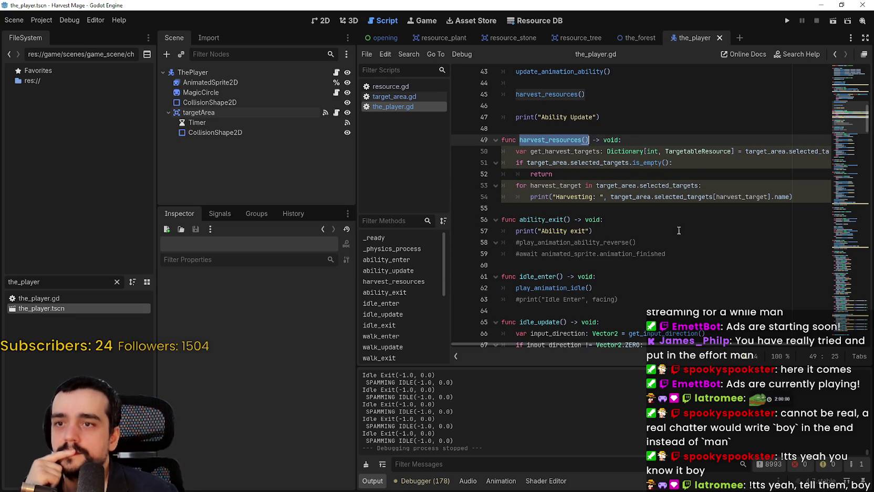
click(675, 214)
click(672, 205)
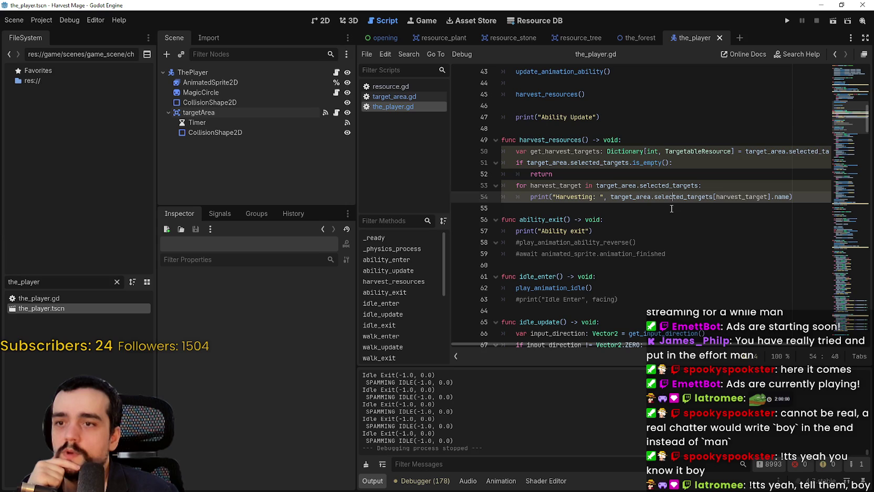
click(671, 208)
scroll(668, 215, up, 1)
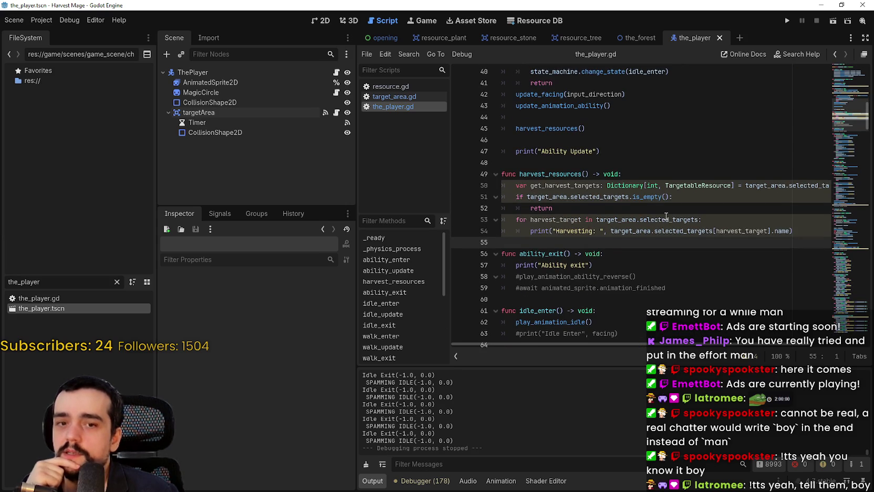
scroll(665, 216, up, 2)
click(551, 185)
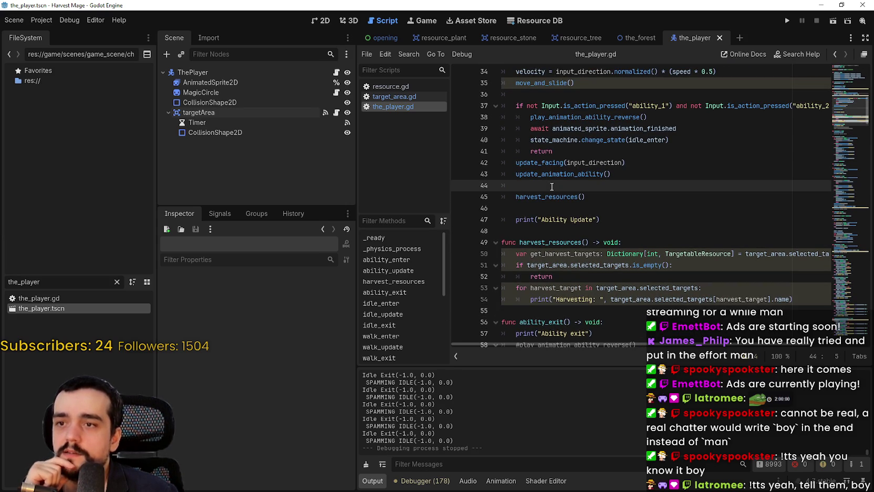
scroll(620, 230, down, 1)
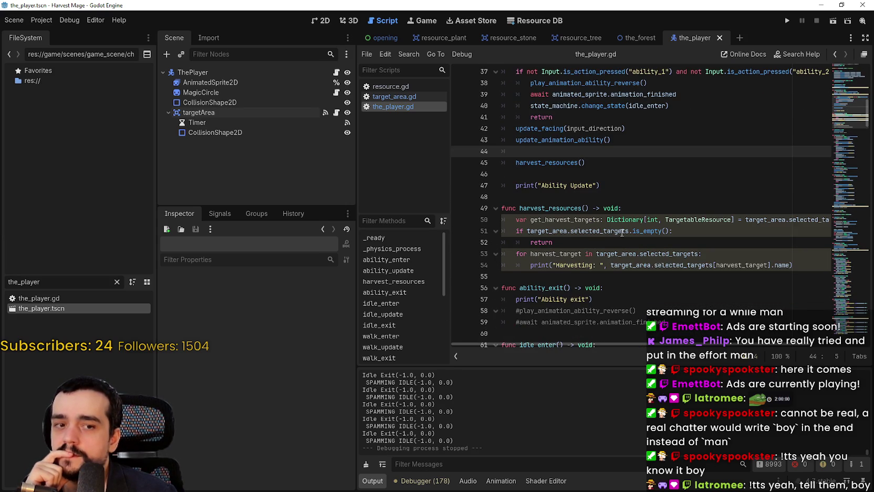
scroll(622, 231, up, 1)
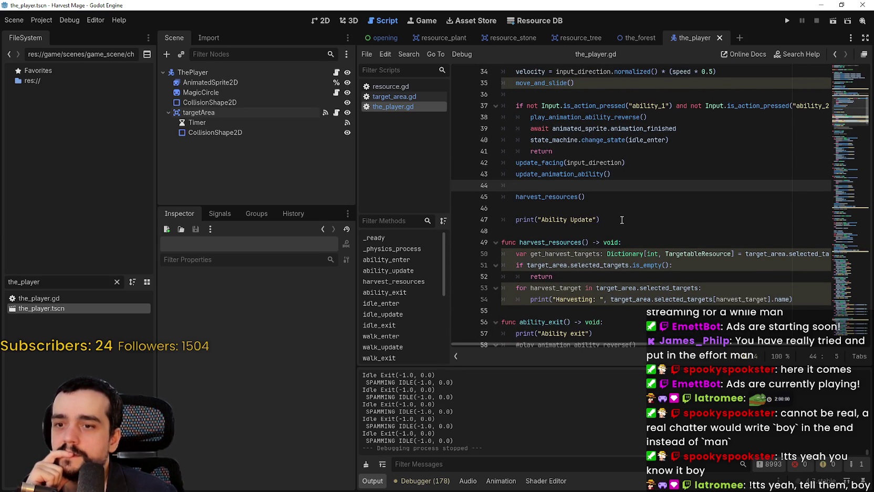
scroll(622, 220, down, 1)
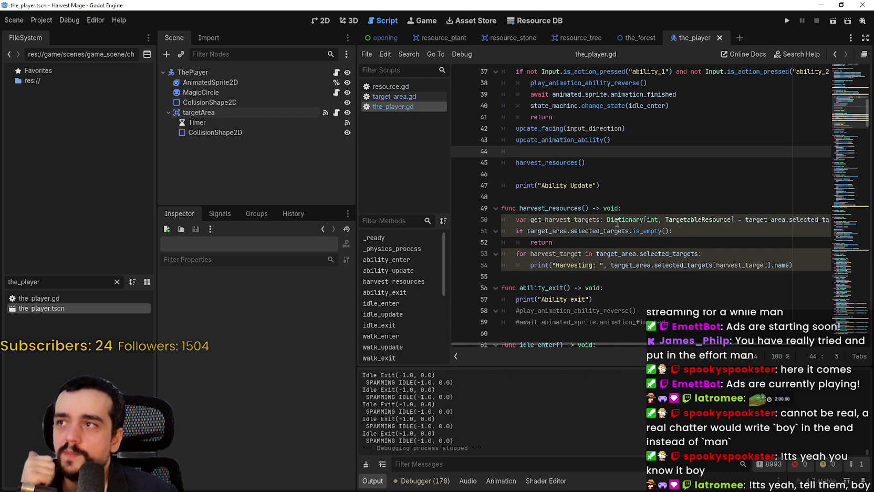
scroll(618, 215, up, 1)
scroll(709, 152, up, 4)
click(838, 76)
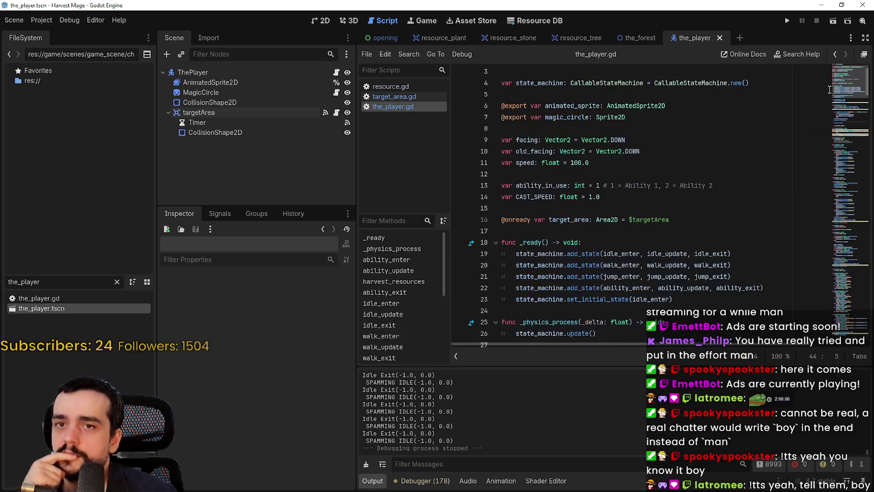
click(665, 154)
click(661, 175)
click(659, 199)
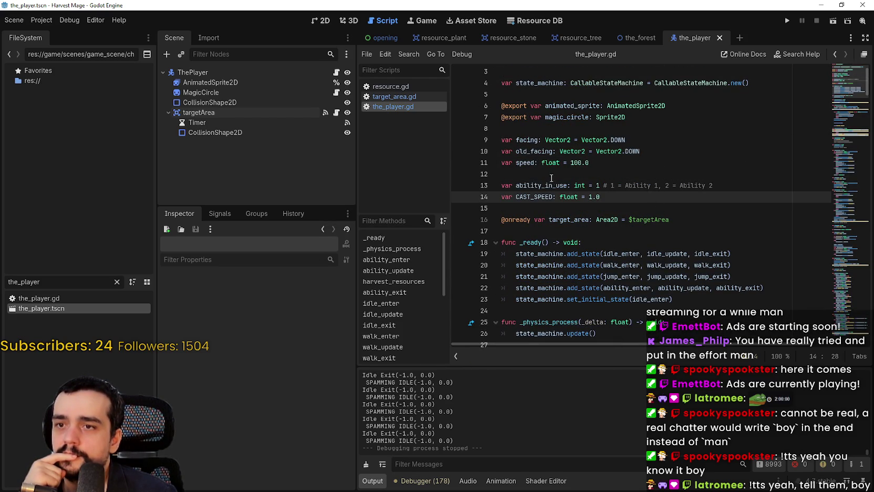
double_click(527, 193)
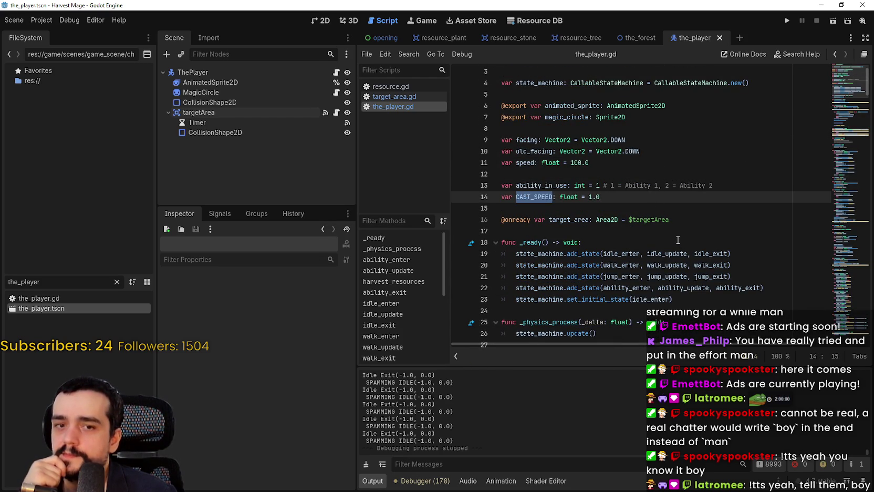
click(627, 198)
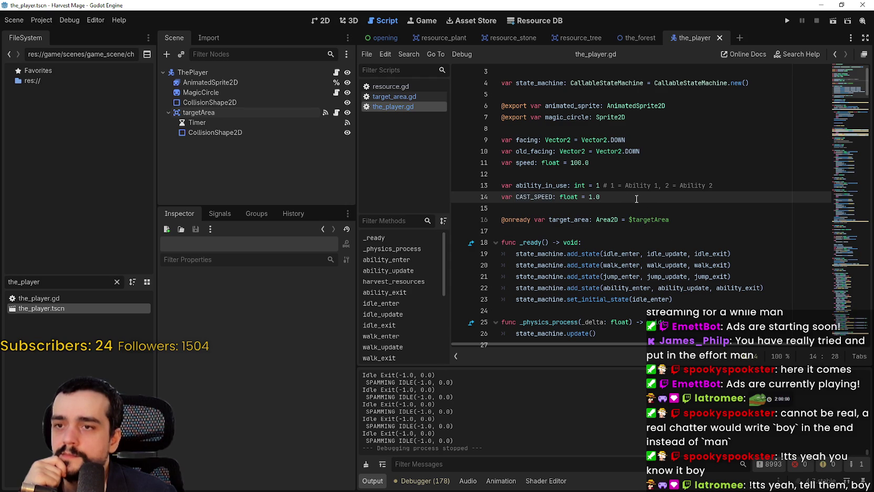
key(Return)
Write 'var CAST_SPEED_ABILITY_ON: float = 1.0' on line 15 and save the_player.gd
text(var CAST_SPEED_ABILITY_ON:)
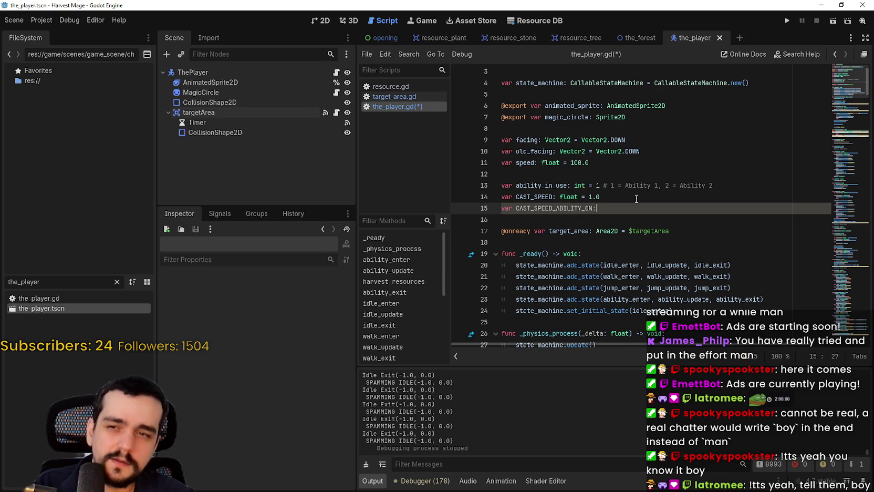
text(= )
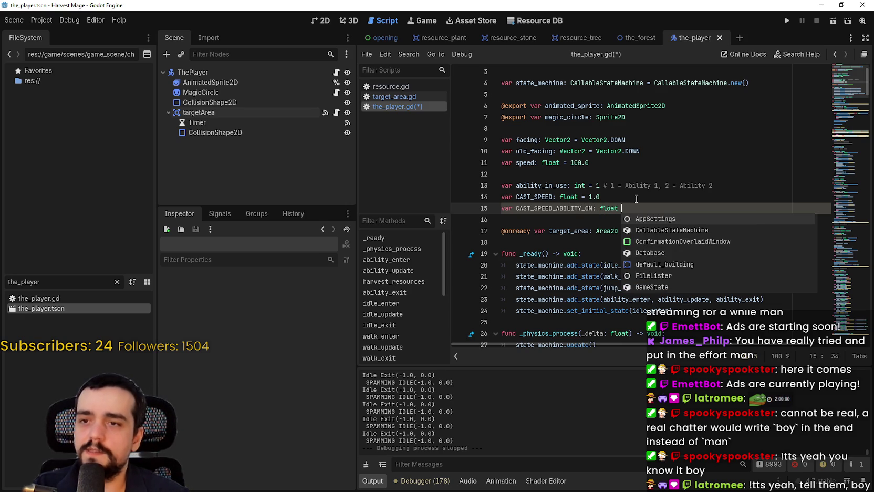
text(1.0)
key(ctrl+s)
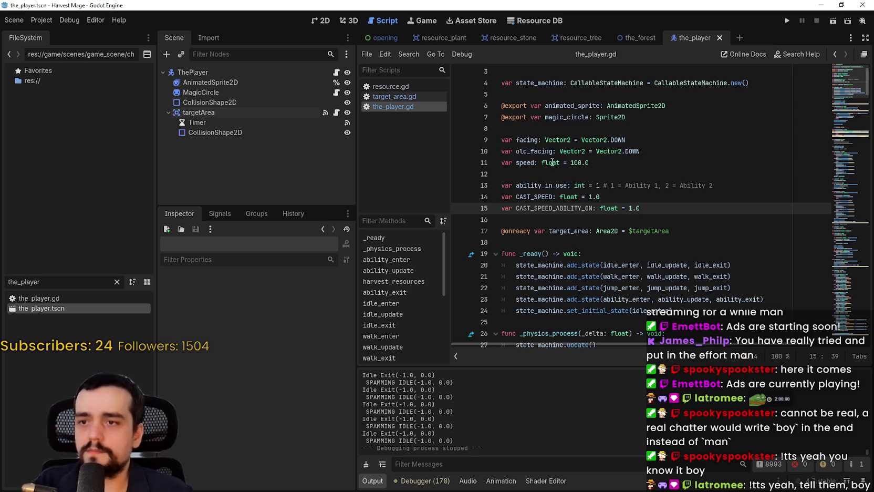
double_click(549, 208)
click(557, 218)
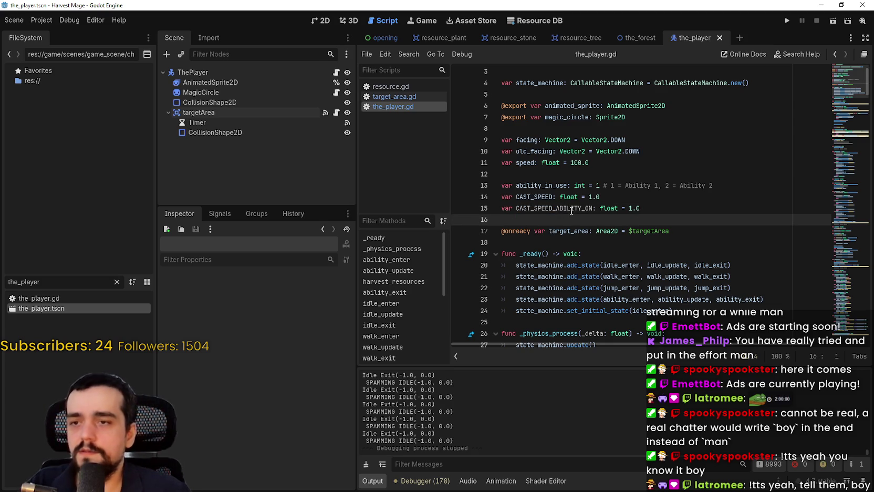
scroll(572, 211, down, 3)
scroll(564, 199, down, 3)
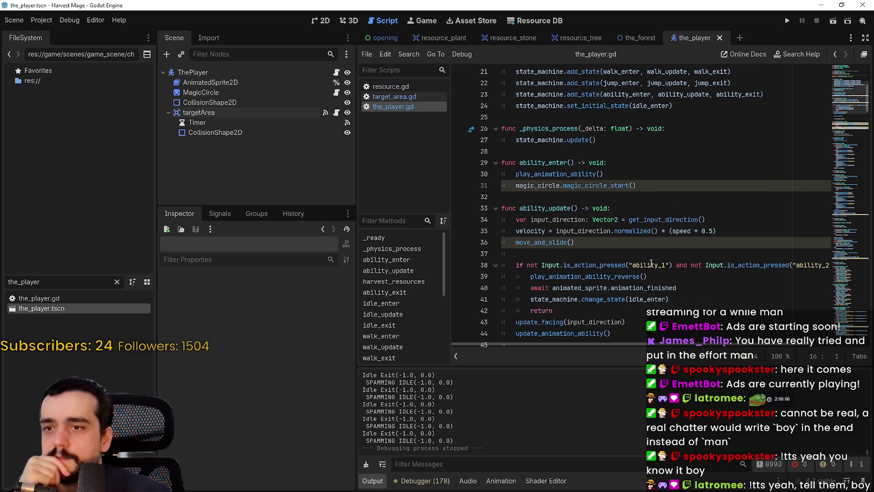
double_click(555, 208)
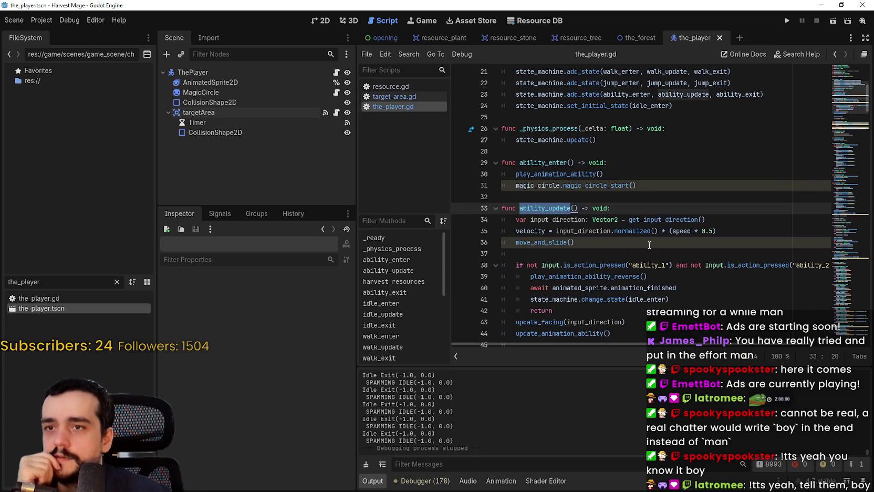
scroll(649, 243, down, 1)
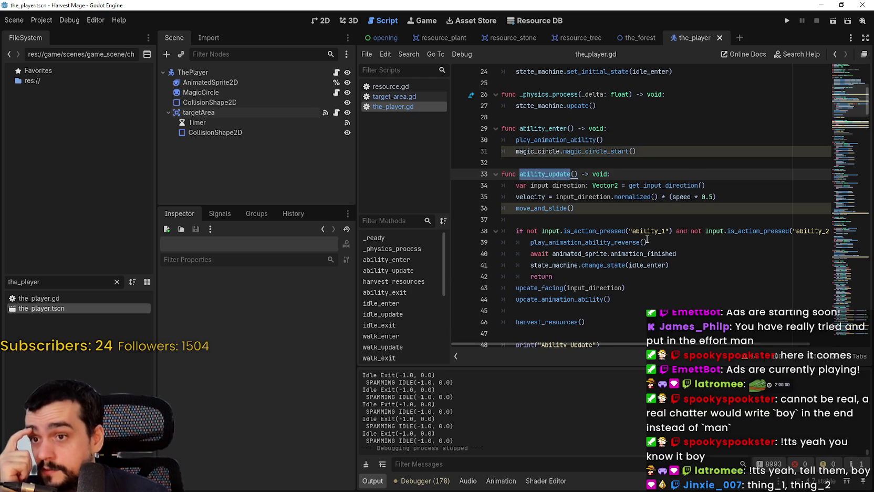
scroll(555, 293, down, 1)
double_click(552, 288)
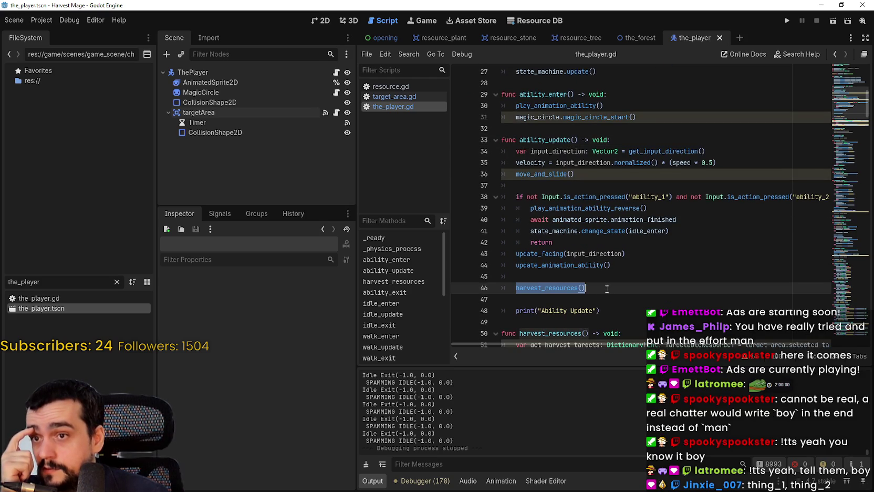
scroll(606, 289, down, 2)
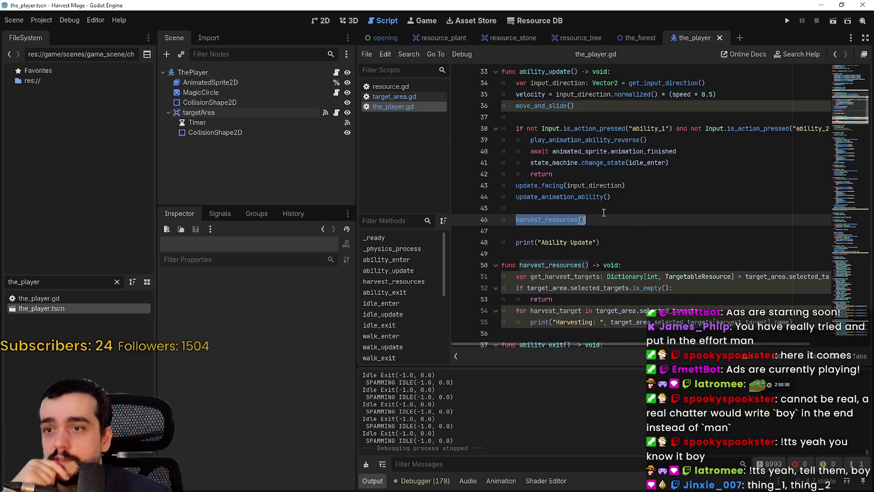
click(628, 277)
scroll(625, 294, down, 1)
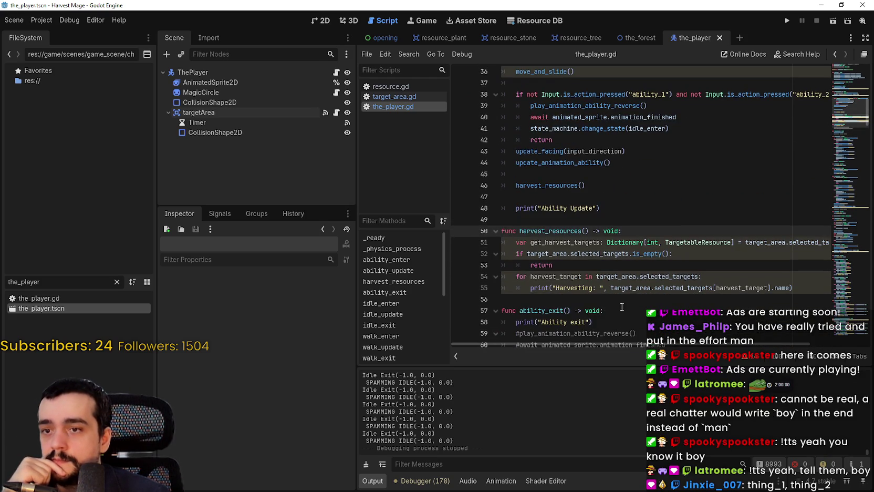
click(617, 300)
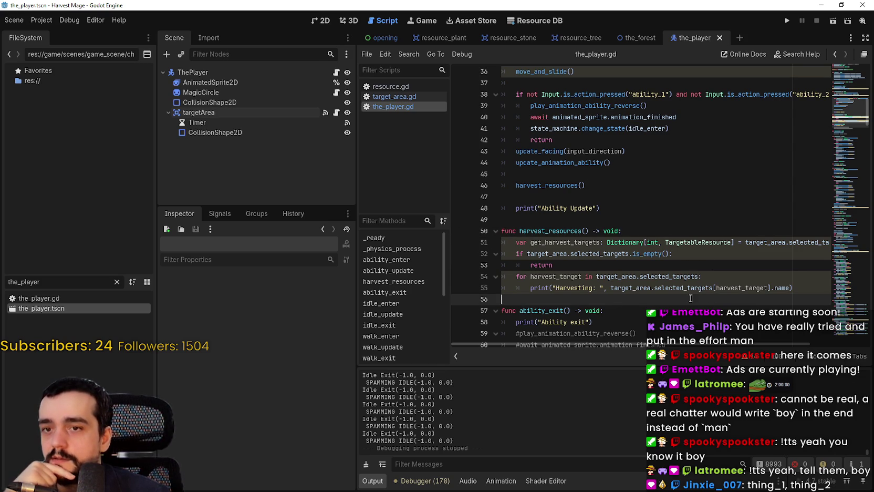
double_click(581, 231)
click(573, 178)
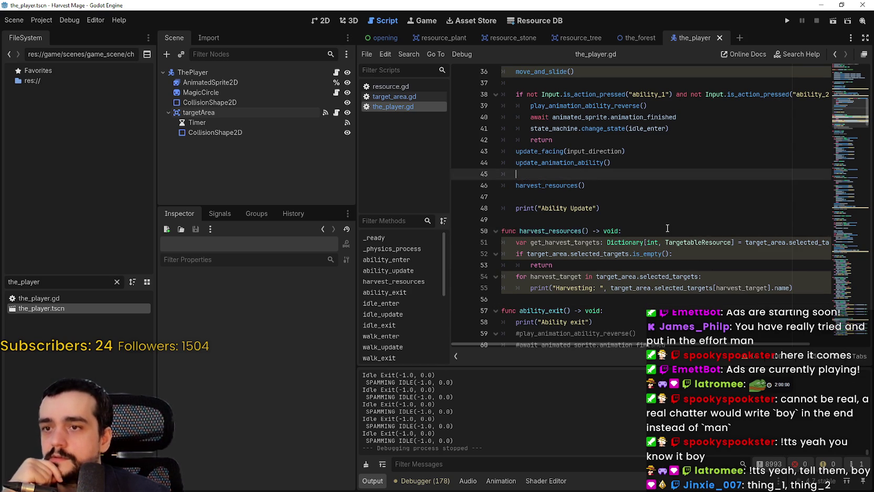
scroll(665, 228, up, 2)
scroll(653, 225, down, 1)
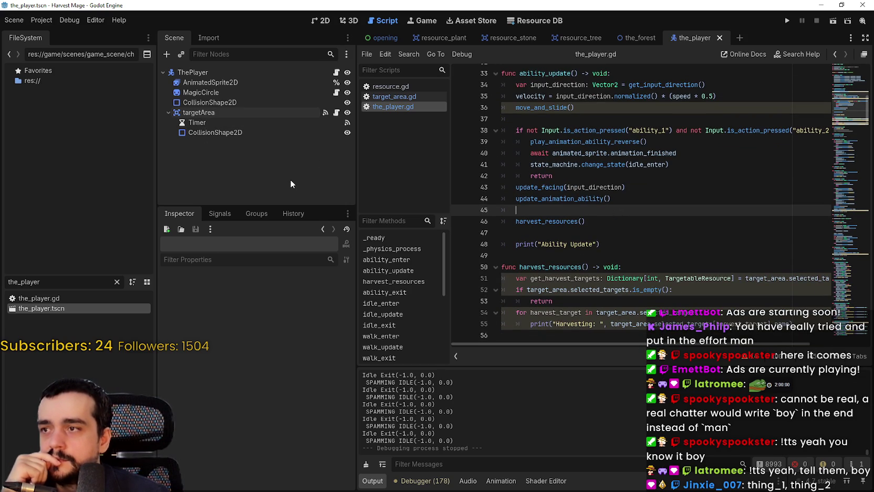
scroll(632, 251, down, 1)
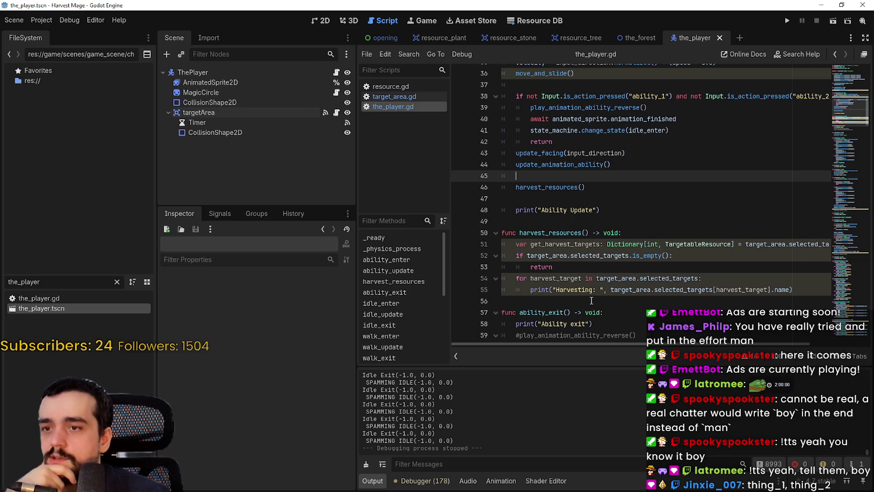
click(592, 300)
scroll(604, 302, up, 2)
click(602, 290)
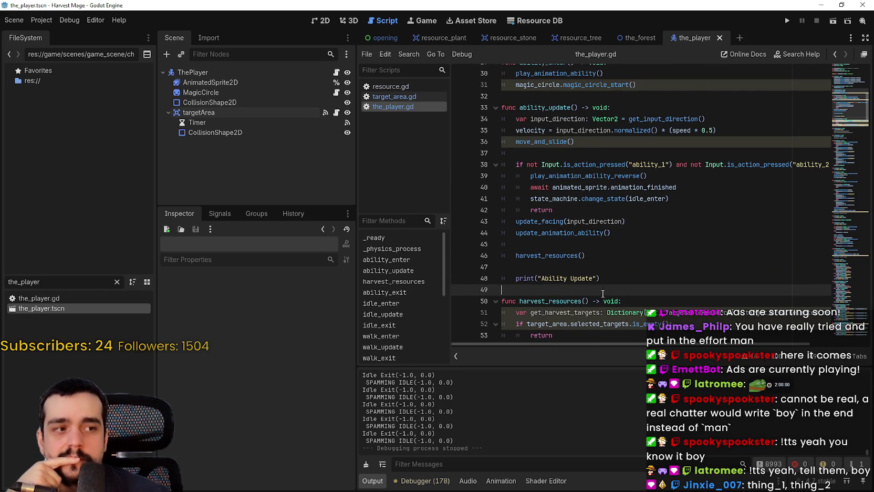
scroll(602, 293, down, 1)
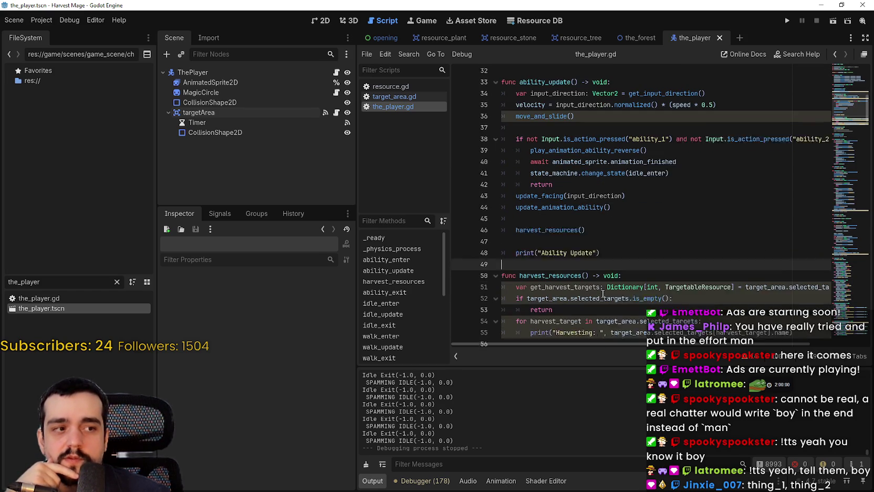
scroll(603, 293, down, 2)
scroll(603, 293, up, 2)
drag(516, 221, 576, 223)
scroll(621, 255, down, 2)
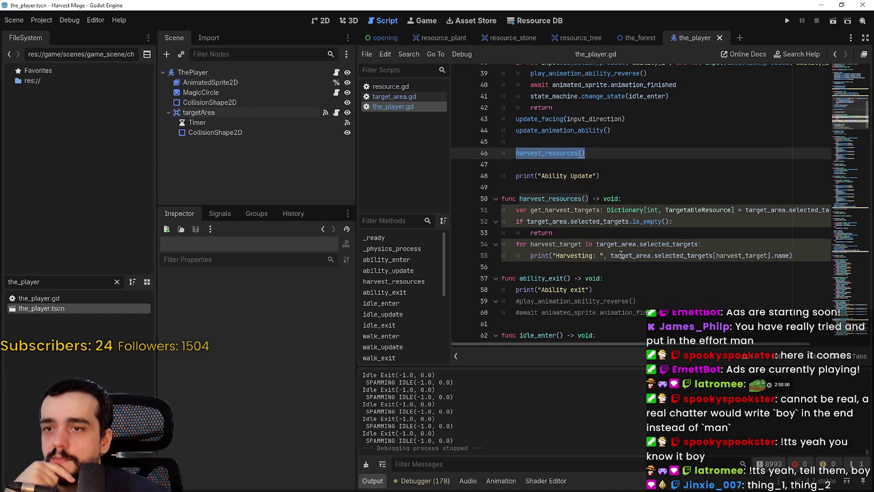
scroll(618, 252, up, 1)
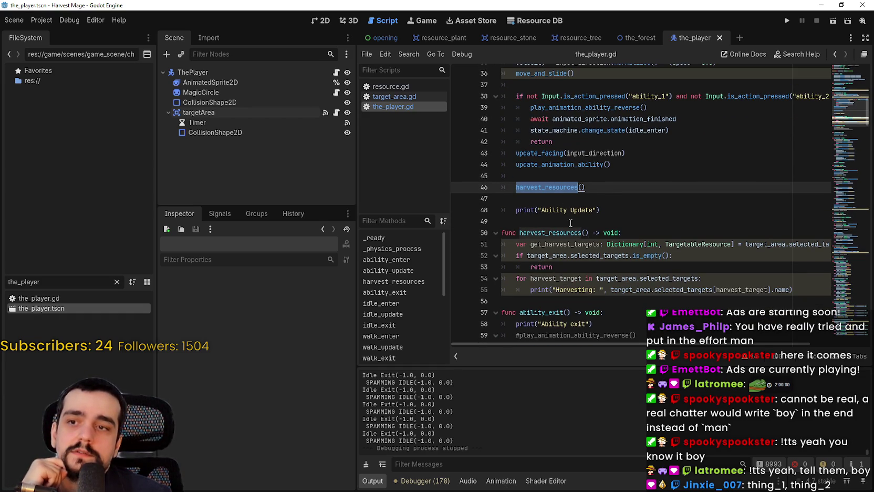
click(603, 189)
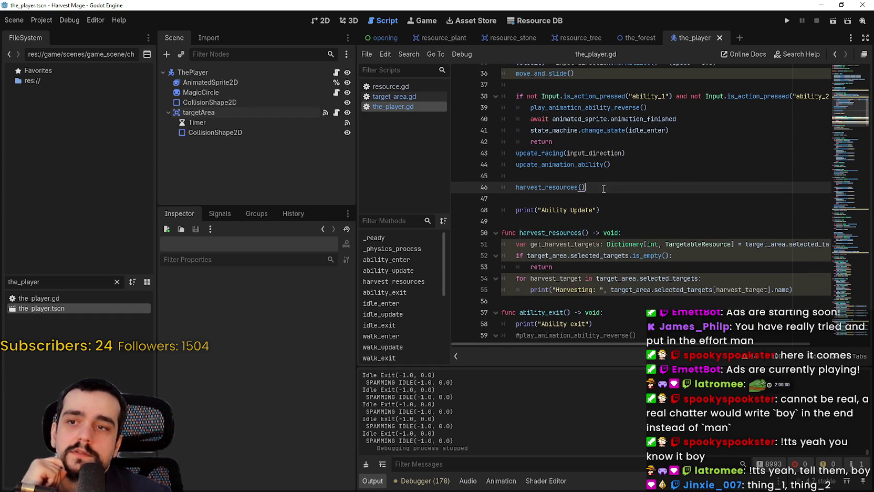
click(610, 232)
key(Up)
key(Up)
key(Up)
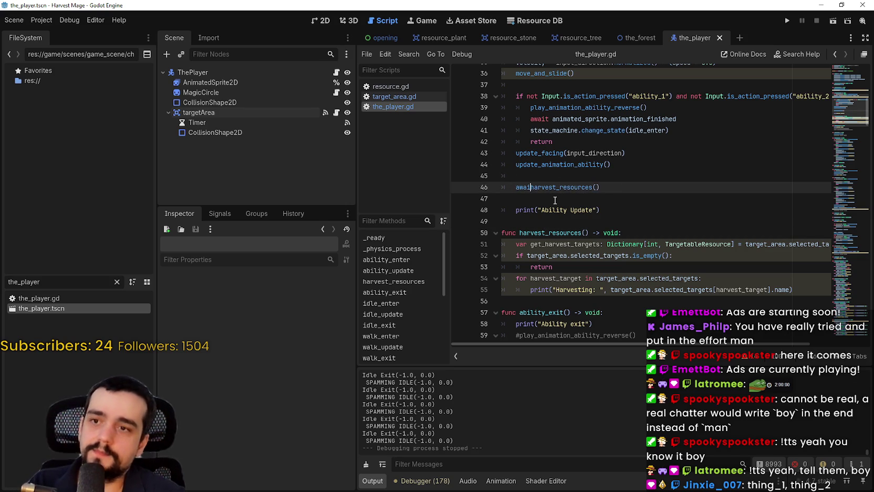
text(t)
Open a new line at the end of harvest_resources() and insert get_tree() via autocomplete
click(609, 208)
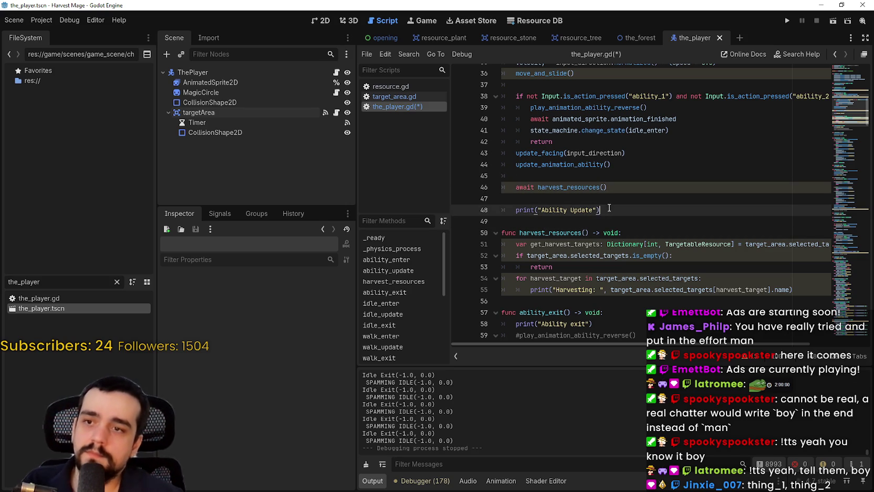
mouse_move(608, 200)
mouse_down()
mouse_move(605, 187)
mouse_move(509, 184)
mouse_up()
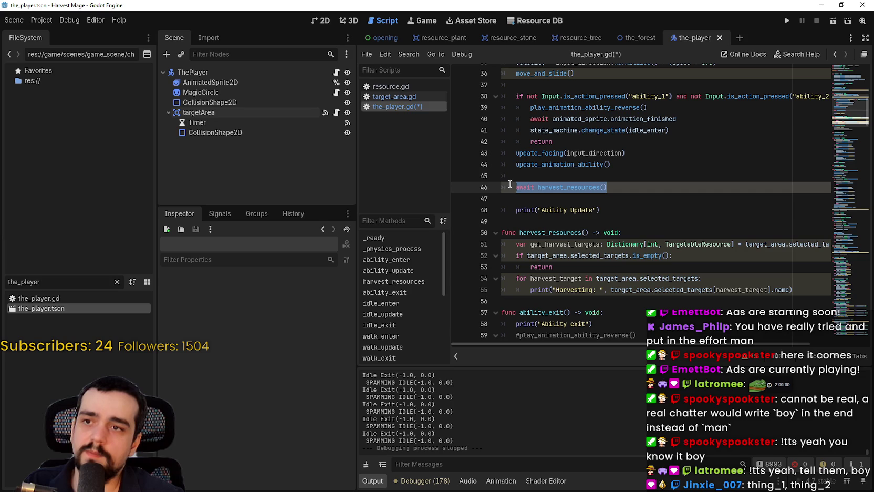
click(629, 213)
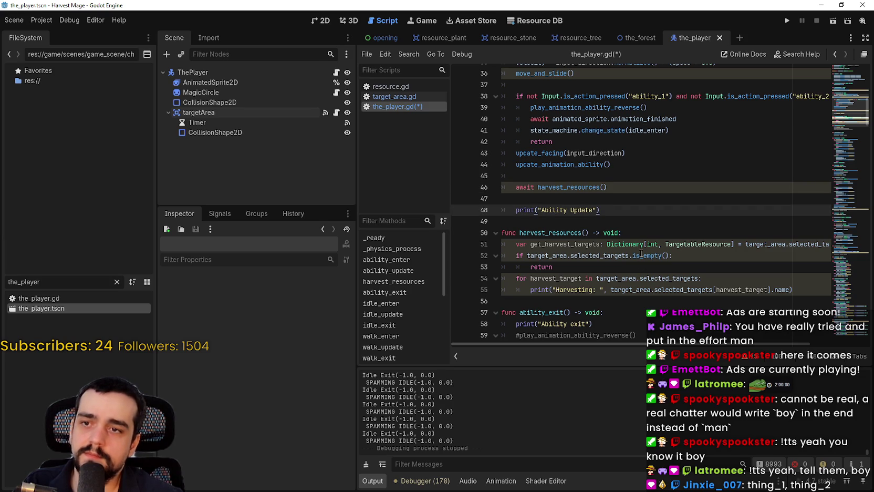
double_click(610, 233)
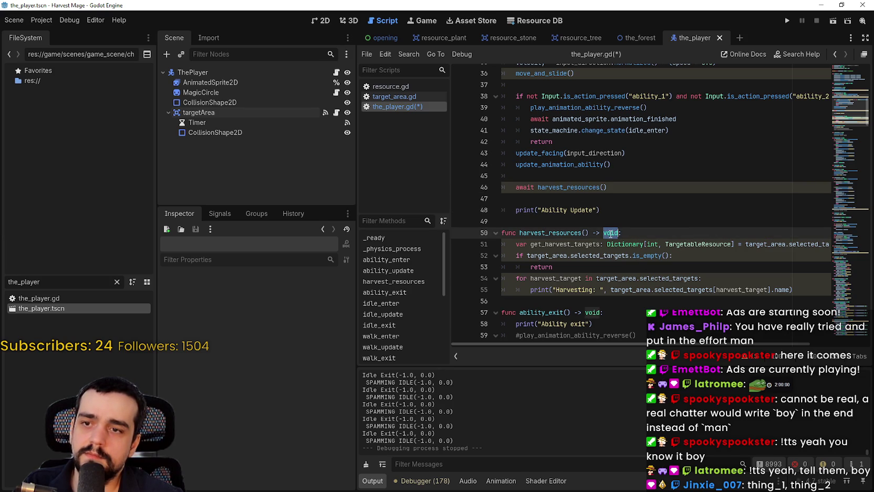
click(641, 303)
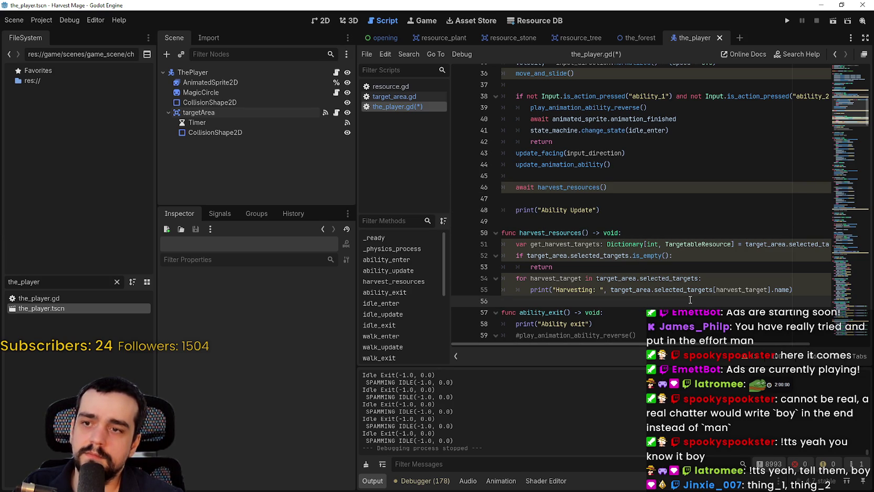
key(Return)
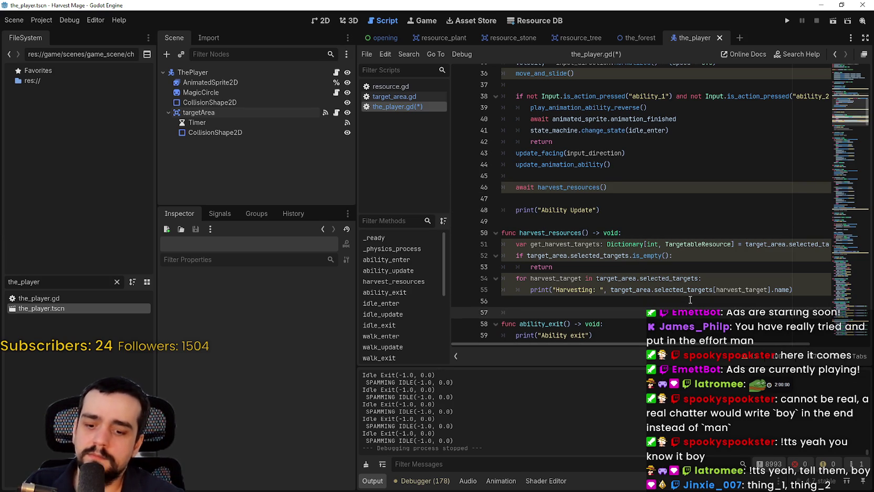
text(await get)
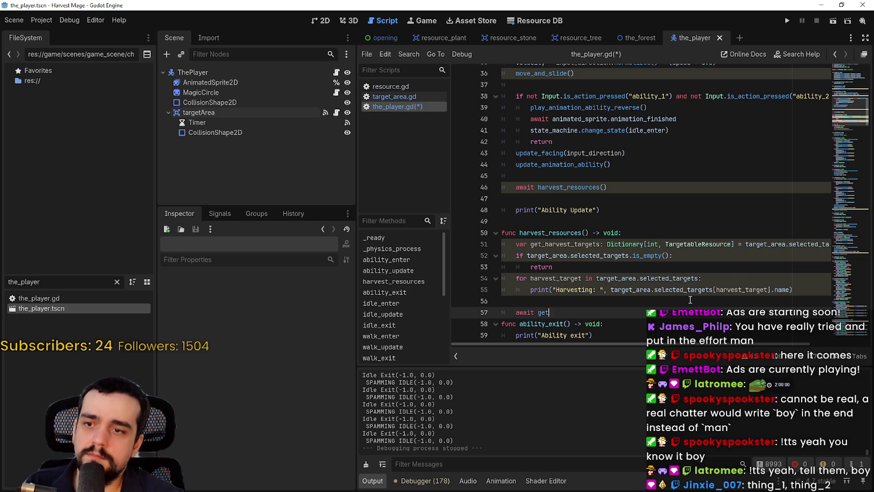
text(_tre)
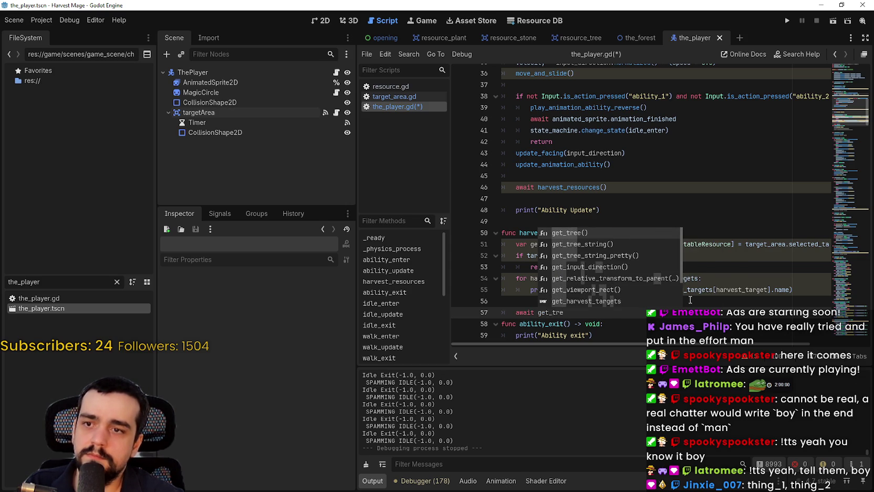
key(Return)
Complete the await as create_timer(CAST_SPEED_ABILITY_ON) and save the player script
text(.create)
key(Return)
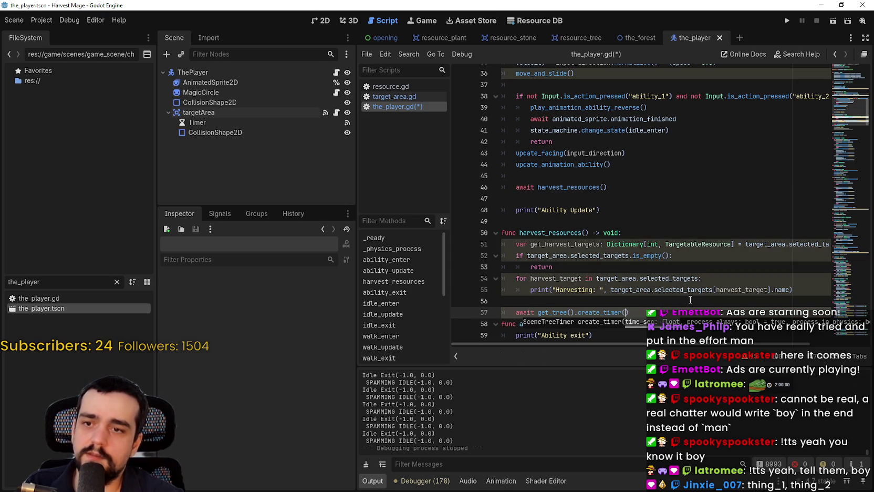
text(Cast)
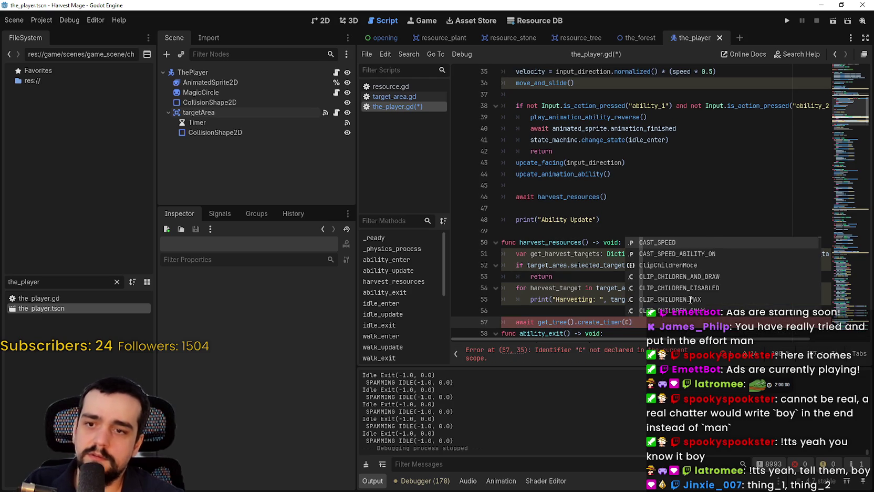
key(Down)
key(Return)
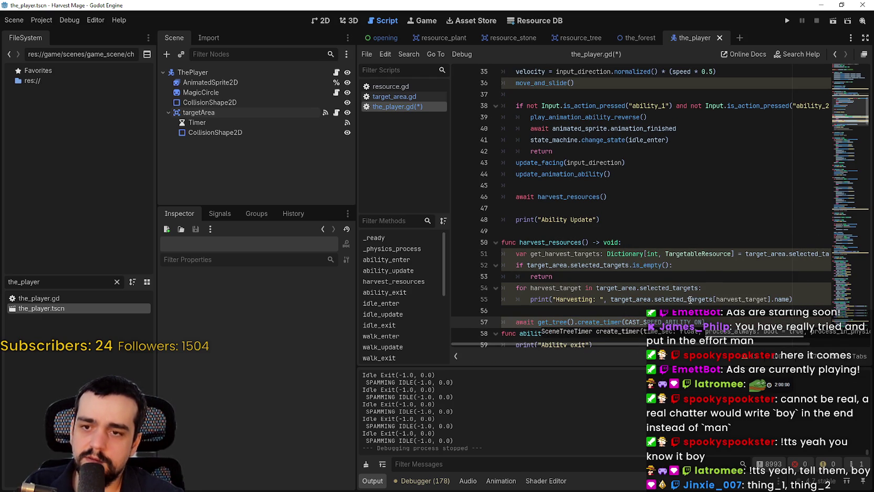
scroll(862, 100, down, 3)
key(Return)
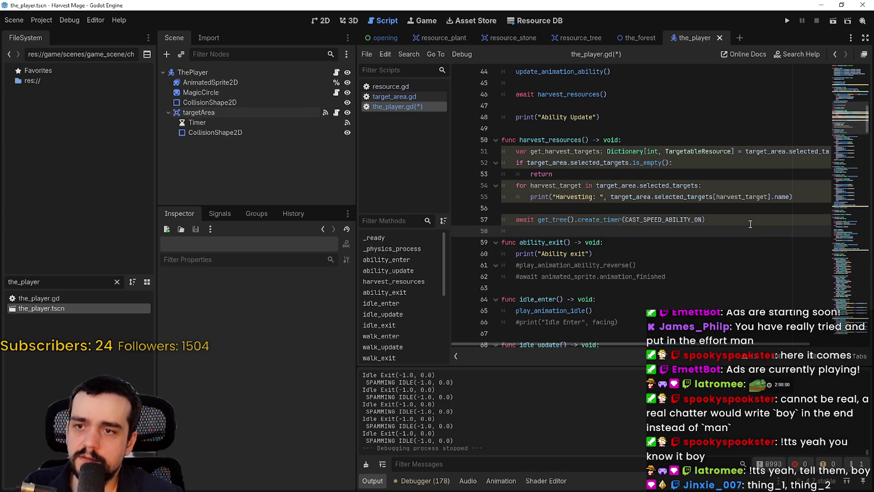
key(ctrl+s)
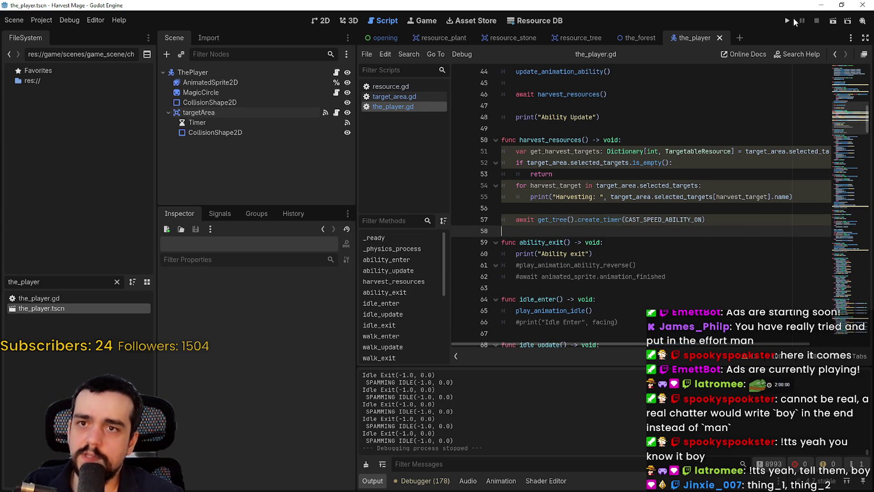
Playtest via Continue, cast the harvest ability three times, and switch back to the_player.gd
click(787, 21)
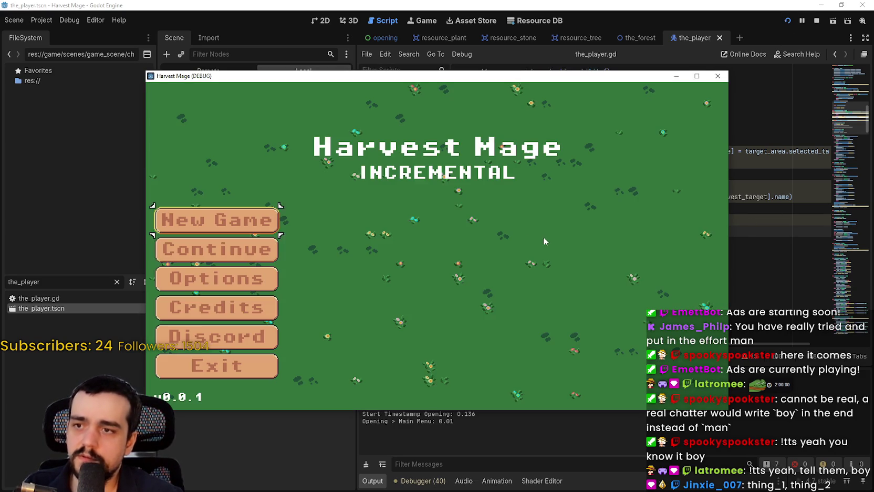
click(240, 253)
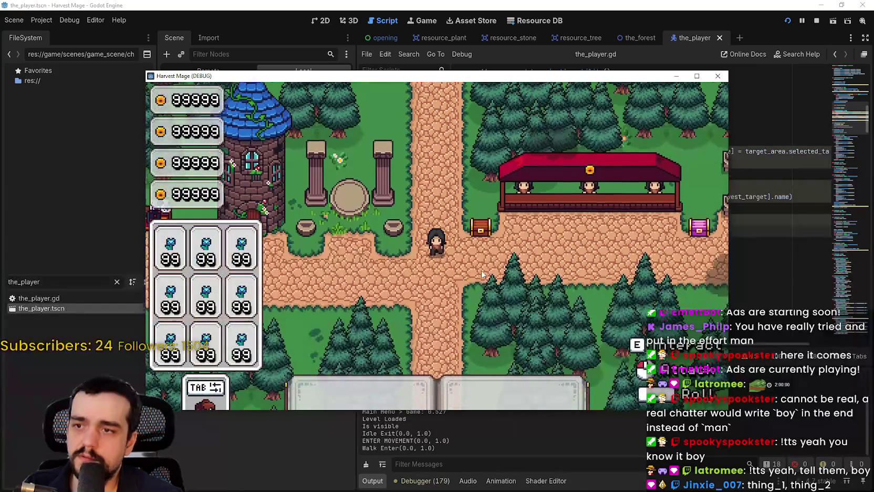
click(496, 282)
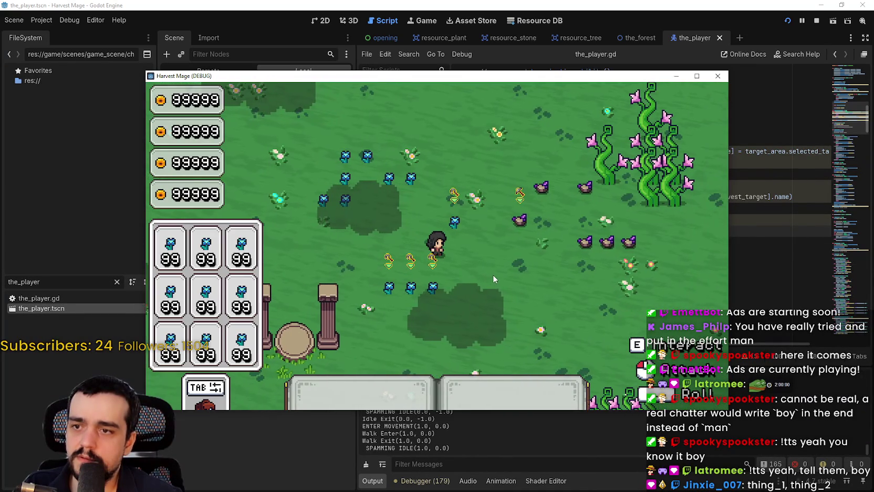
click(493, 275)
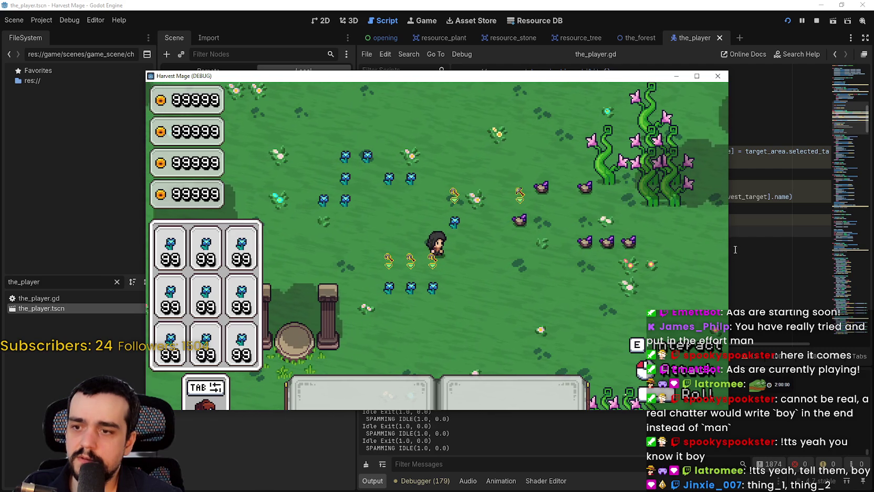
click(542, 265)
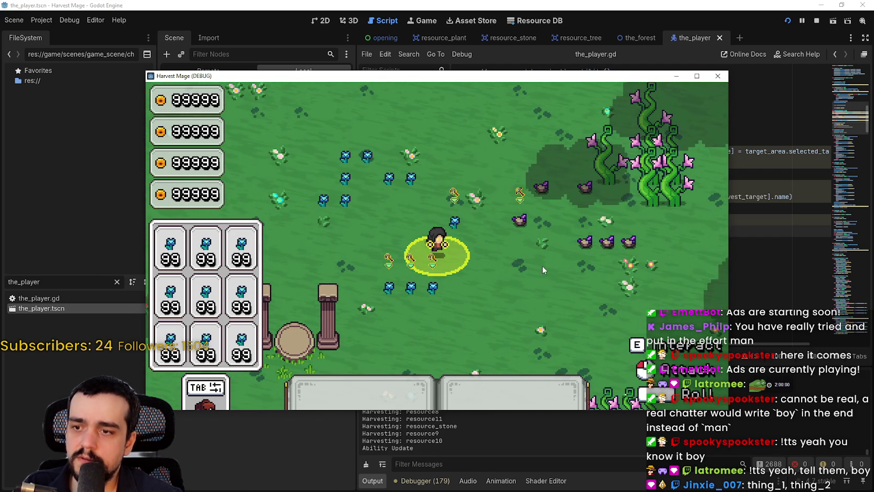
key(alt+Tab)
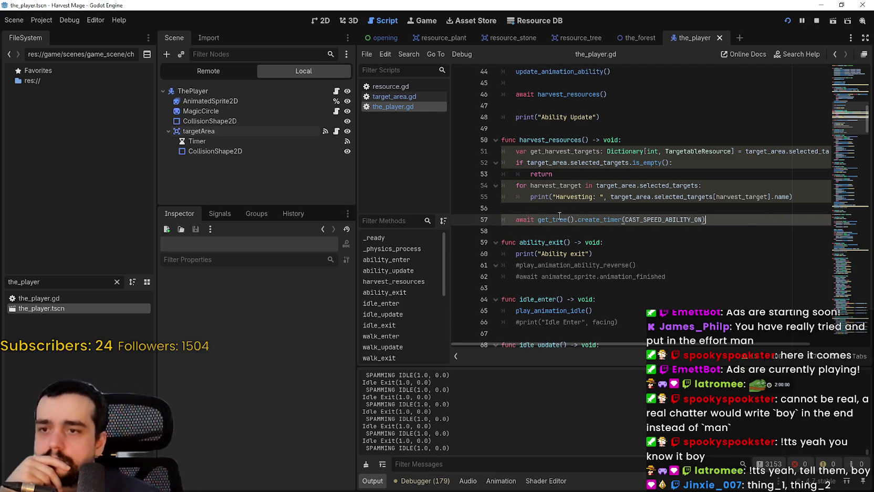
Review ability_update and harvest_resources, ending with the caret after the timer call on line 57
scroll(570, 172, up, 1)
click(615, 174)
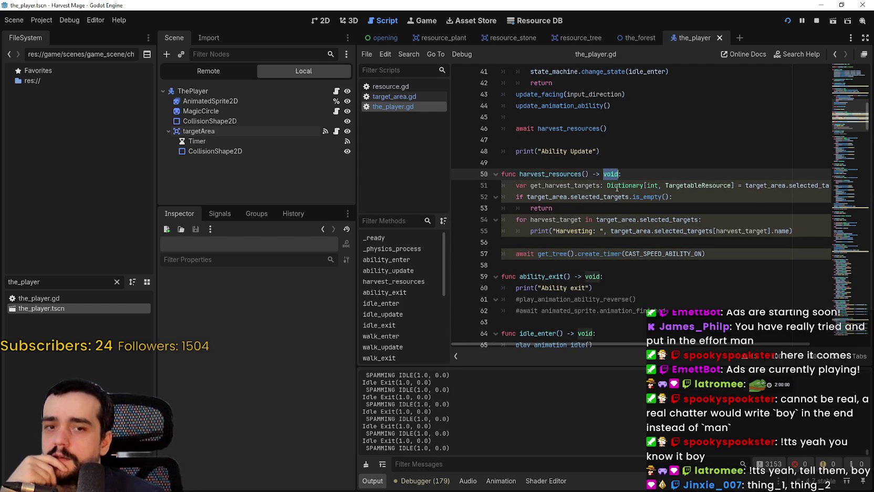
scroll(624, 230, up, 1)
scroll(522, 139, up, 3)
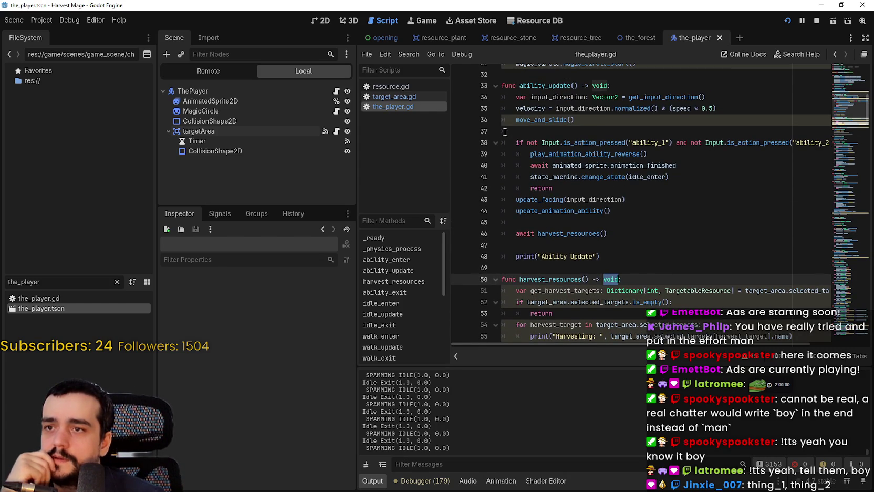
drag(516, 81, 638, 234)
scroll(638, 231, up, 5)
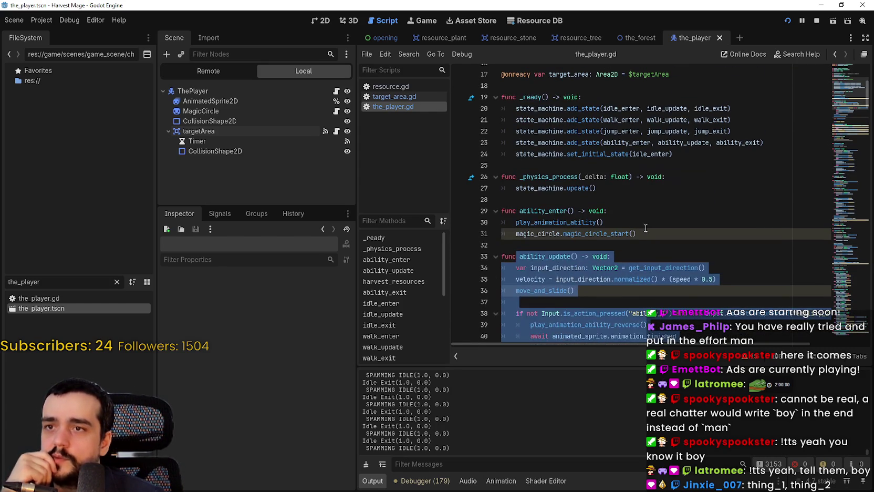
click(654, 233)
scroll(651, 230, down, 4)
scroll(646, 225, up, 5)
scroll(631, 217, down, 5)
click(620, 214)
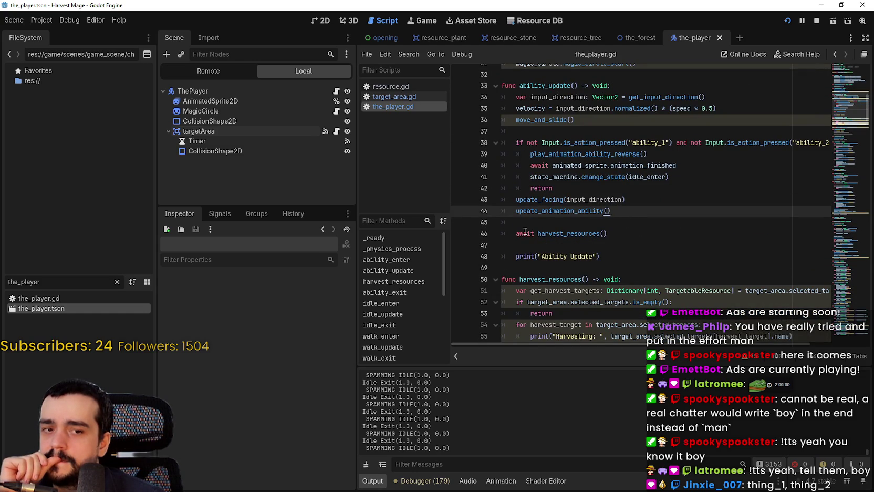
scroll(554, 235, down, 2)
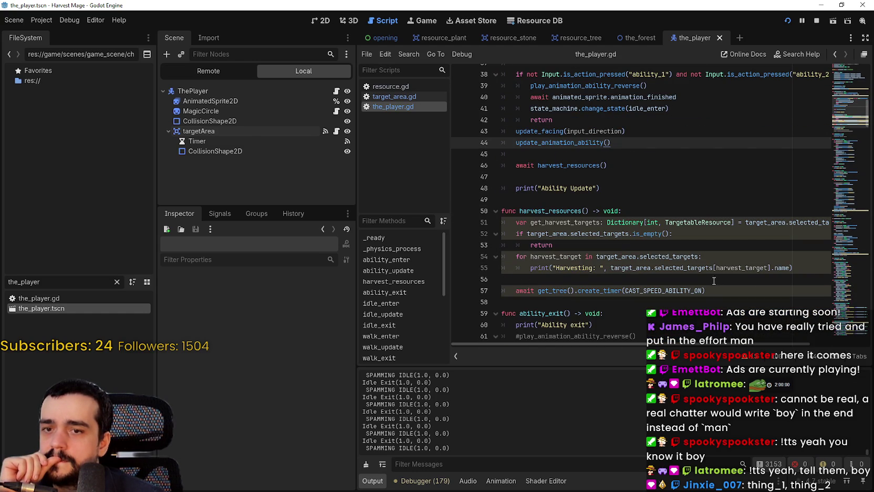
click(713, 281)
click(751, 299)
click(751, 294)
Make line 57 await create_timer(CAST_SPEED_ABILITY_ON).timeout and relaunch the game with F5
text(.ti)
key(Return)
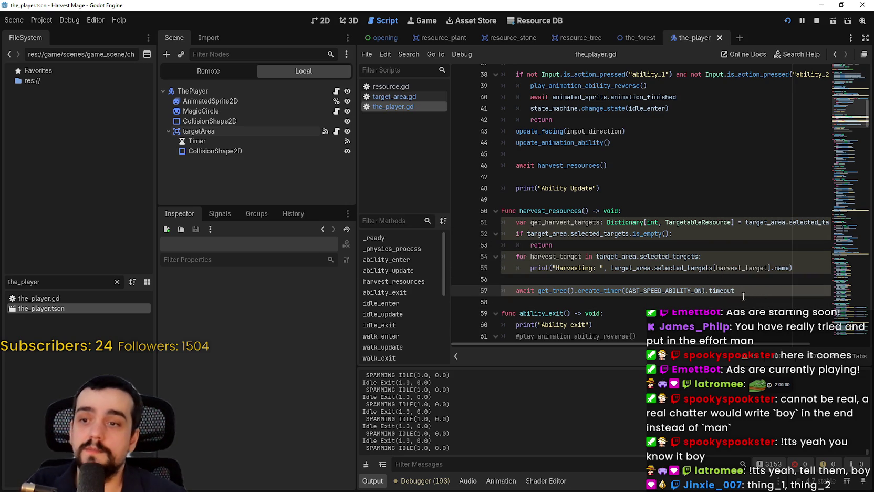
click(742, 315)
click(731, 300)
key(F5)
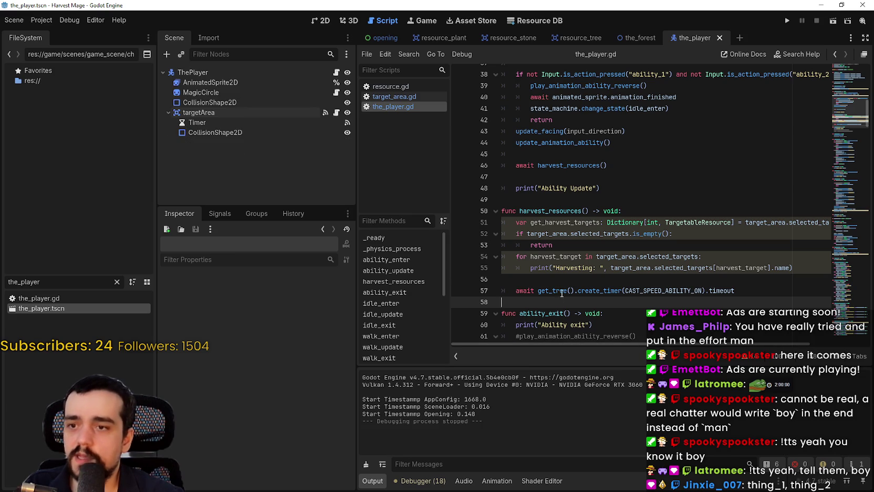
double_click(545, 211)
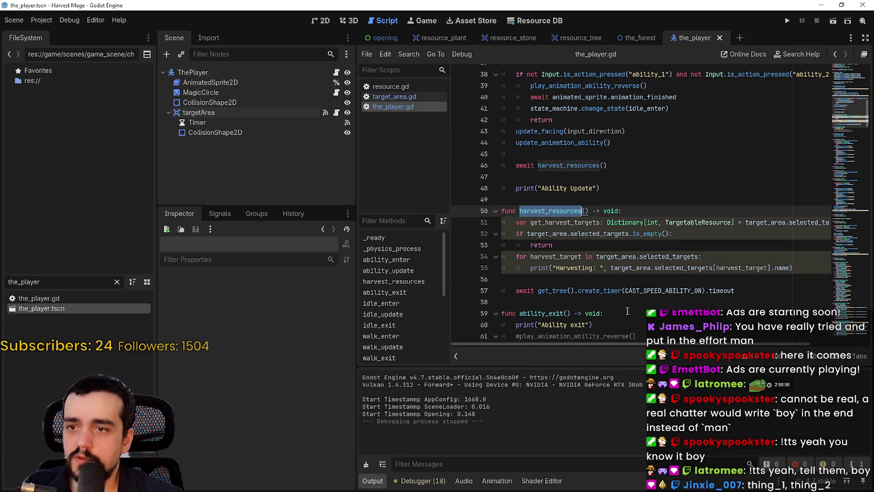
Add print("Harvesting Resources 1") above and print("Harvesting Resources 2") below await harvest_resources()
click(535, 277)
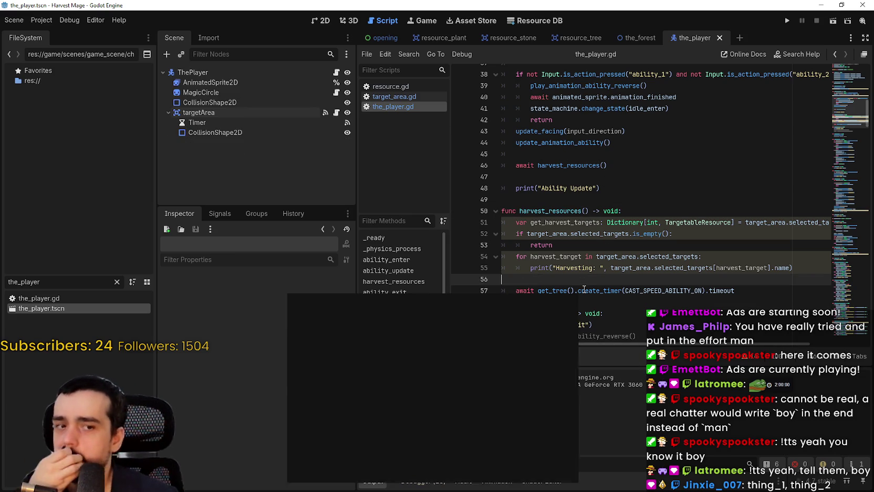
click(609, 178)
click(642, 150)
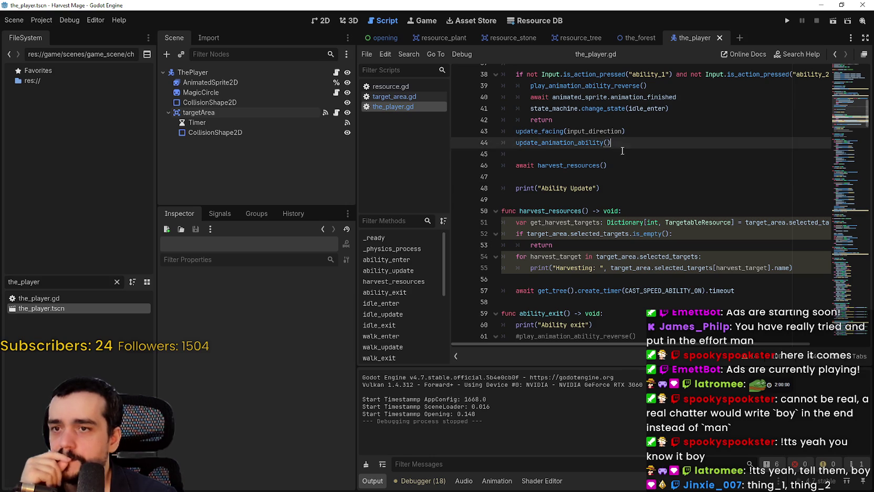
key(Return)
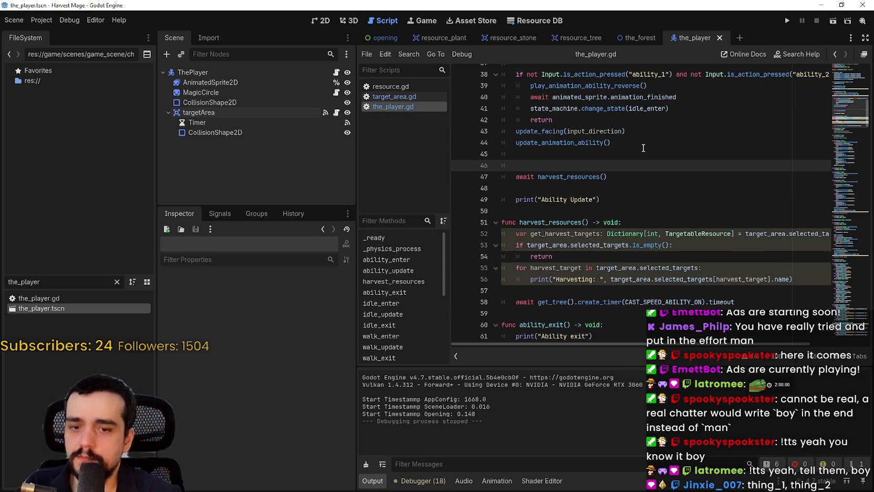
text(print("Harvesting Resources)
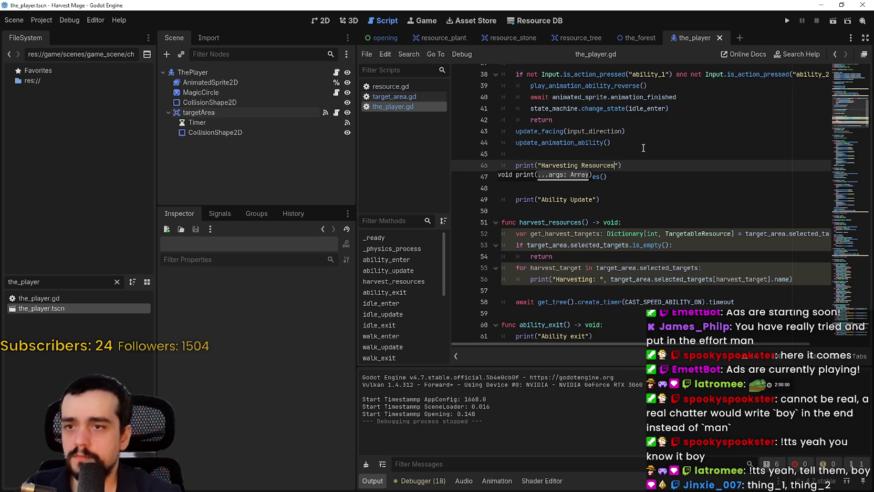
click(655, 177)
key(Return)
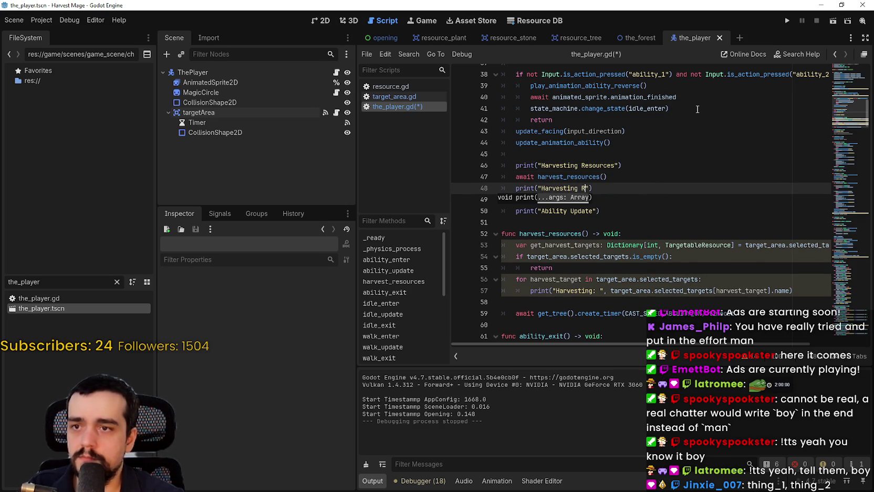
text(esources)
click(618, 165)
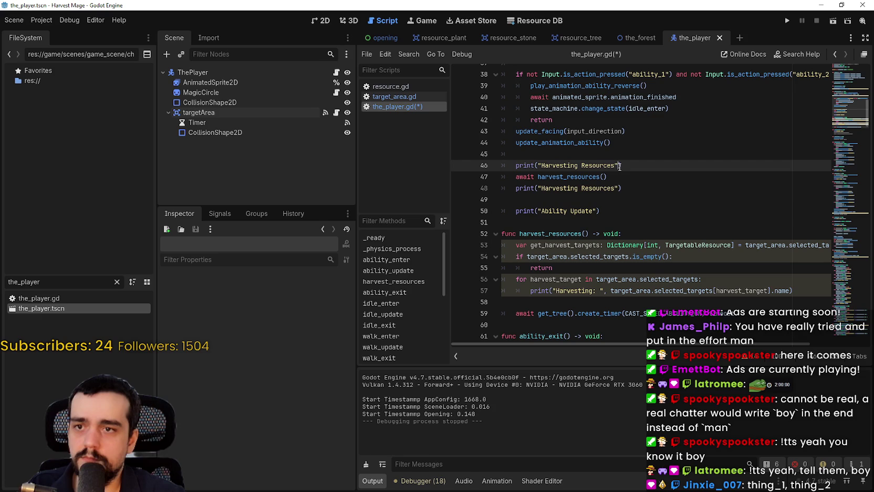
text(1)
key(Down)
click(618, 187)
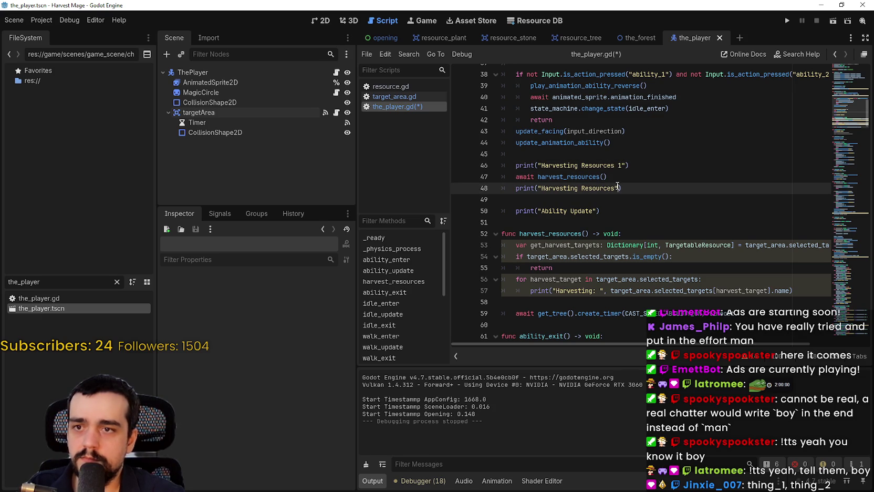
text(2)
Briefly comment out the loop's Harvesting print, restore it, and save the script
click(587, 297)
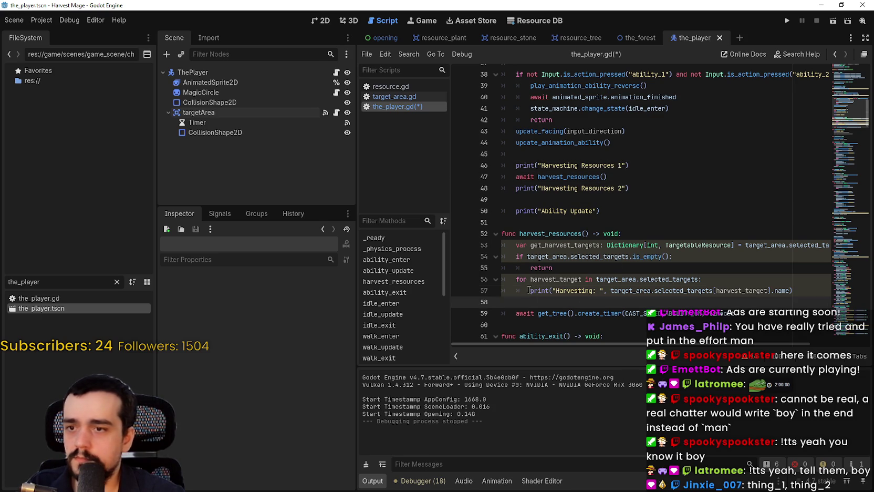
click(530, 290)
text(#)
key(BackSpace)
key(ctrl+s)
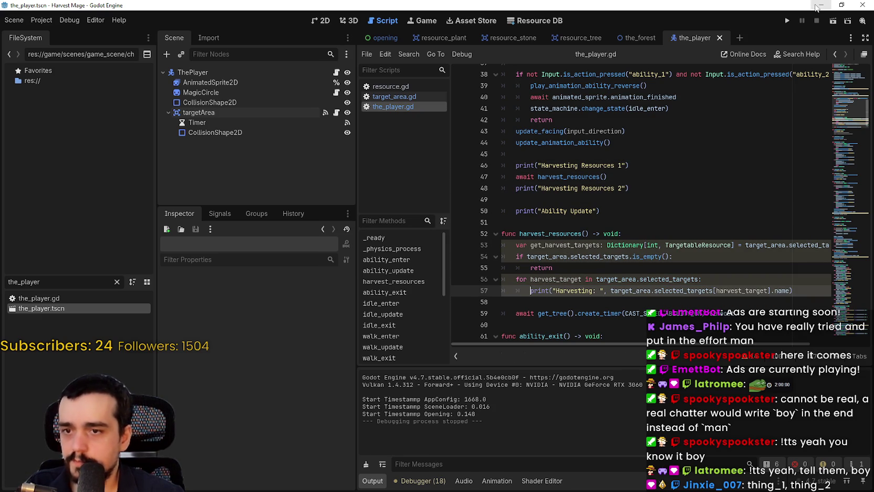
Launch a new game, walk the player with A, W, D, and cast the harvest ability
click(787, 20)
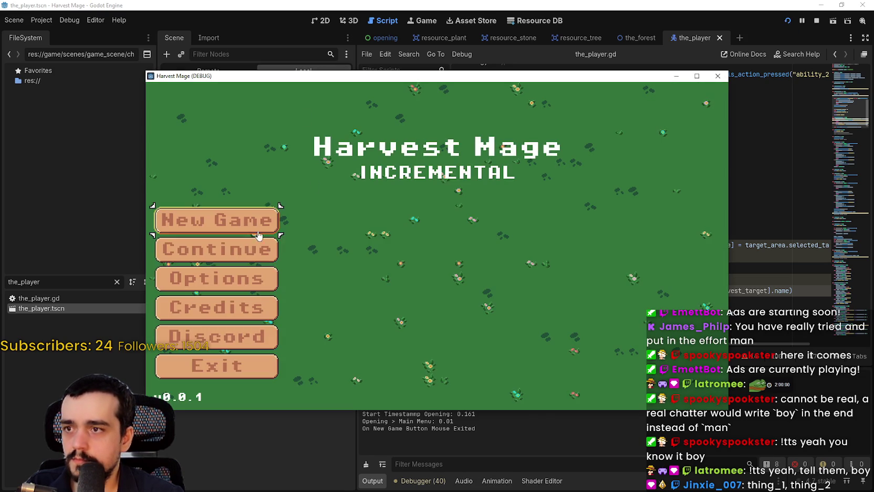
click(267, 227)
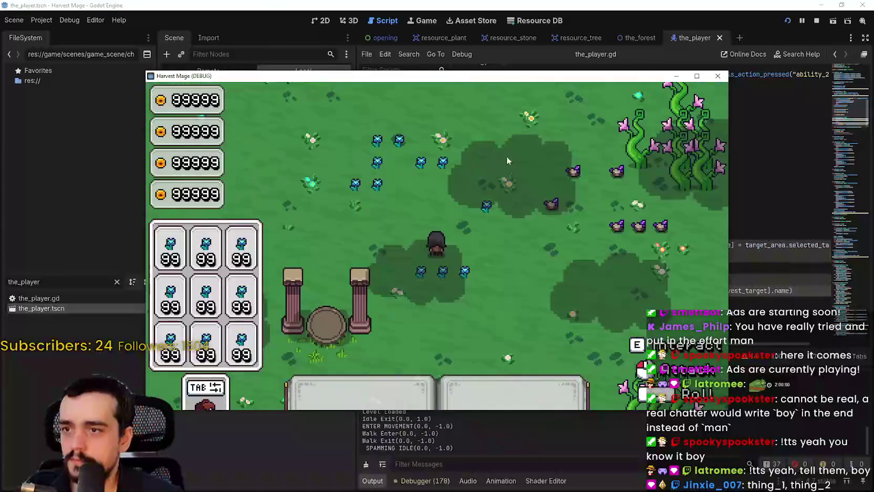
drag(472, 75, 548, 5)
key(a)
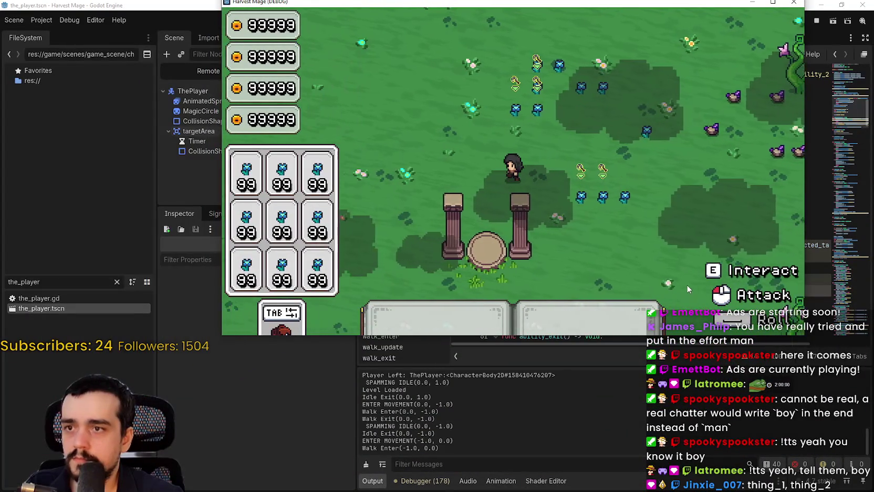
key(w)
key(d)
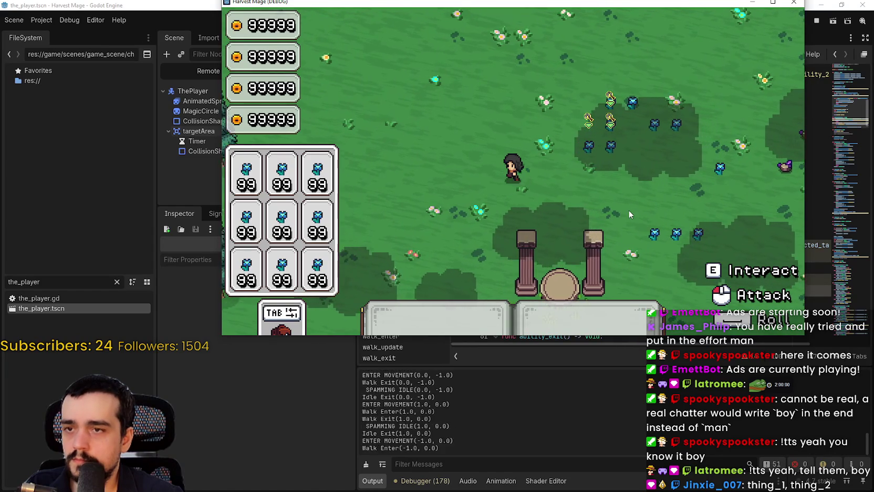
click(619, 208)
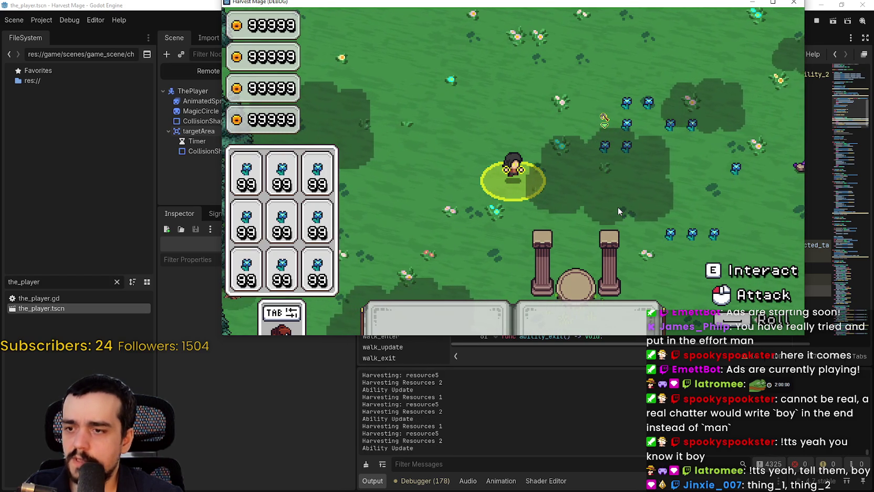
Walk left, up and right, cast harvest again, then close the game with F8
key(a)
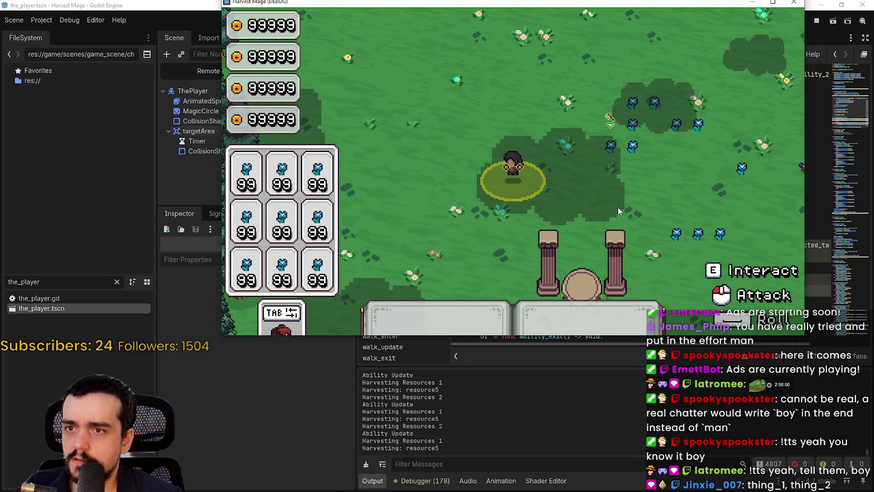
key(a)
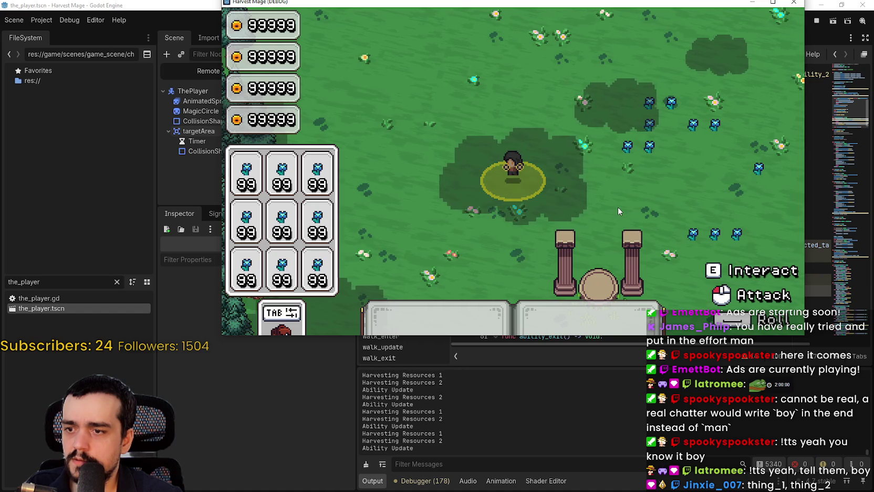
key(a)
key(w)
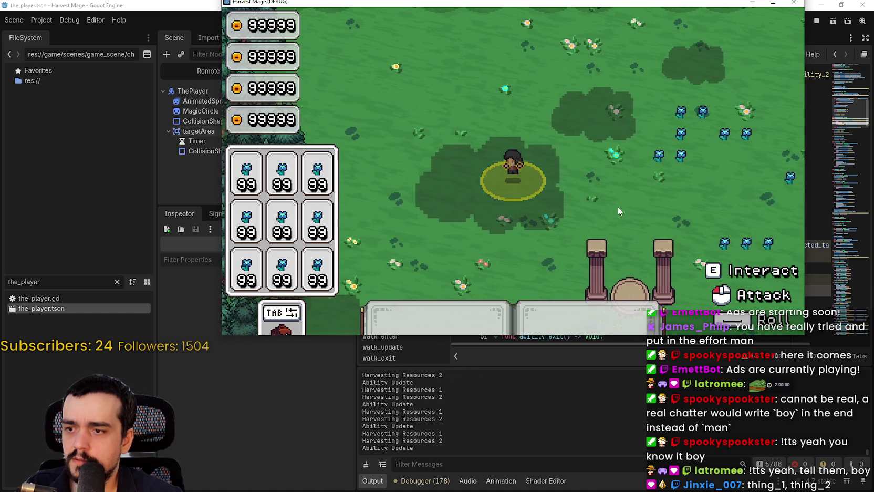
key(d)
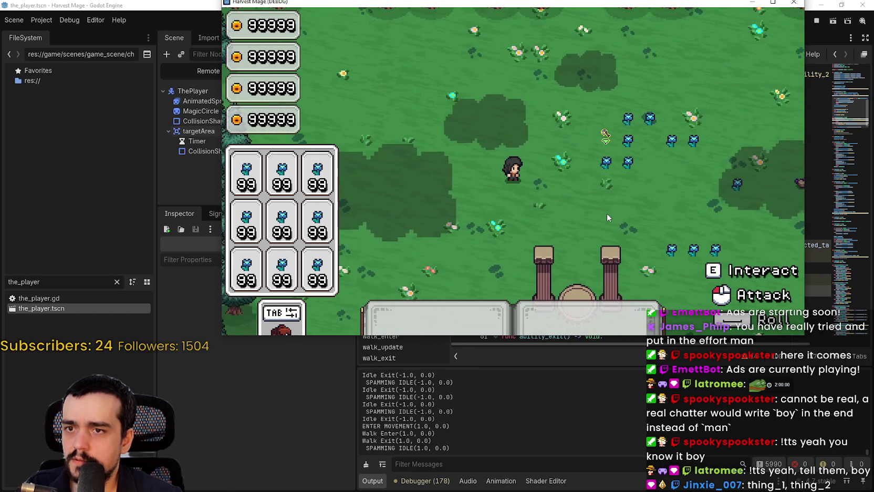
click(607, 213)
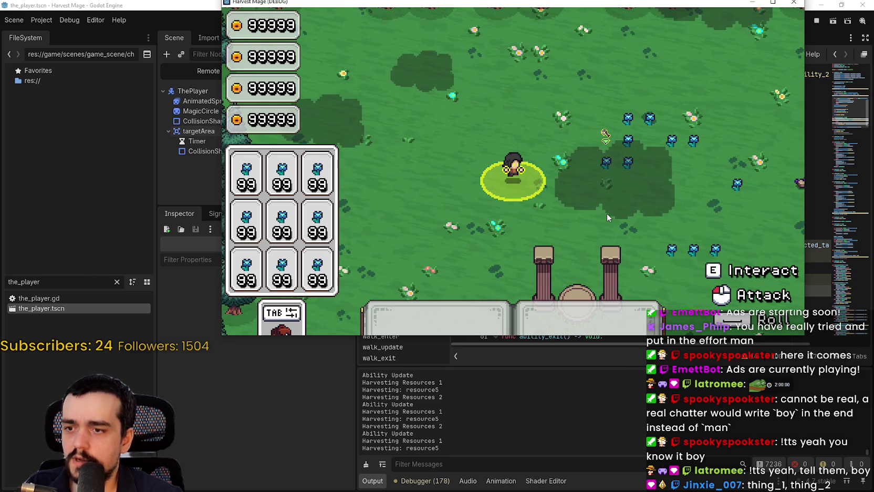
key(F8)
click(625, 245)
scroll(646, 252, down, 1)
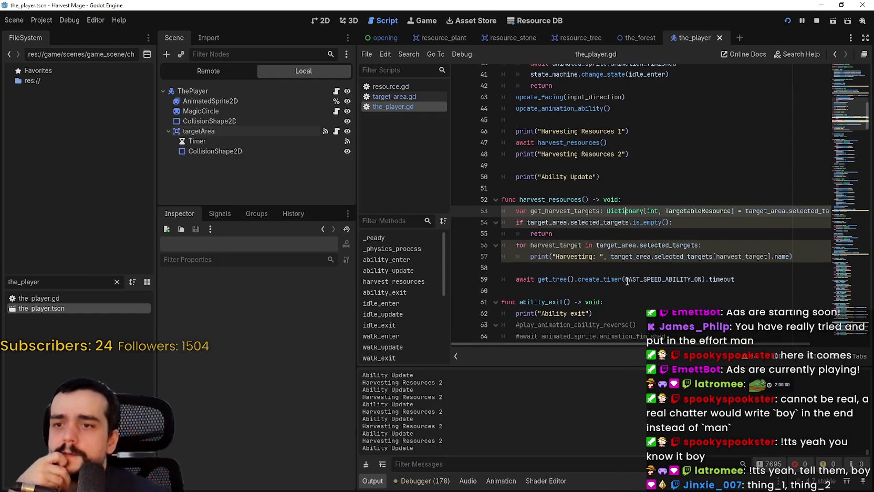
double_click(653, 256)
key(ctrl+shift+Right)
key(ctrl+shift+Right)
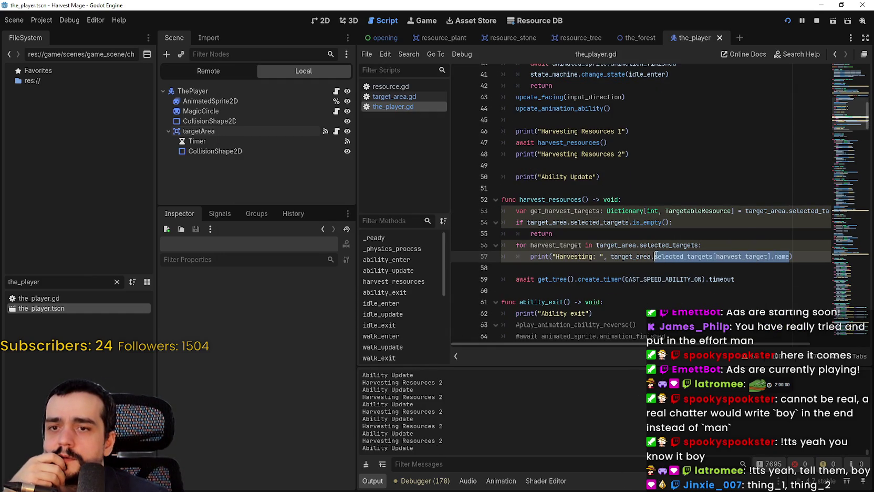
click(747, 255)
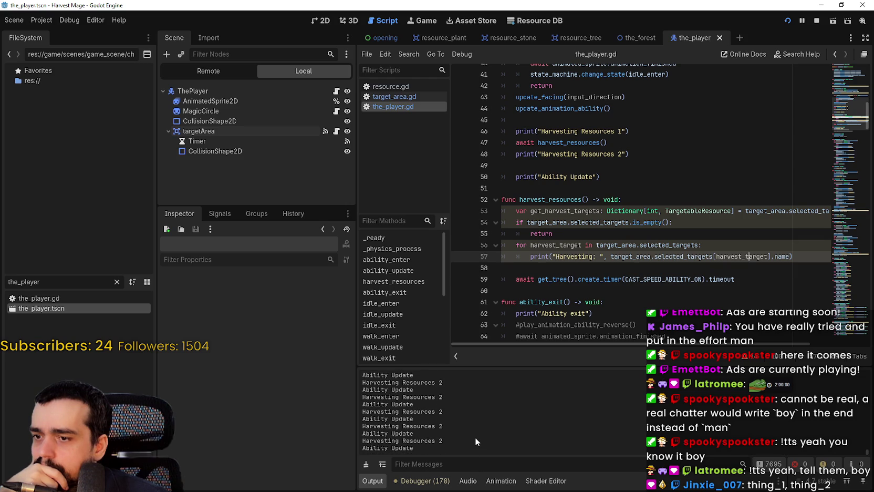
drag(444, 441, 403, 440)
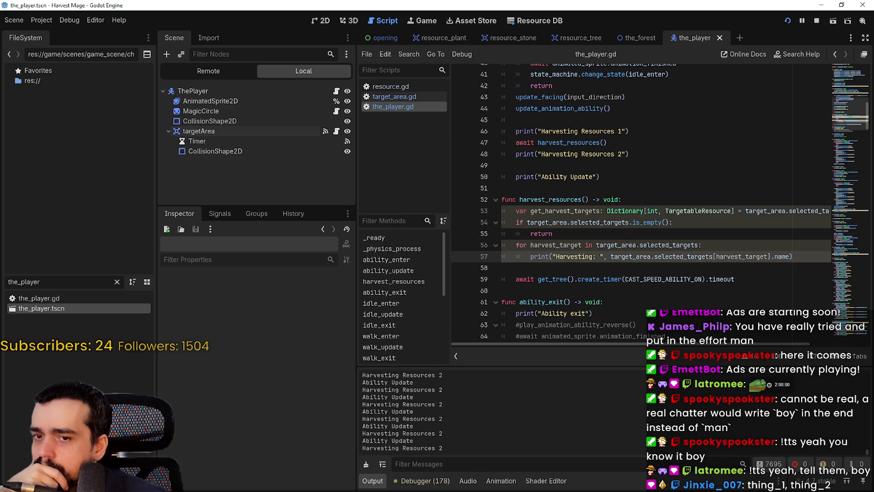
drag(868, 452, 869, 444)
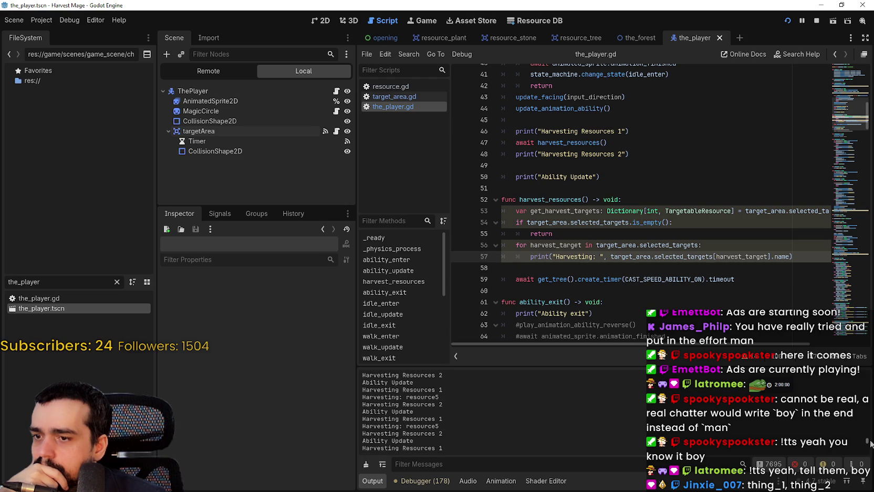
triple_click(399, 418)
triple_click(442, 425)
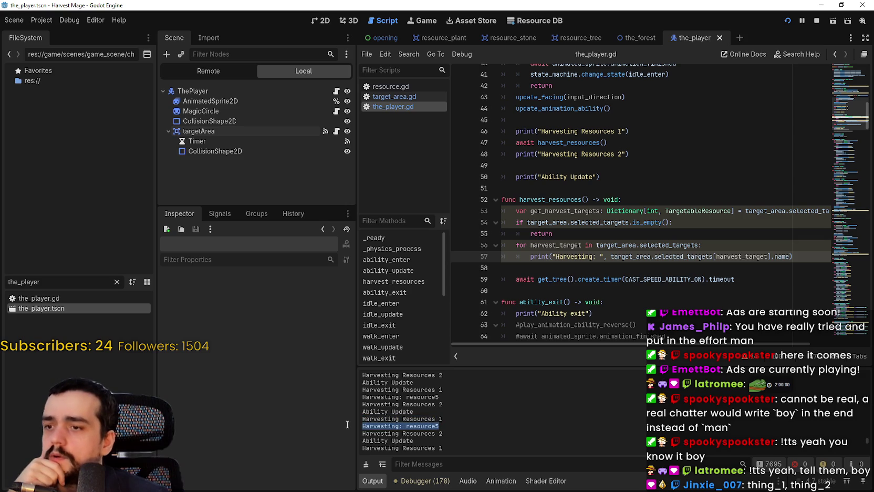
drag(420, 429, 368, 424)
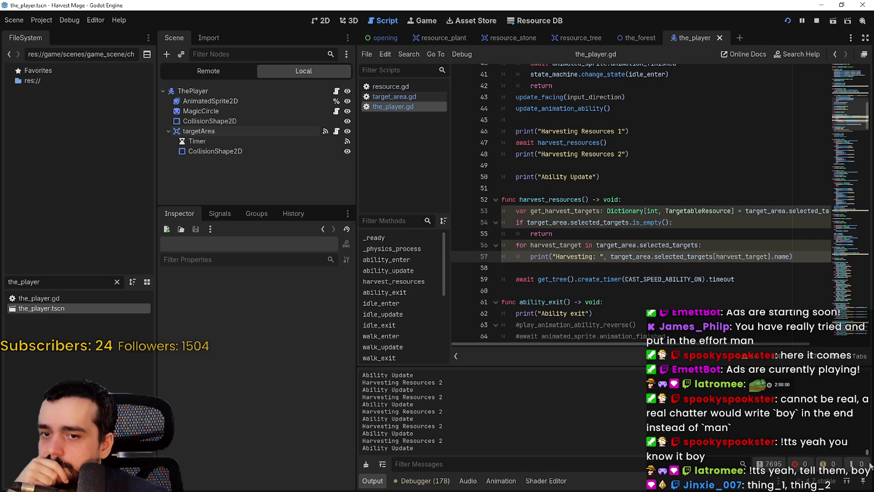
drag(461, 440, 363, 440)
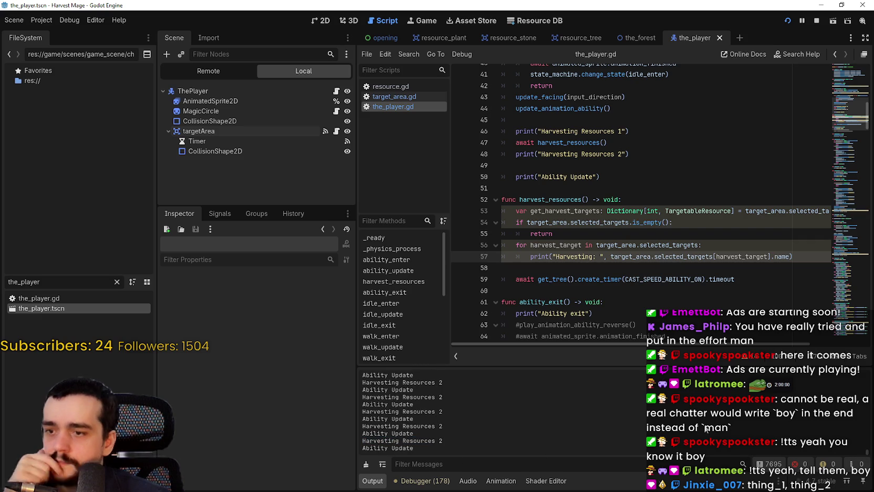
click(640, 155)
key(shift+Home)
Change CAST_SPEED_ABILITY_ON on line 15 to 10.0 and save the player script
scroll(631, 157, up, 12)
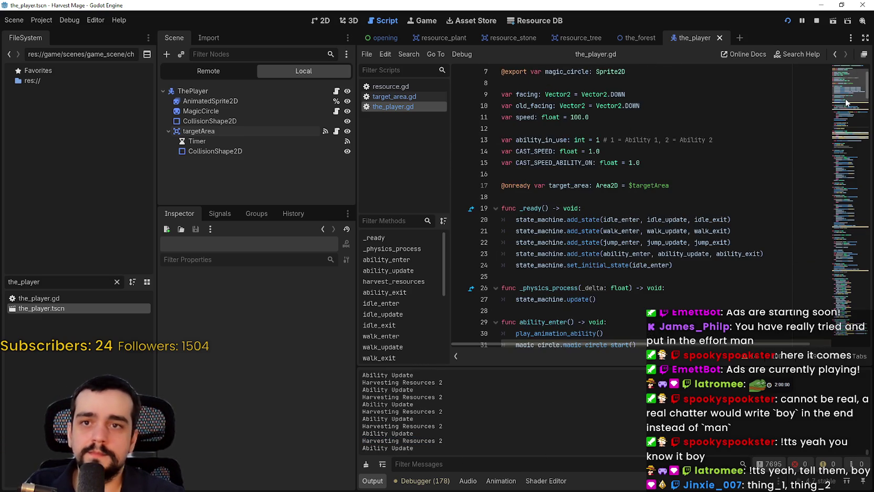
click(634, 231)
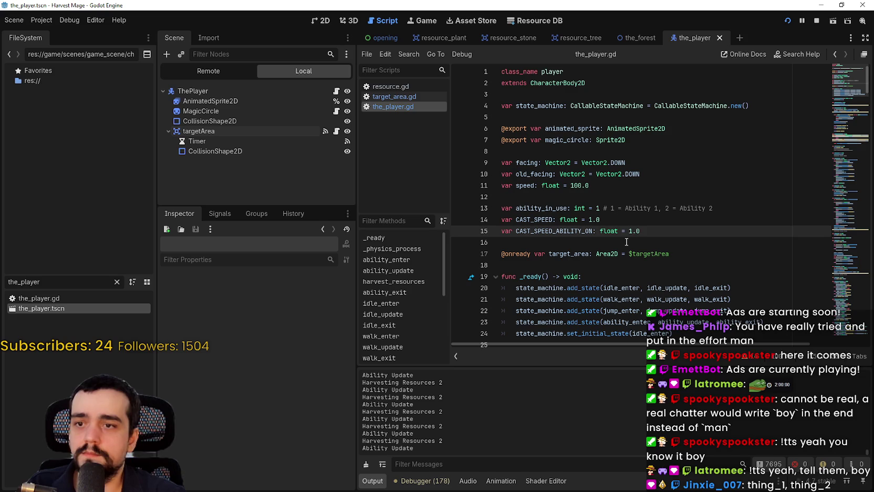
text(0)
key(Up)
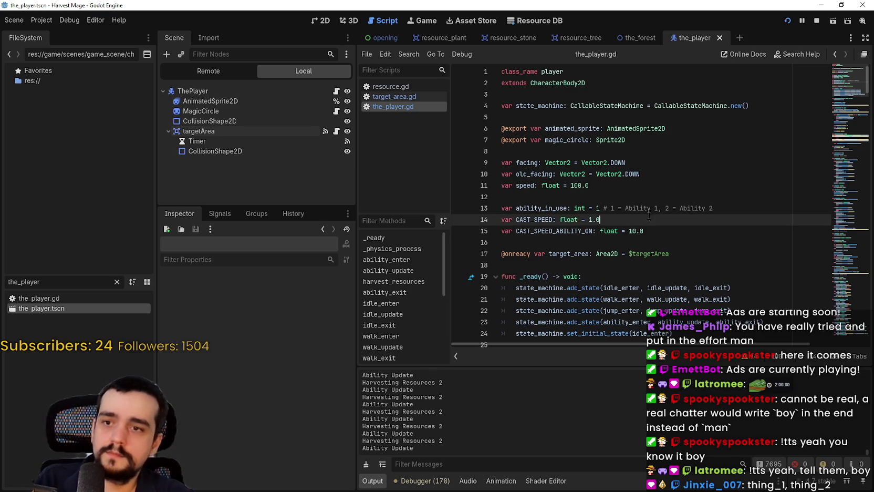
key(ctrl+s)
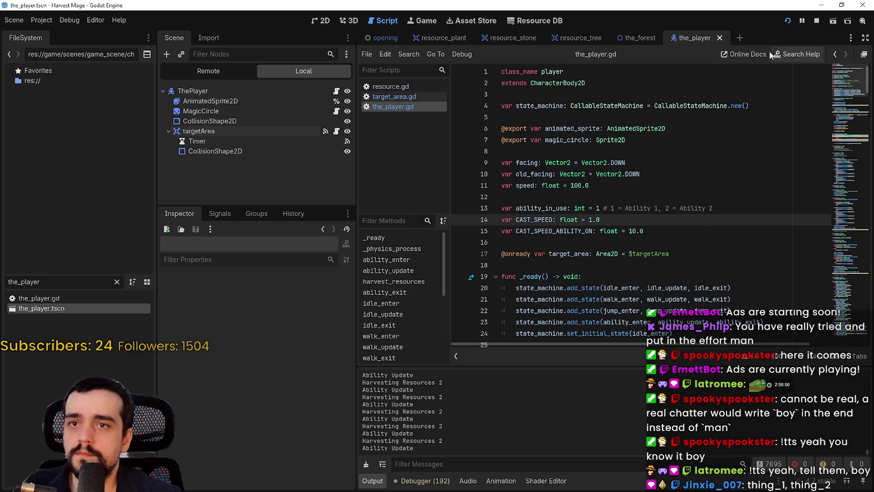
Restart the game, start a new game, walk around, cast harvest, and close it with F8
click(816, 21)
click(784, 18)
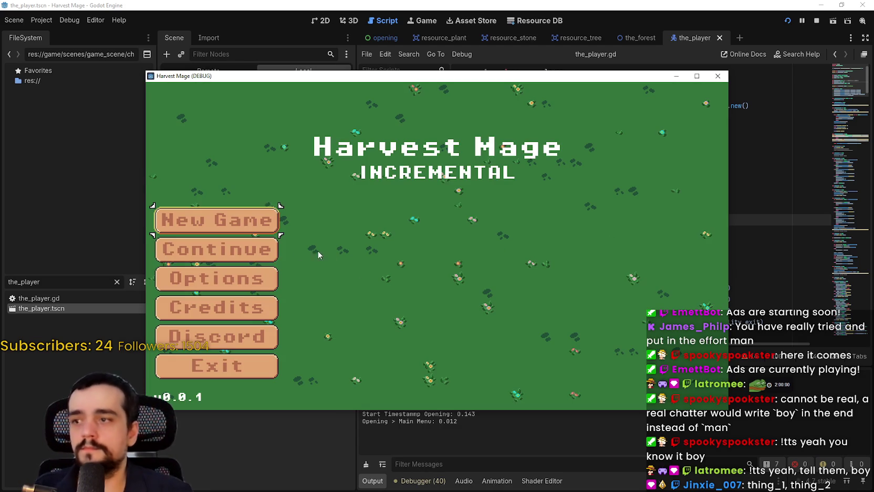
click(268, 254)
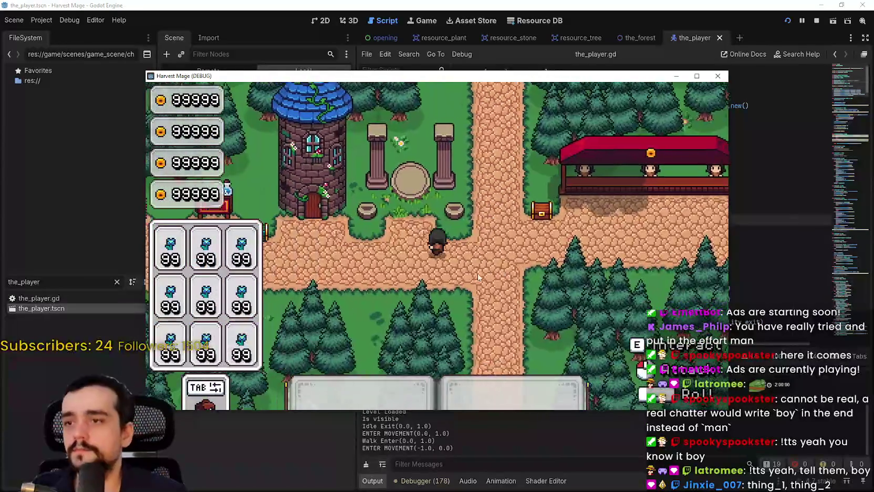
key(a)
key(d)
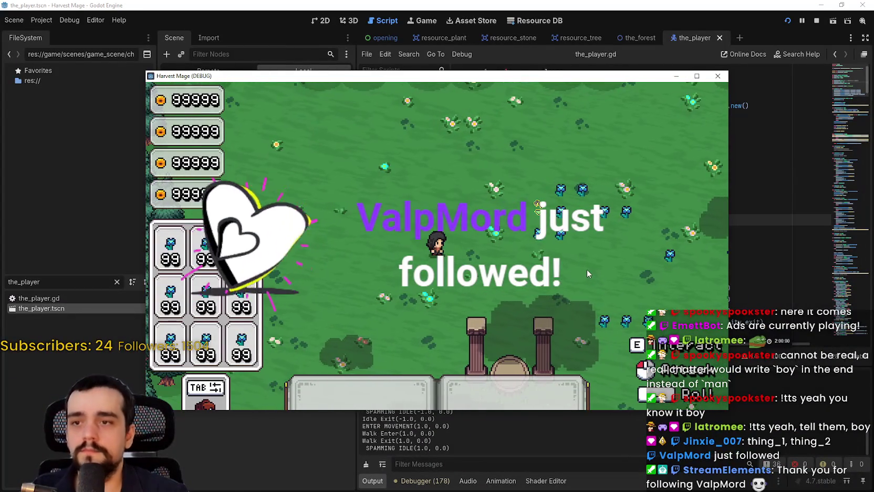
click(587, 268)
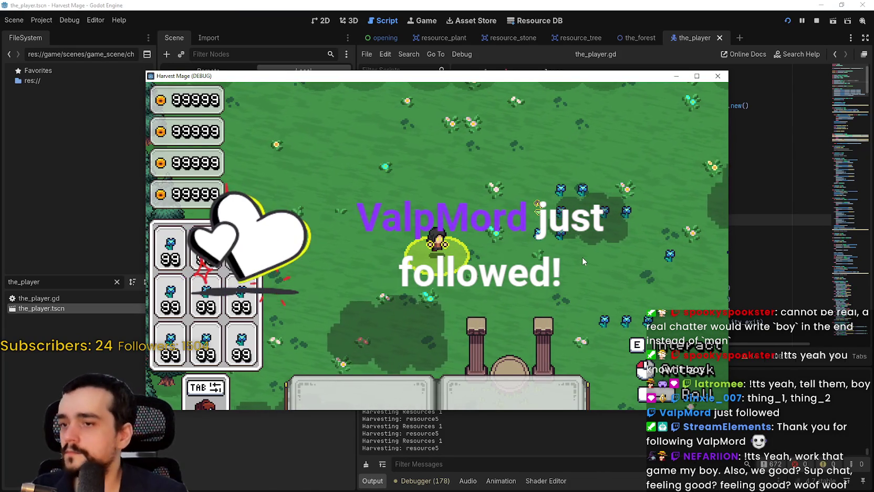
key(F8)
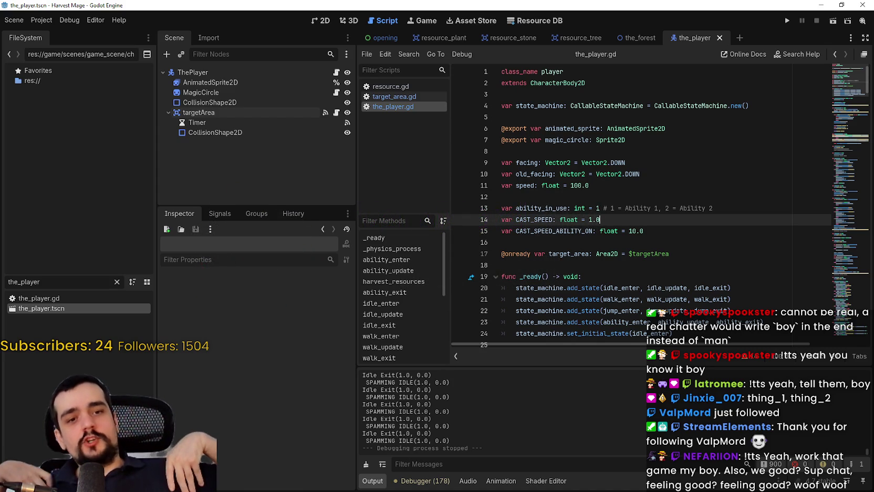
Select CAST_SPEED_ABILITY_ON, the await harvest_resources() call and lines 33–43 to review them
scroll(604, 210, down, 2)
double_click(554, 163)
scroll(605, 199, down, 10)
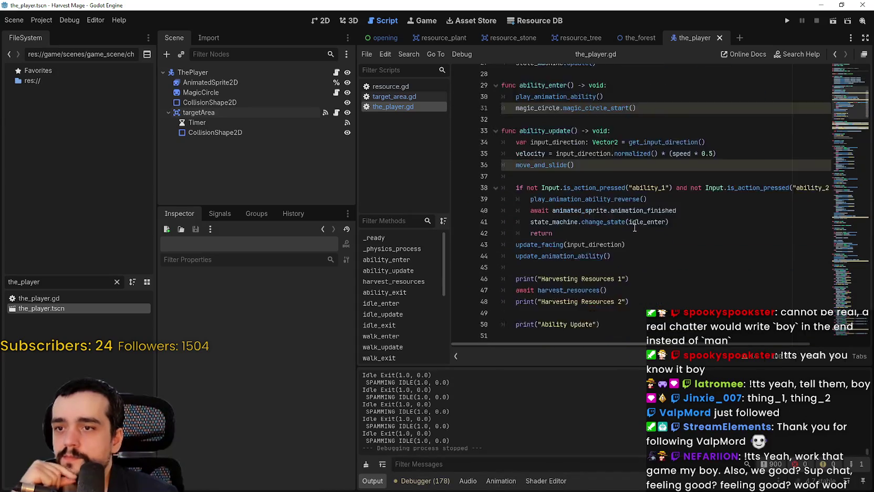
scroll(604, 199, up, 2)
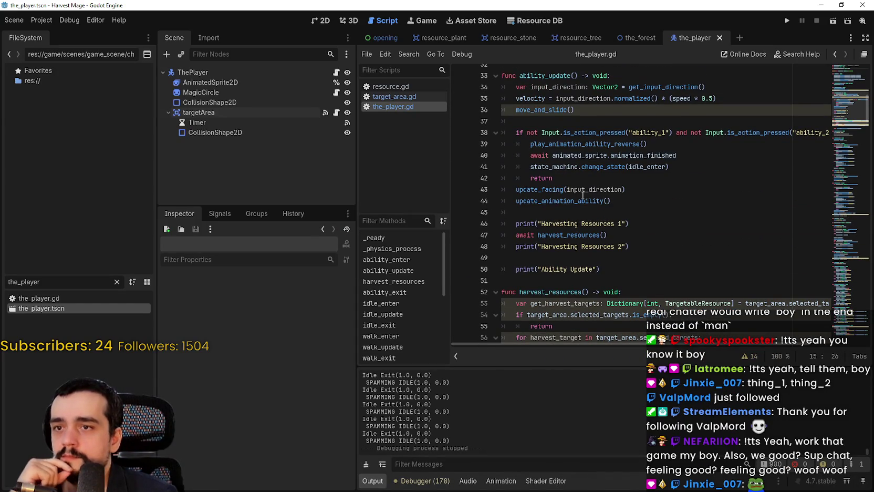
double_click(530, 235)
drag(531, 235, 633, 231)
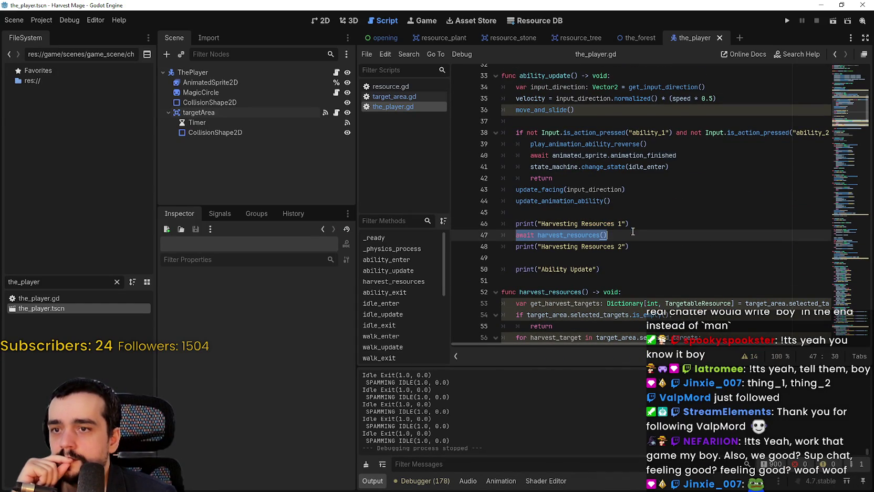
mouse_move(548, 75)
mouse_down()
mouse_move(677, 150)
mouse_move(577, 110)
mouse_move(626, 190)
mouse_up()
click(644, 201)
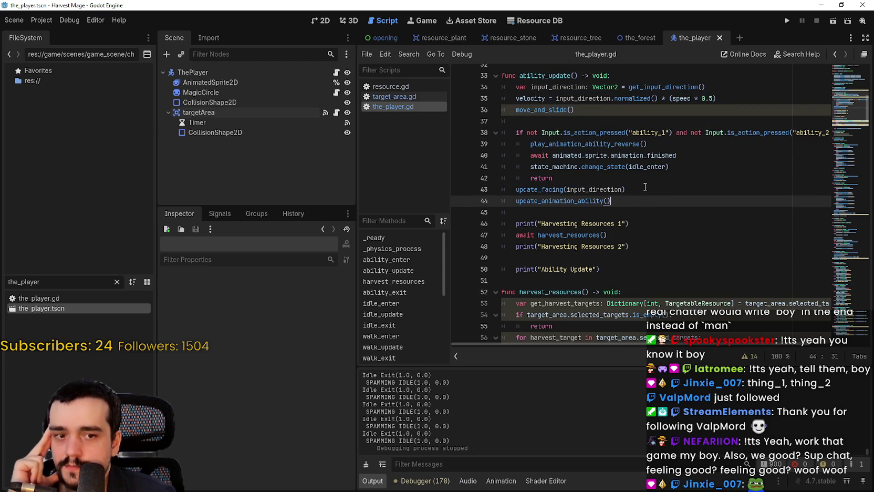
Delete the await keyword from the harvest_resources() call on line 47
scroll(718, 344, right, 3)
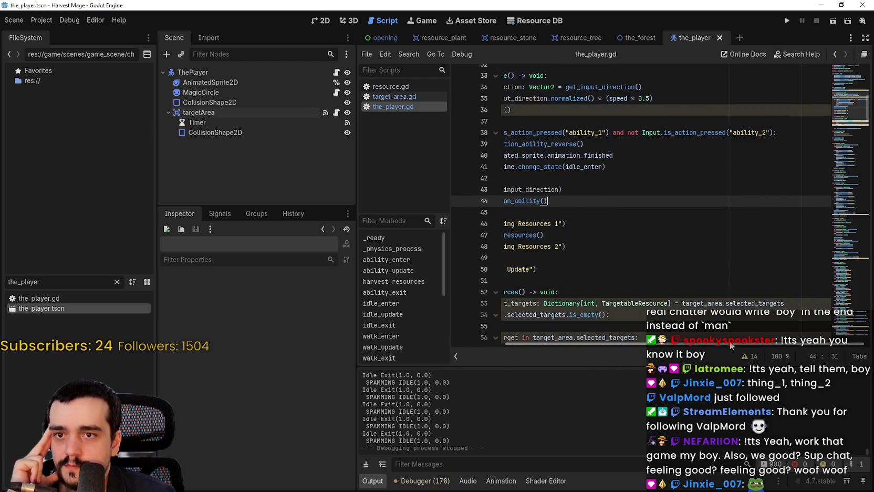
scroll(730, 344, left, 3)
scroll(608, 232, down, 1)
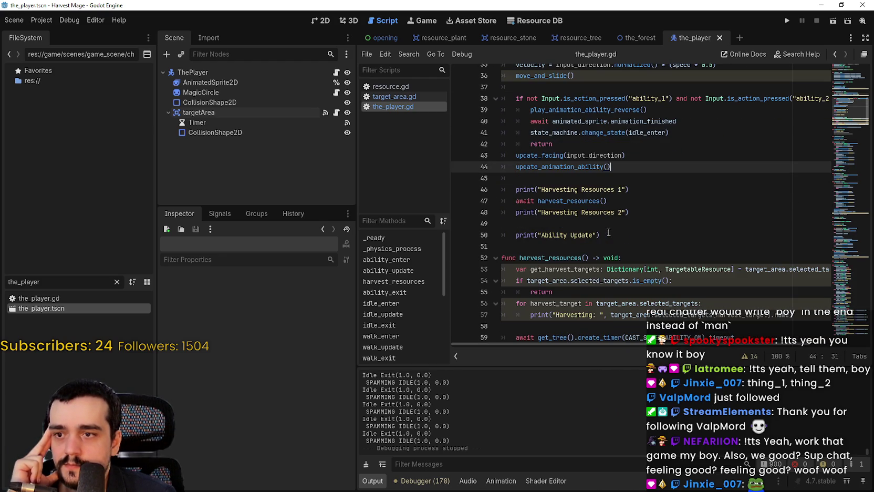
click(637, 265)
click(634, 258)
scroll(633, 252, down, 3)
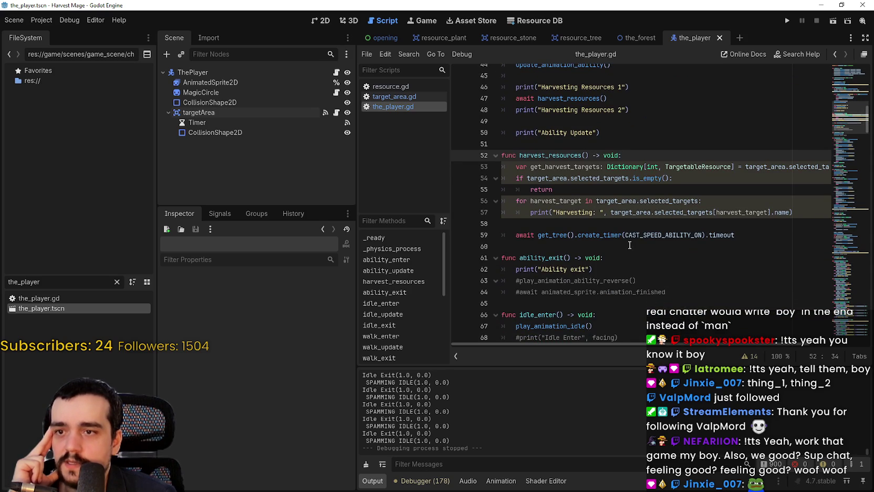
scroll(629, 245, up, 3)
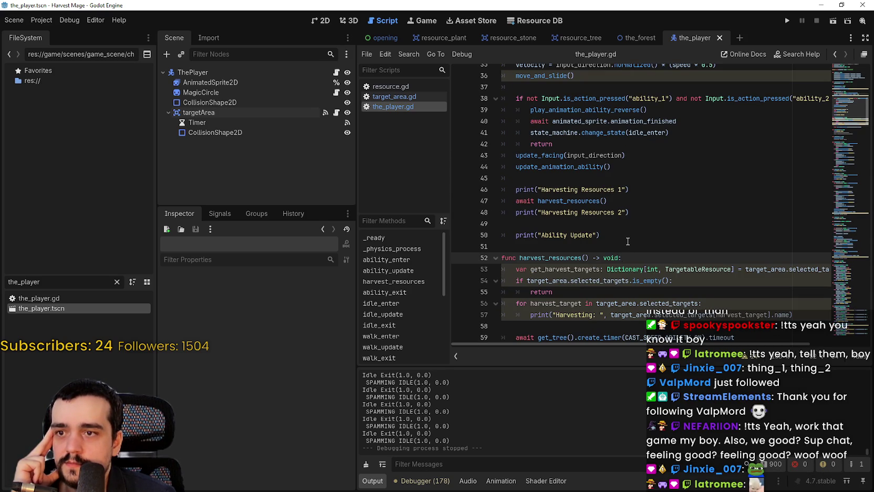
scroll(627, 241, down, 1)
scroll(578, 221, up, 1)
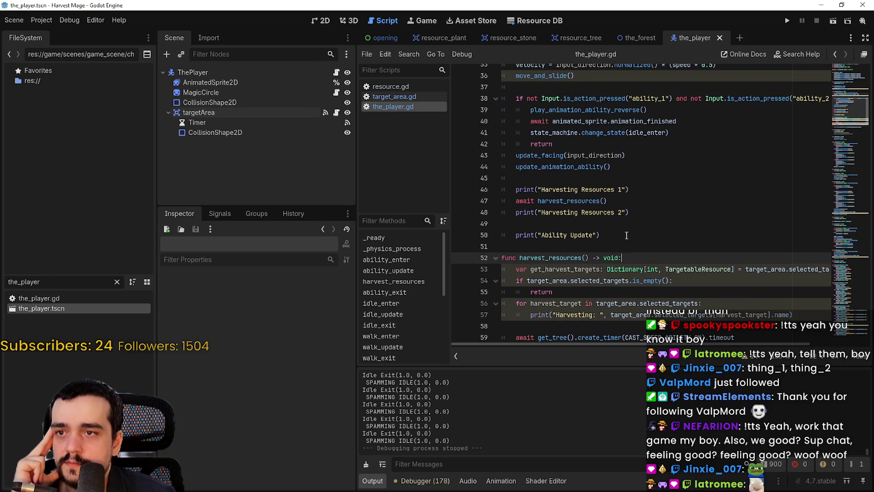
double_click(534, 202)
key(BackSpace)
key(BackSpace)
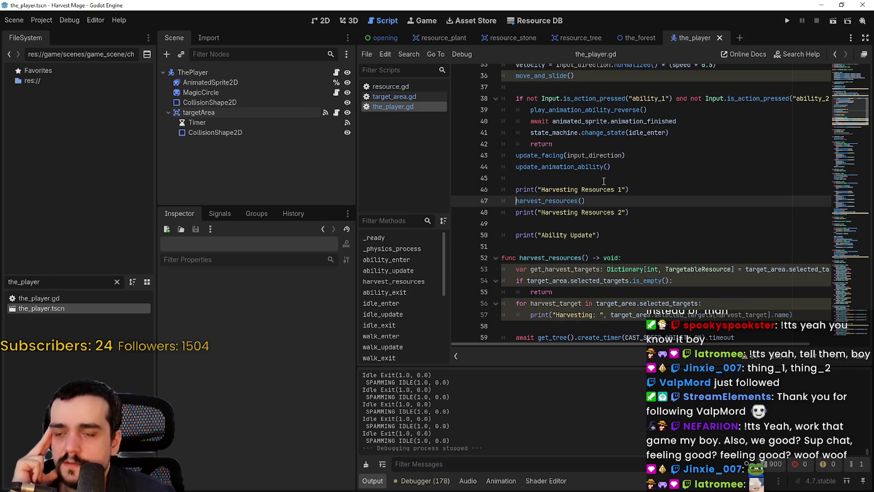
Insert an empty first line after the 'func harvest_resources() -> void:' header
drag(633, 200, 498, 198)
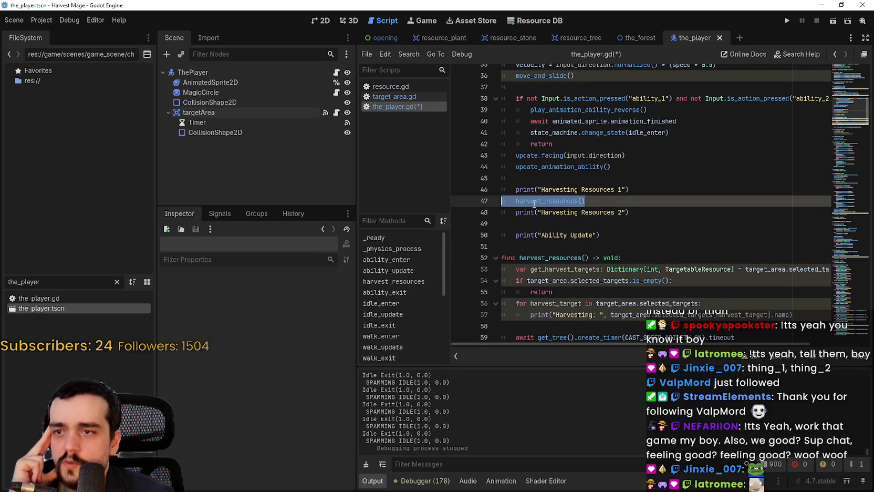
click(630, 258)
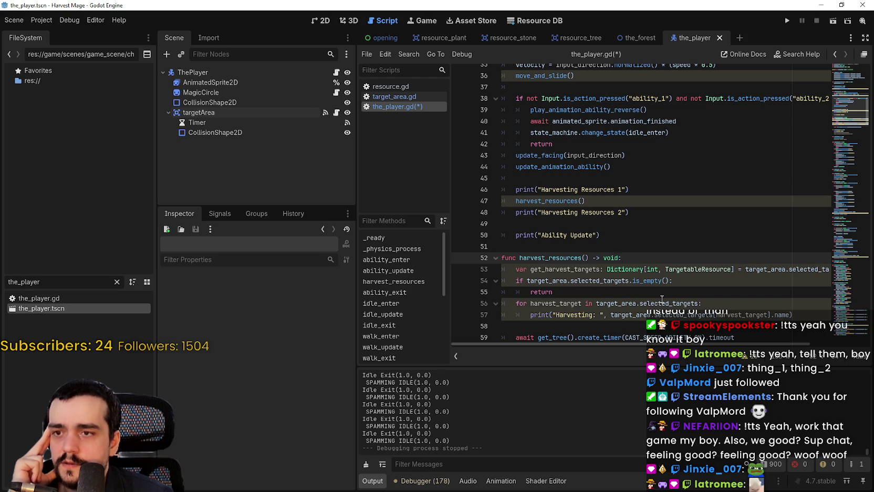
key(Return)
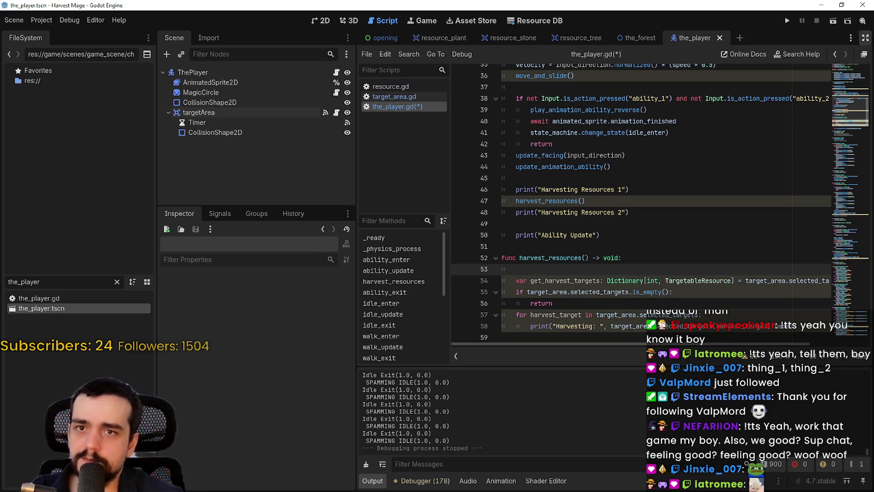
scroll(624, 210, up, 10)
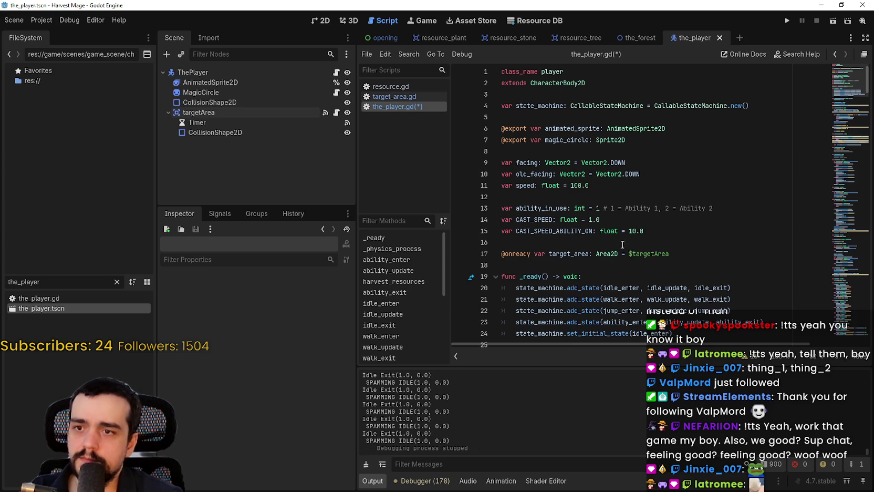
Add 'var CAST_HARVEST_IN_USE: bool = false' below the CAST_SPEED_ABILITY_ON line
click(693, 256)
click(696, 243)
click(683, 232)
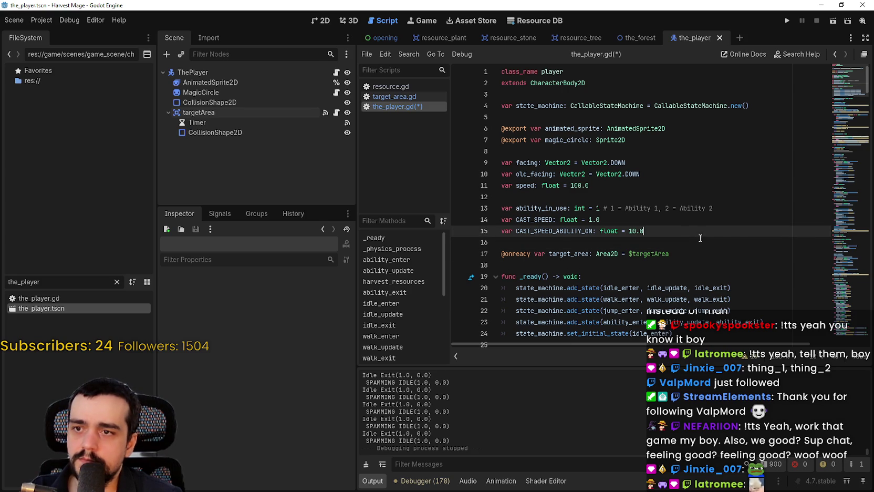
key(Return)
key(Return)
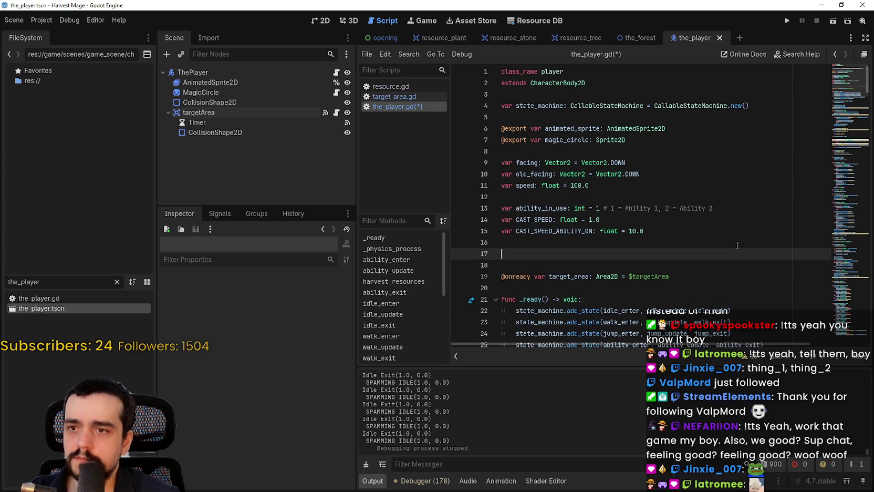
text(var H)
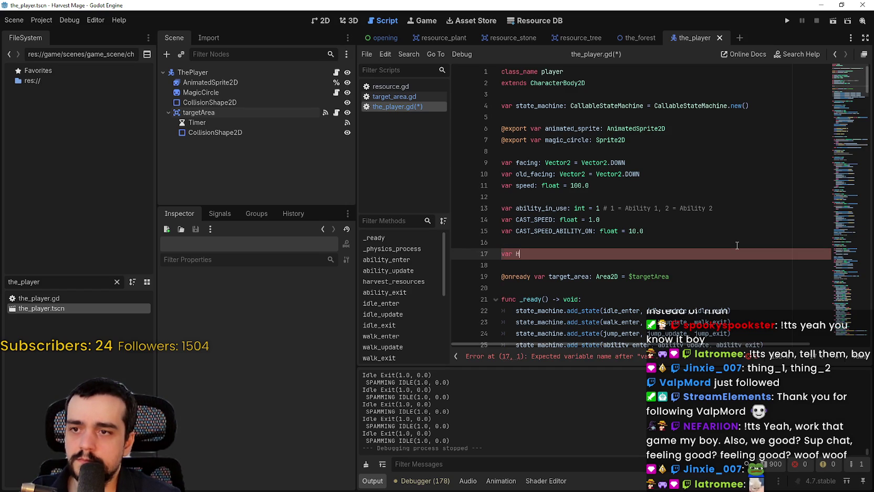
key(BackSpace)
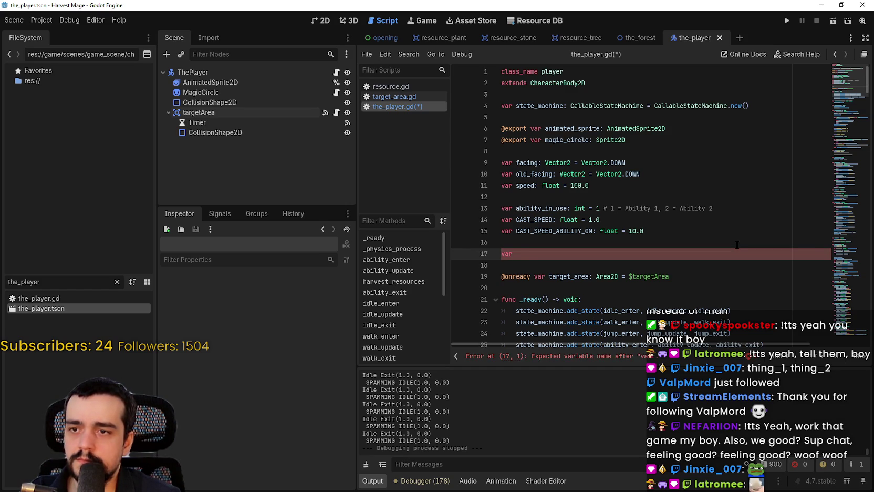
text(CAST_HARVEST_IN_)
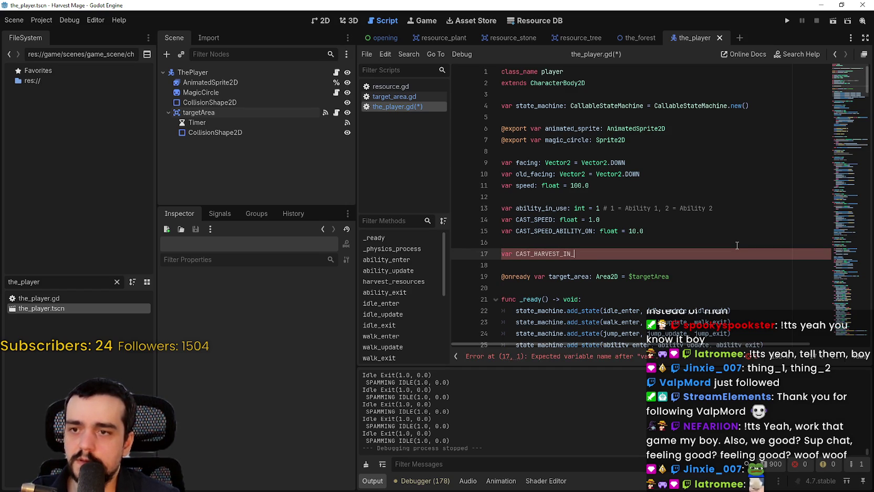
text(USE: )
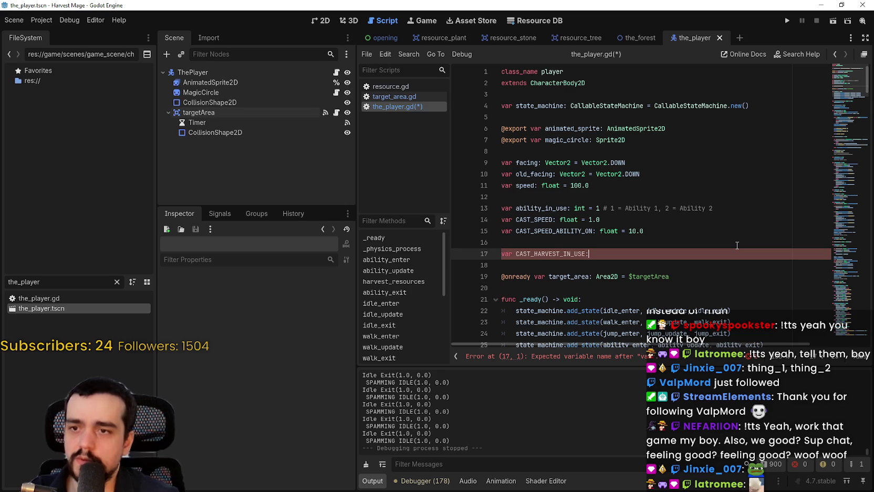
text(fl)
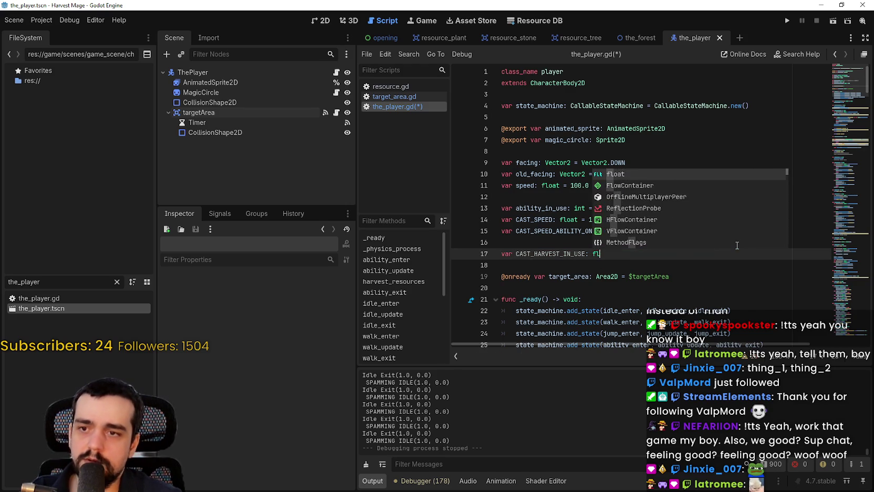
key(BackSpace)
key(BackSpace)
text(bool = tue)
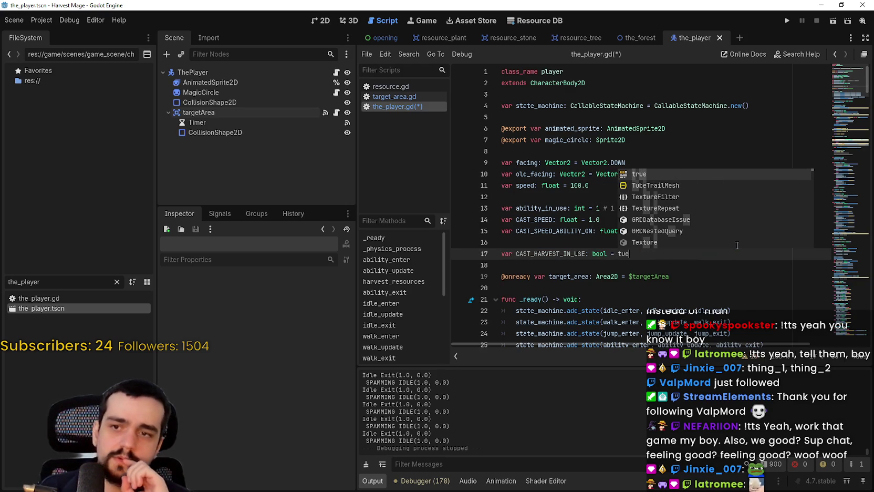
key(BackSpace)
key(BackSpace)
key(BackSpace)
text(false)
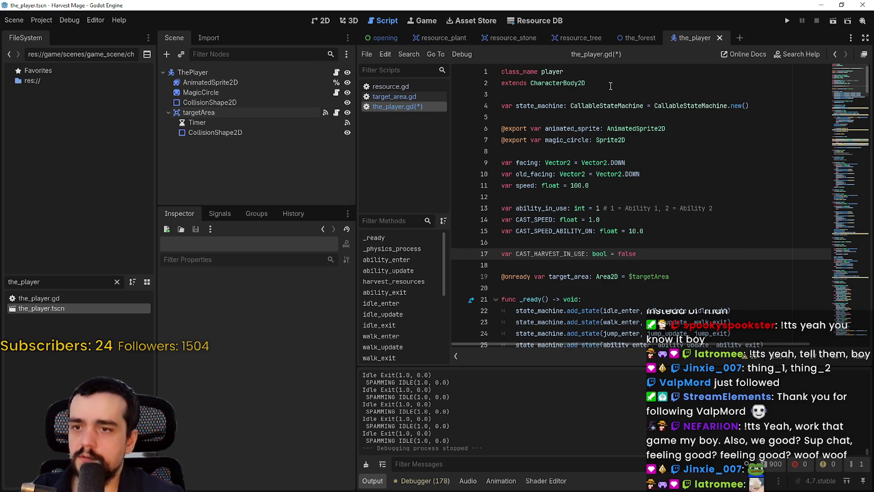
Select the CAST_HARVEST_IN_USE name and bring up its context menu to copy it
double_click(554, 254)
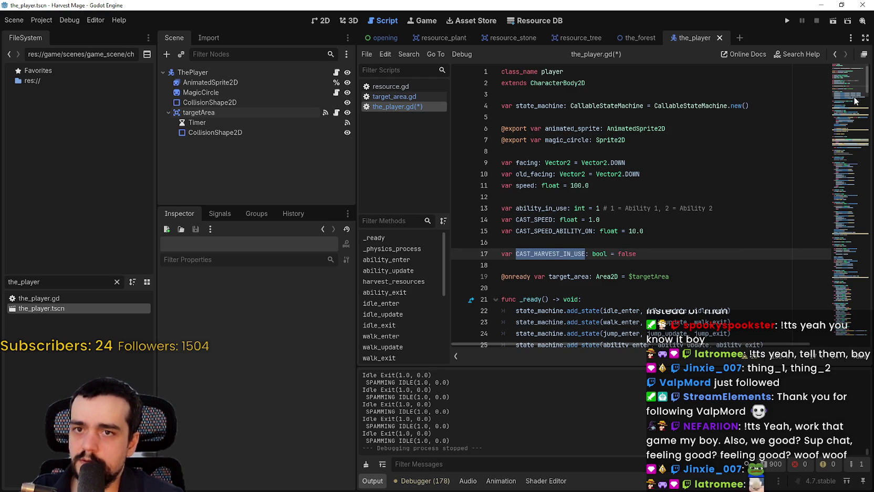
double_click(554, 231)
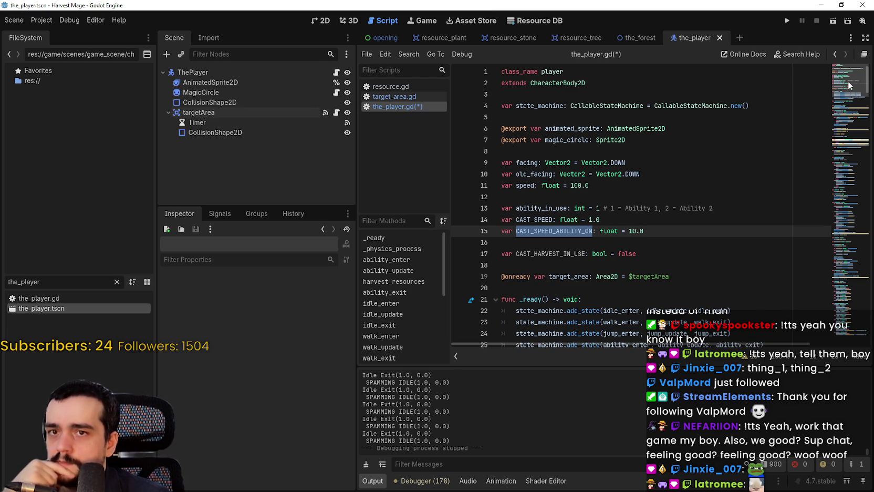
double_click(558, 254)
right_click(558, 255)
Insert an empty line above the 'Harvesting Resources 1' print for a coming if check
click(585, 312)
scroll(545, 244, down, 10)
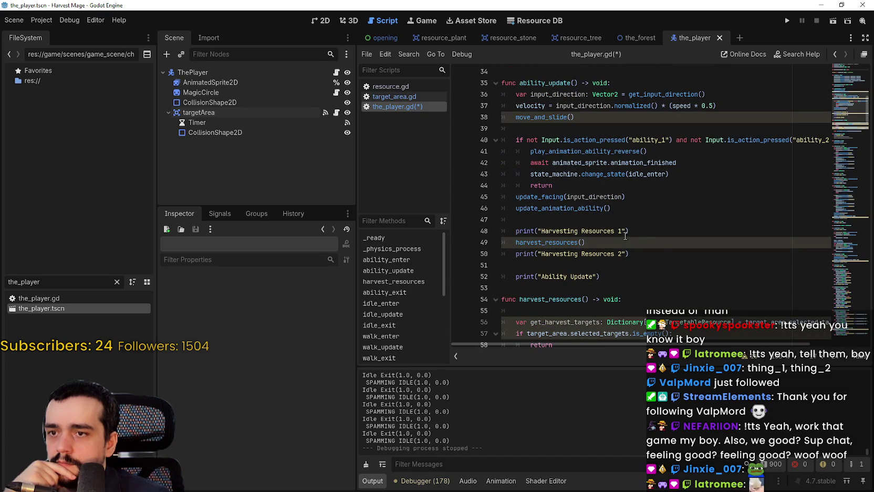
click(614, 234)
key(Return)
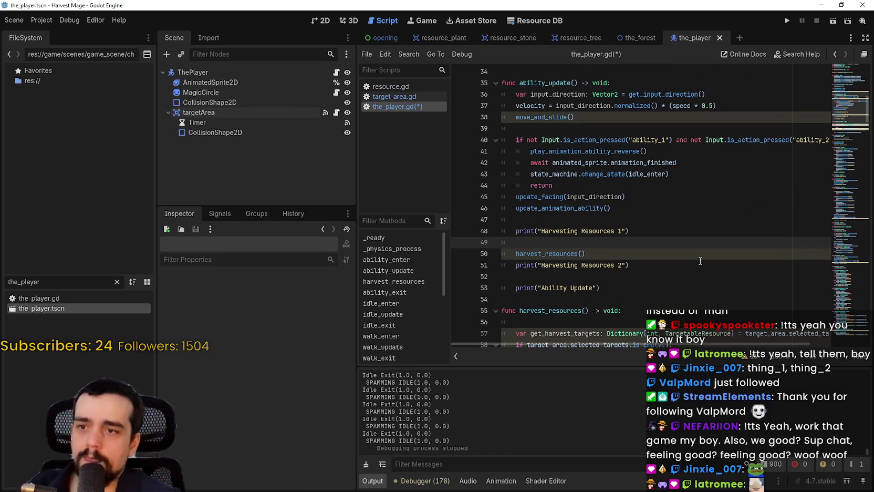
text(if CAST_HARVEST_IN_USE)
key(ctrl+BackSpace)
key(BackSpace)
key(BackSpace)
key(BackSpace)
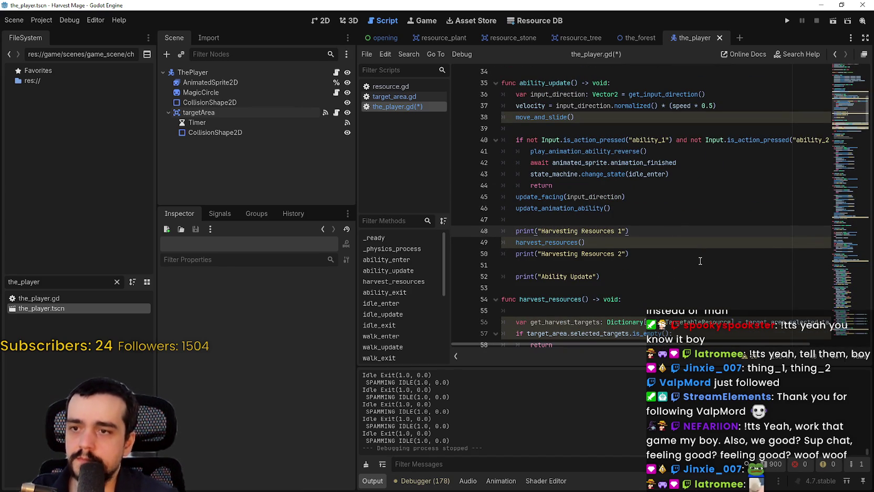
click(621, 215)
key(Return)
text(if )
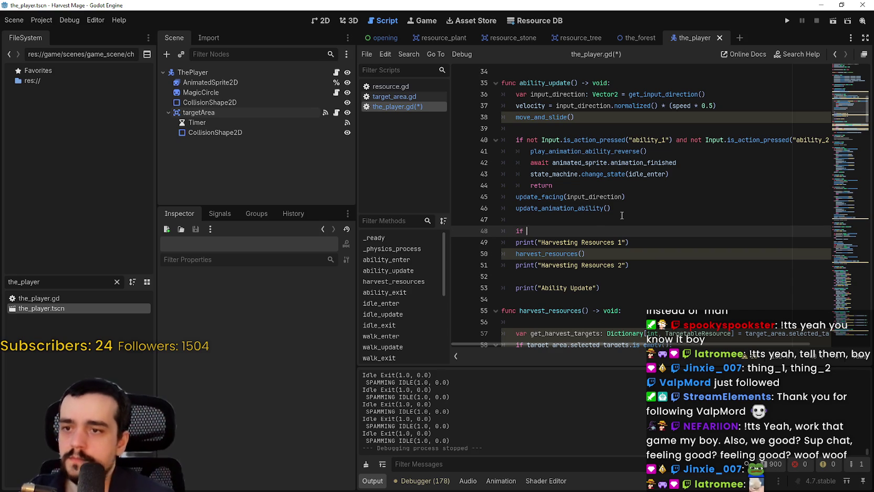
text(CAST_HARVEST_IN_USE)
key(ctrl+BackSpace)
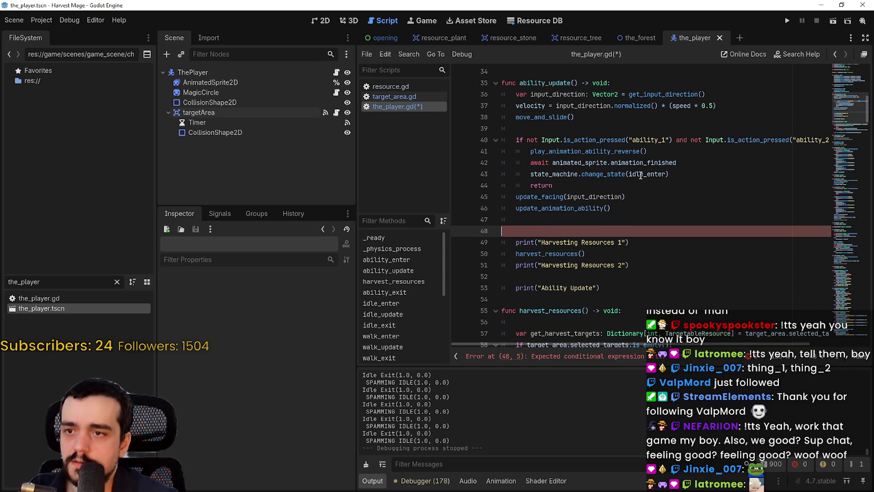
Review ability_update's code and the harvest_resources call on line 50, returning to empty line 48
drag(542, 82, 568, 208)
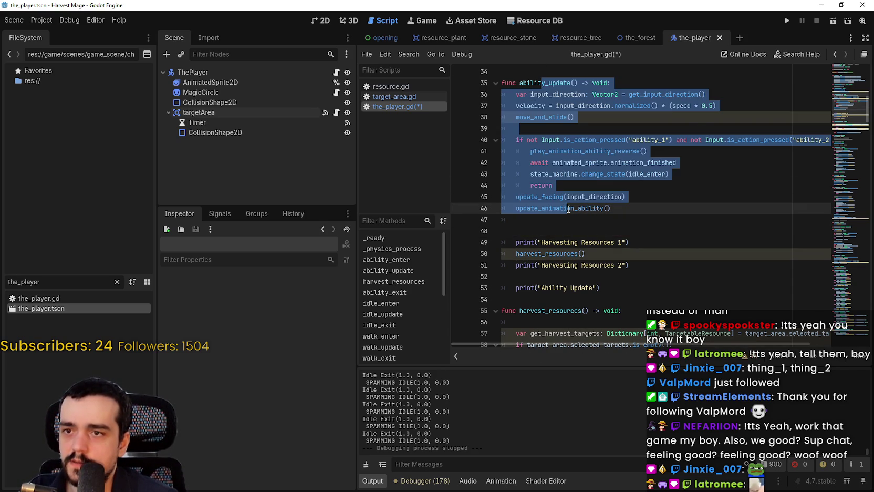
click(667, 128)
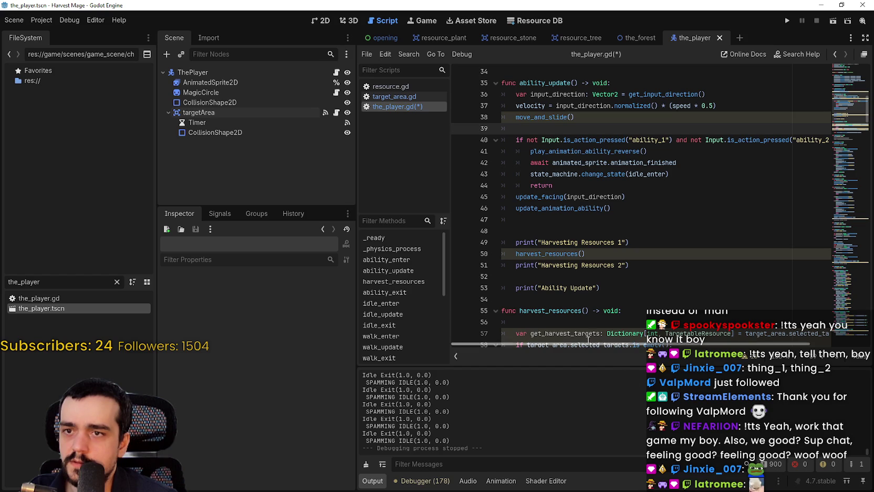
mouse_move(599, 345)
mouse_down()
mouse_move(756, 351)
mouse_move(497, 330)
mouse_up()
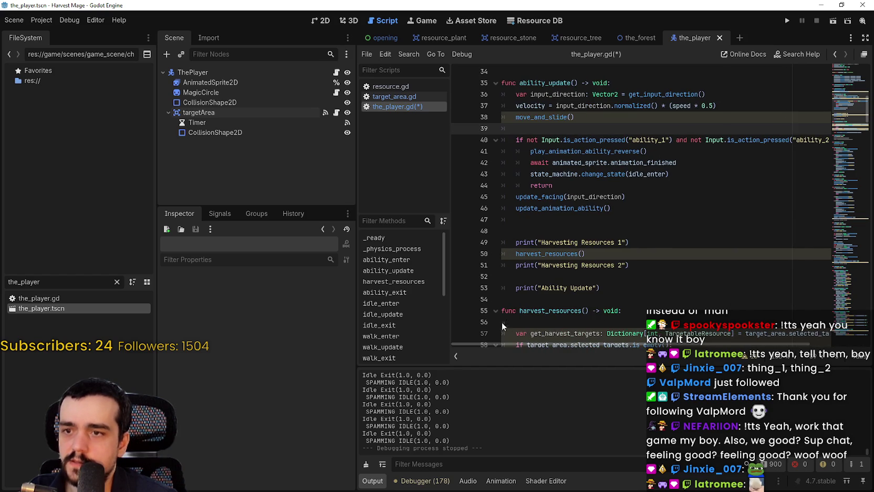
drag(538, 254, 511, 250)
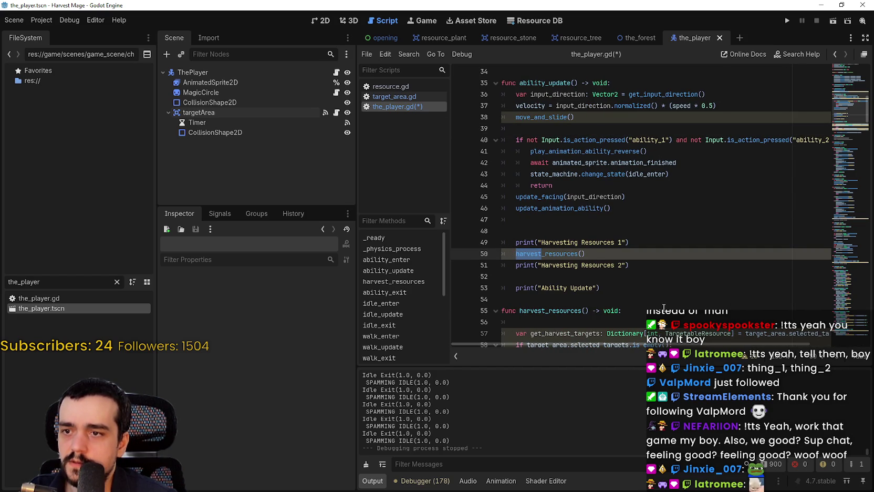
double_click(557, 252)
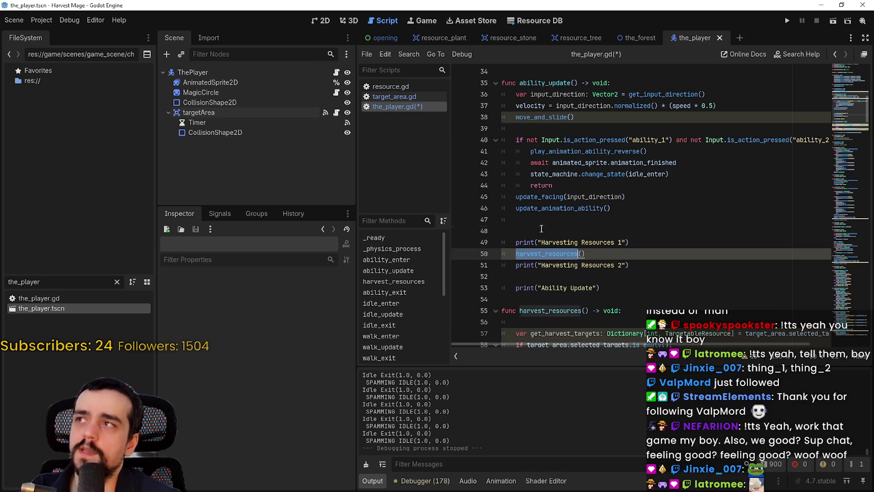
click(546, 230)
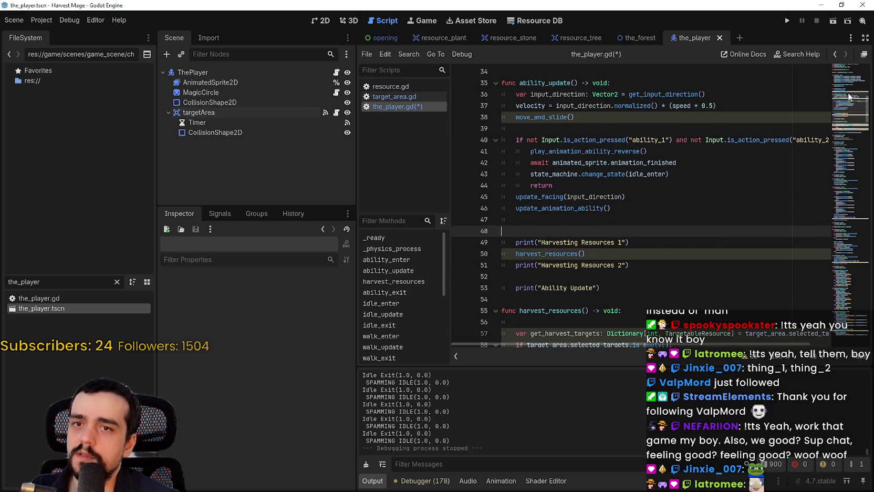
Select HARVEST in the line 17 variable name to begin renaming it
scroll(851, 97, up, 6)
scroll(641, 230, up, 2)
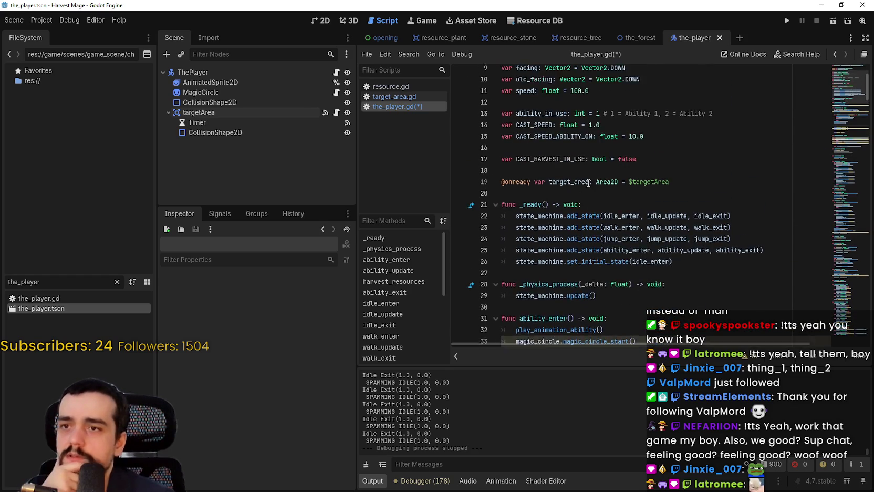
mouse_move(559, 137)
mouse_down()
mouse_move(525, 137)
mouse_move(534, 137)
mouse_up()
scroll(564, 161, up, 2)
scroll(564, 161, up, 2)
Rename the line 17 flag to CAST_ABILITY_IN_USE and save the_player.gd
text(ABILIT)
key(BackSpace)
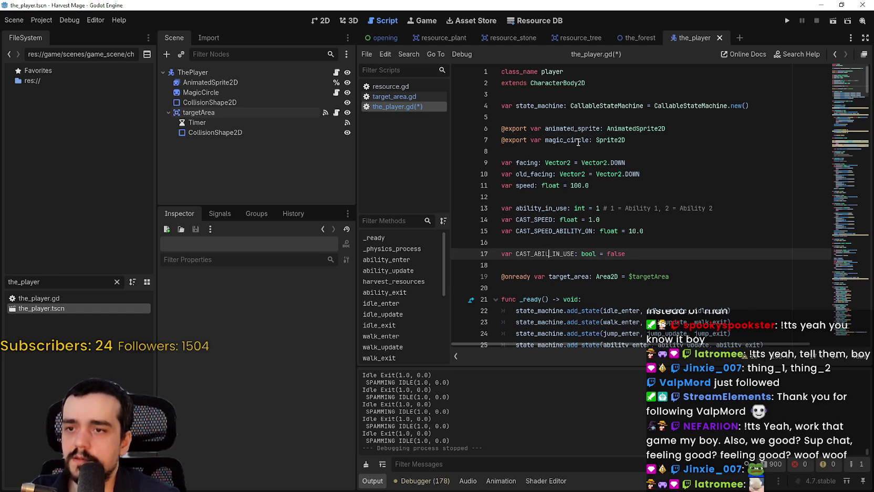
text(TY)
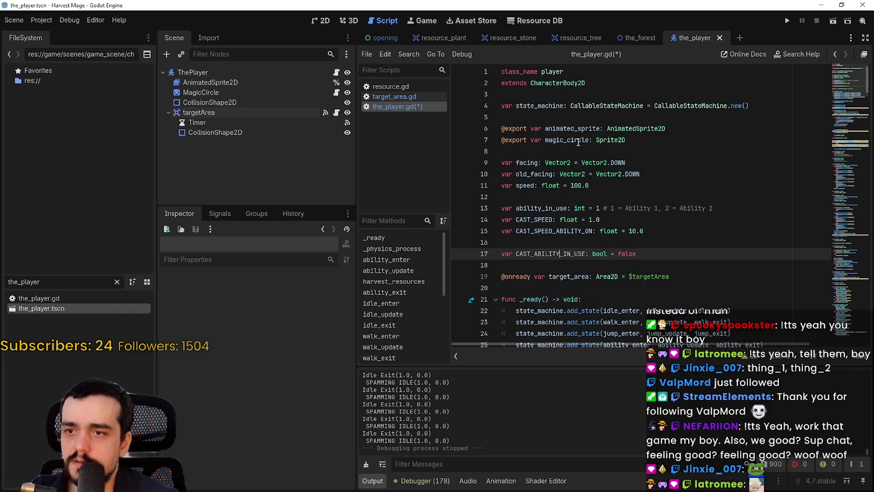
key(ctrl+s)
Scroll back down to the harvest_resources() call on line 50
double_click(574, 254)
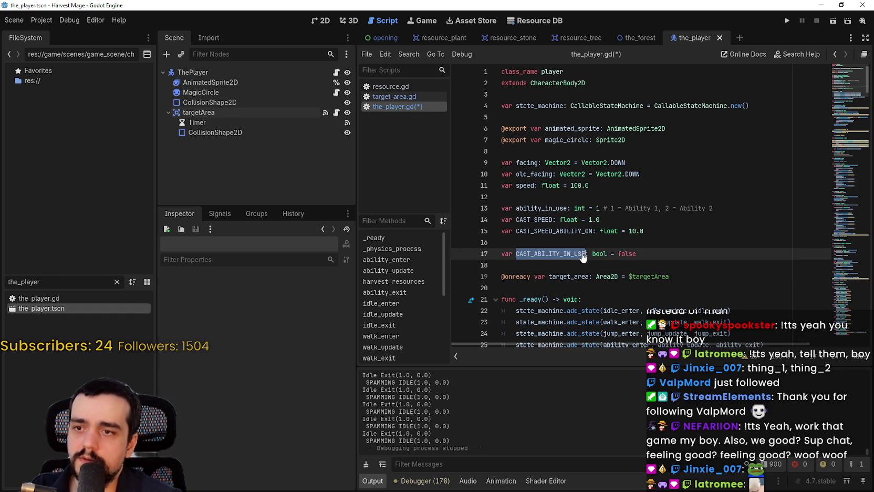
scroll(578, 252, down, 7)
scroll(580, 244, down, 15)
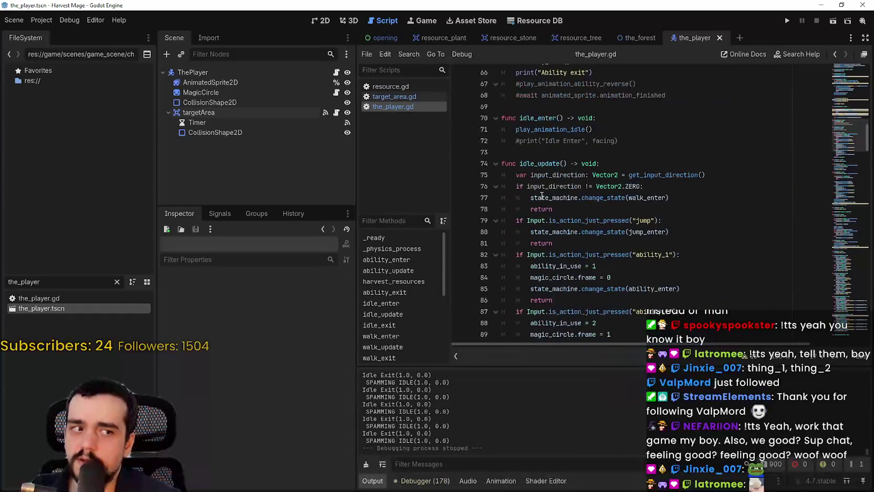
scroll(541, 179, down, 13)
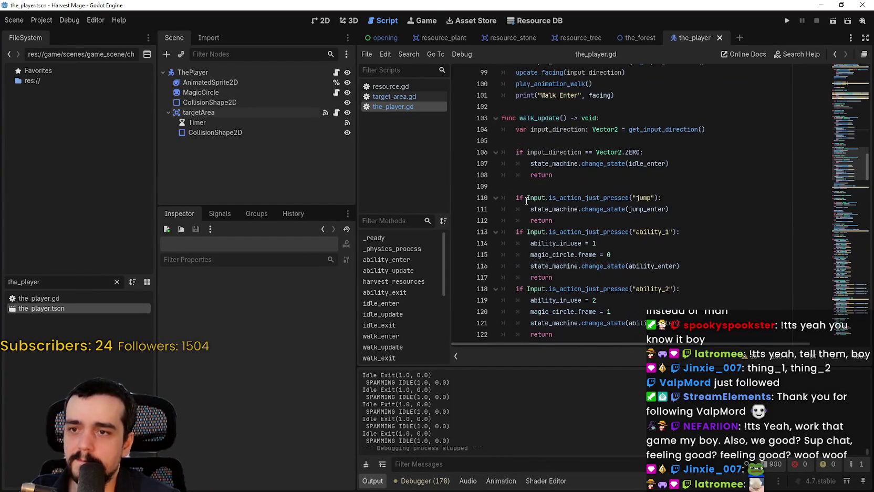
scroll(545, 197, up, 19)
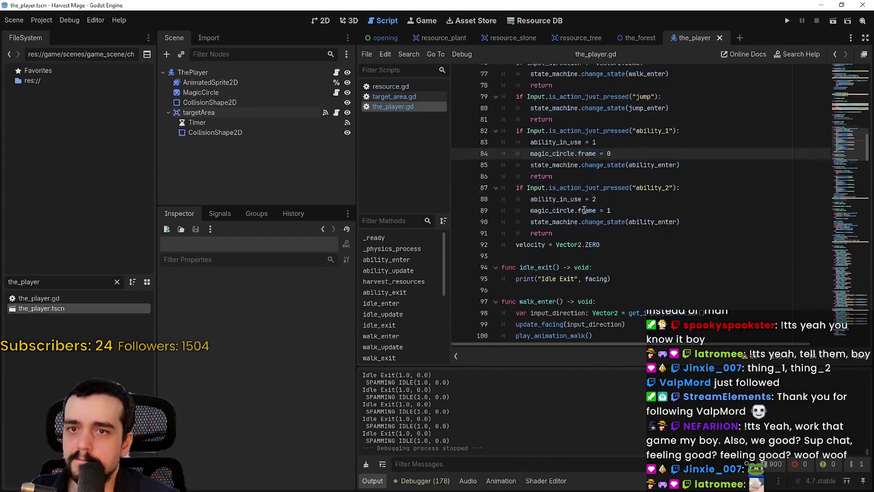
scroll(585, 213, up, 13)
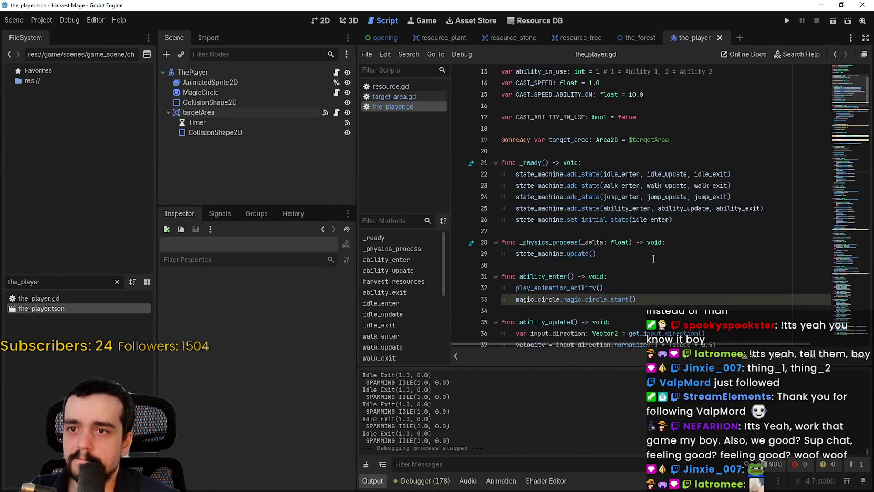
right_click(683, 242)
key(Escape)
scroll(605, 287, down, 5)
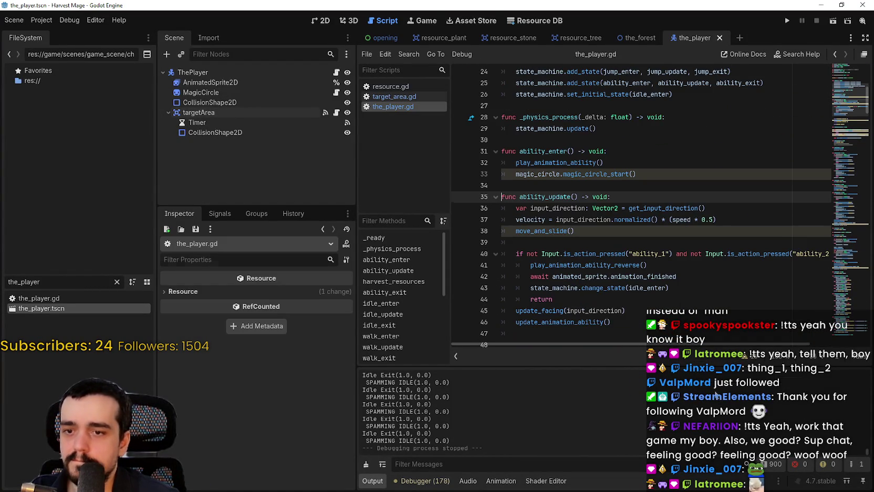
scroll(609, 293, down, 1)
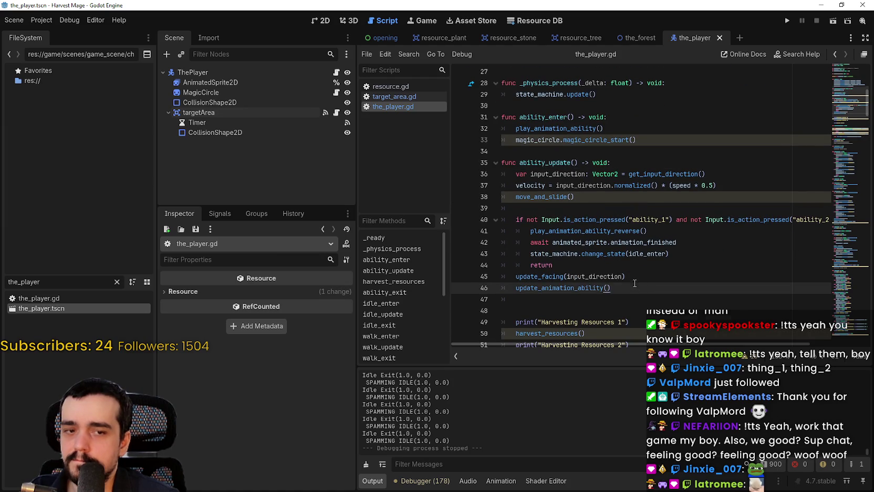
scroll(634, 283, down, 2)
double_click(528, 264)
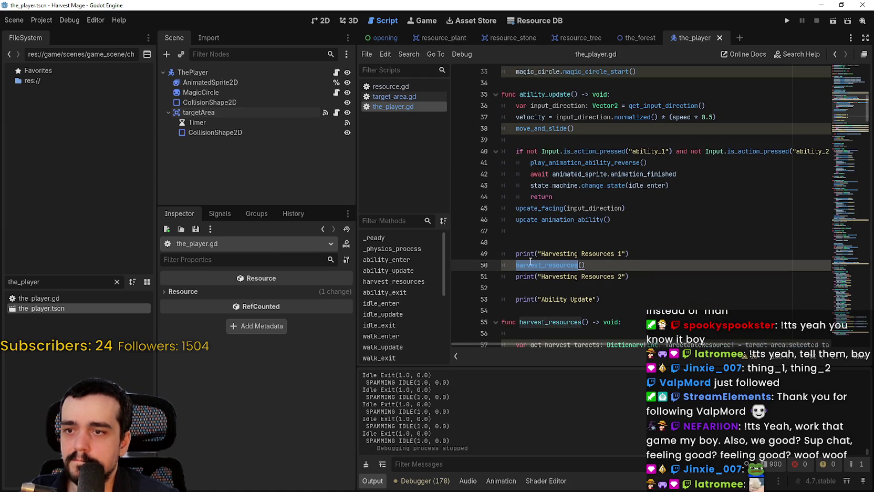
Add 'if !CAST_ABILITY_IN_USE: return' on line 48 of ability_update and save
click(548, 247)
text(CAST_ABILITY_IN_USE)
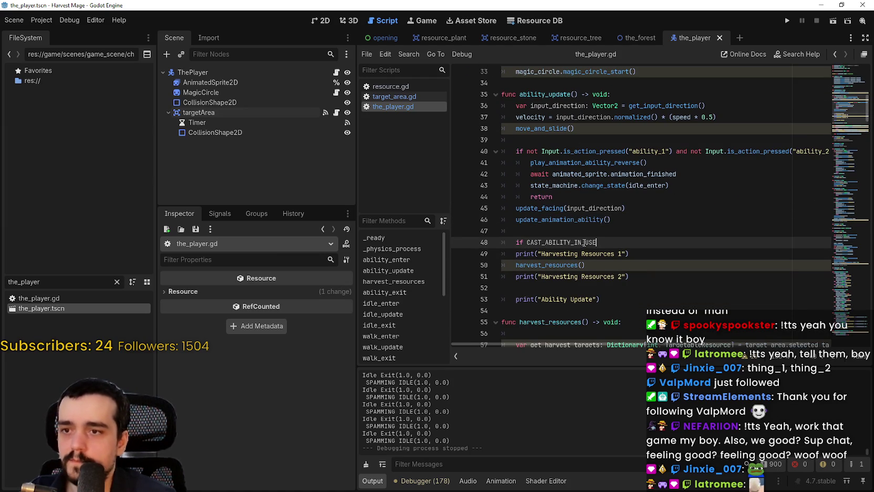
text(:)
key(Return)
text(rn)
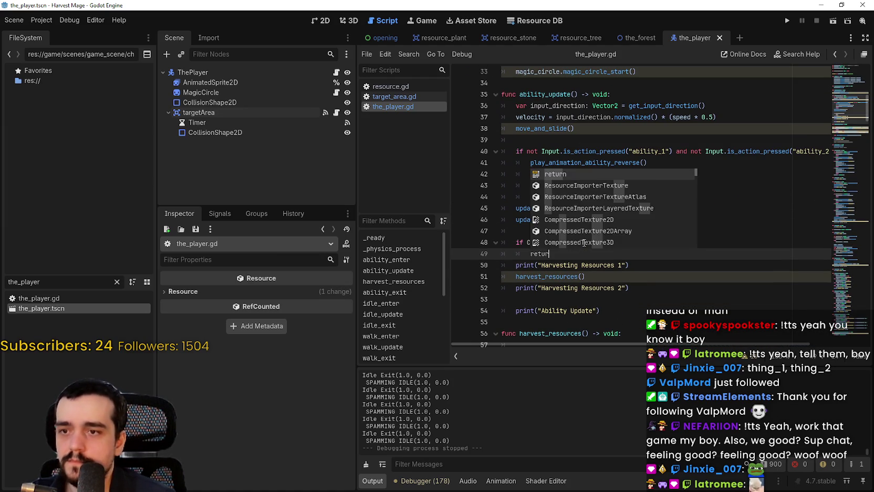
click(527, 242)
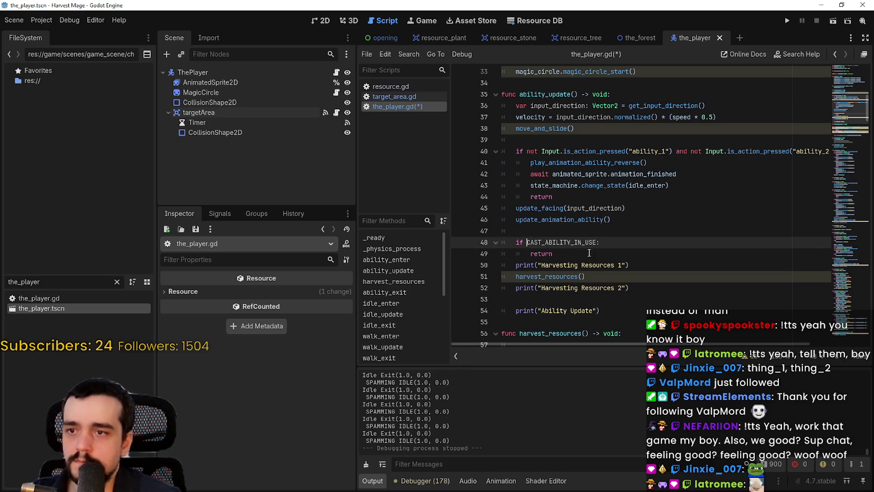
text(!)
click(556, 254)
key(ctrl+s)
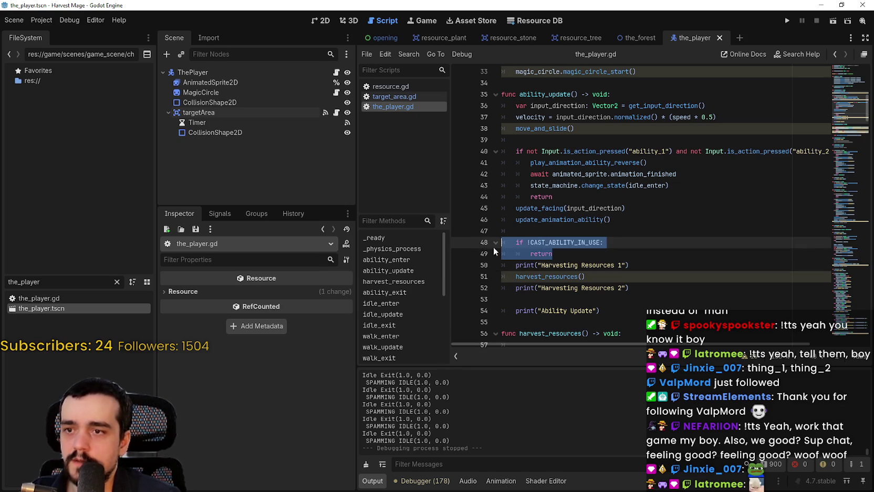
Jump to the harvest_resources function definition via Lookup Symbol
double_click(571, 273)
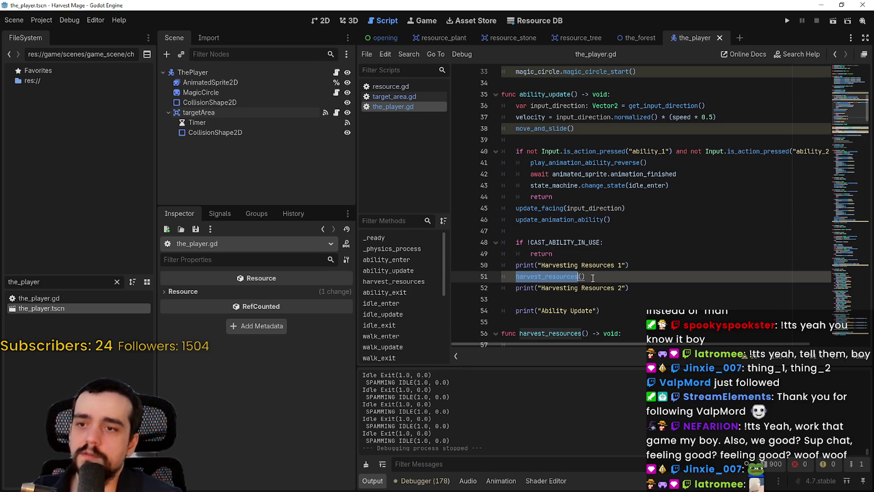
scroll(556, 236, down, 2)
click(546, 206)
right_click(554, 208)
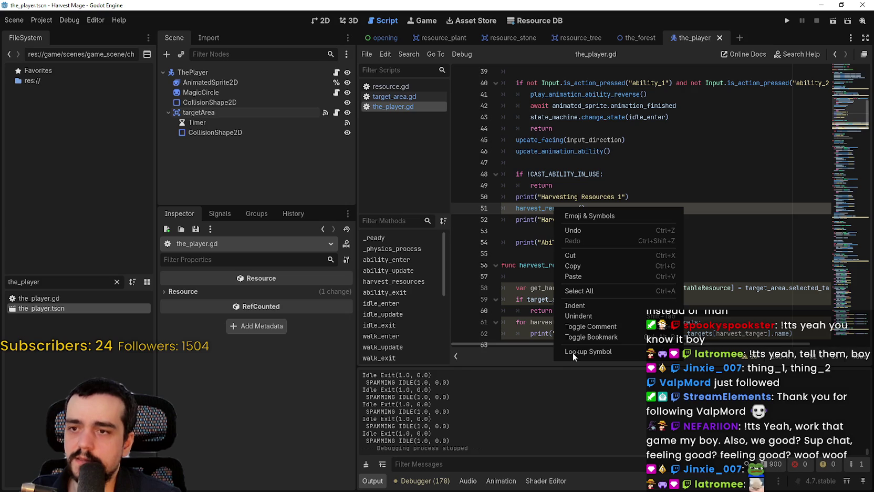
click(542, 207)
right_click(542, 208)
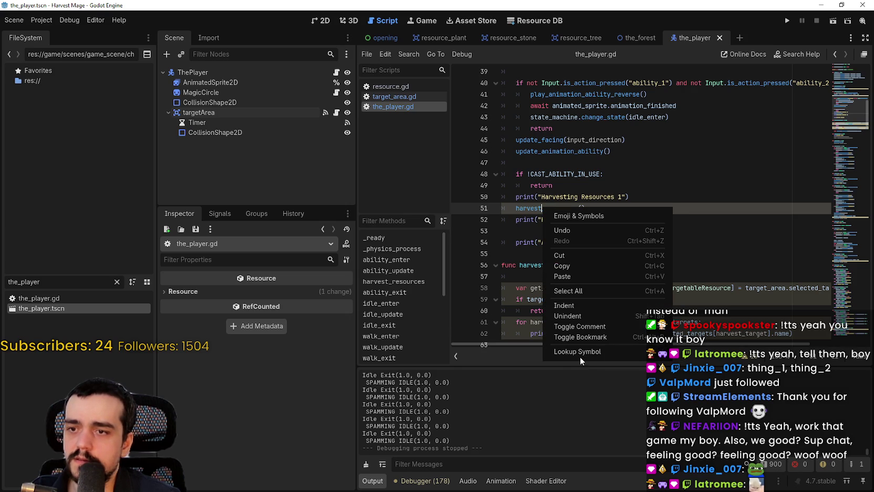
click(545, 208)
right_click(545, 208)
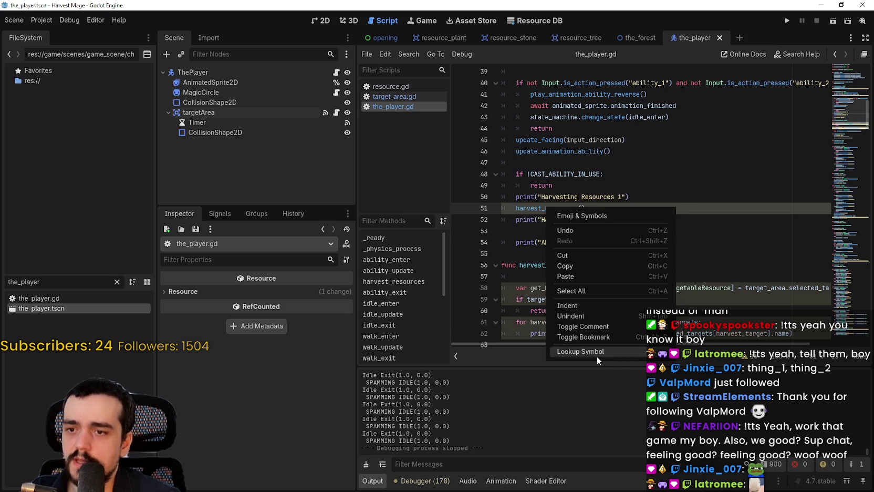
click(580, 351)
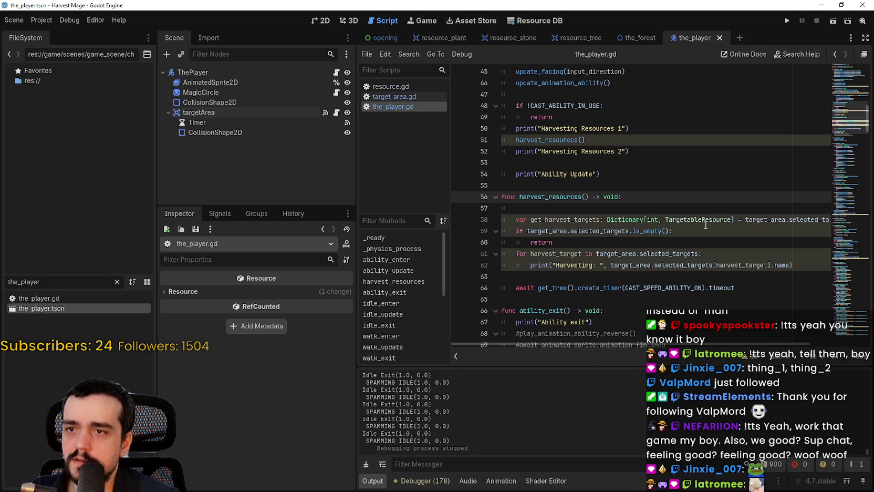
Set CAST_ABILITY_IN_USE to true at the top of harvest_resources and save
key(Return)
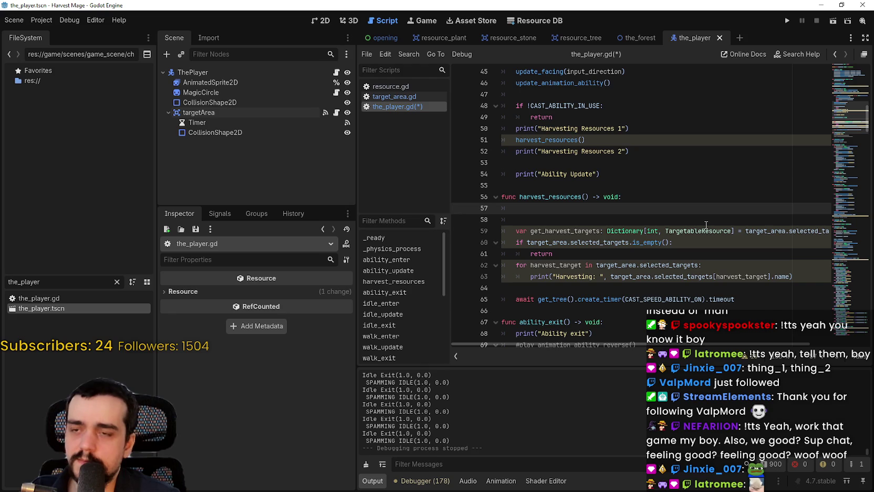
click(585, 106)
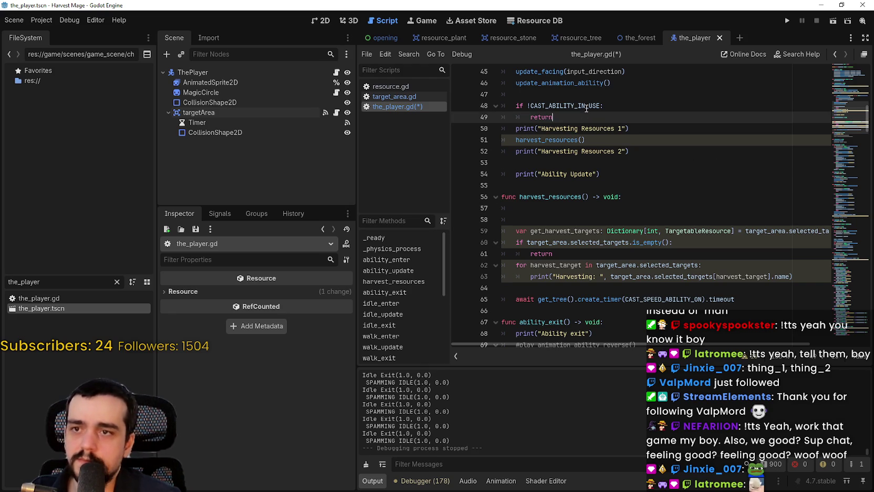
double_click(577, 105)
key(ctrl+c)
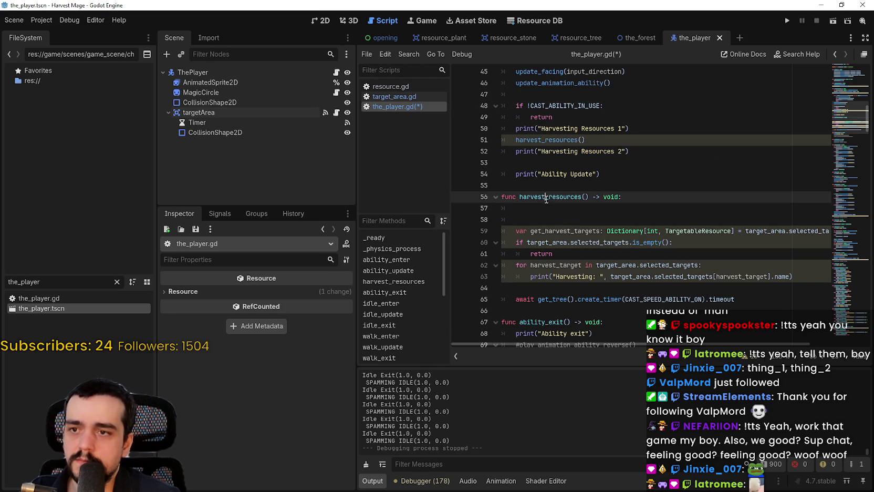
click(557, 209)
key(ctrl+v)
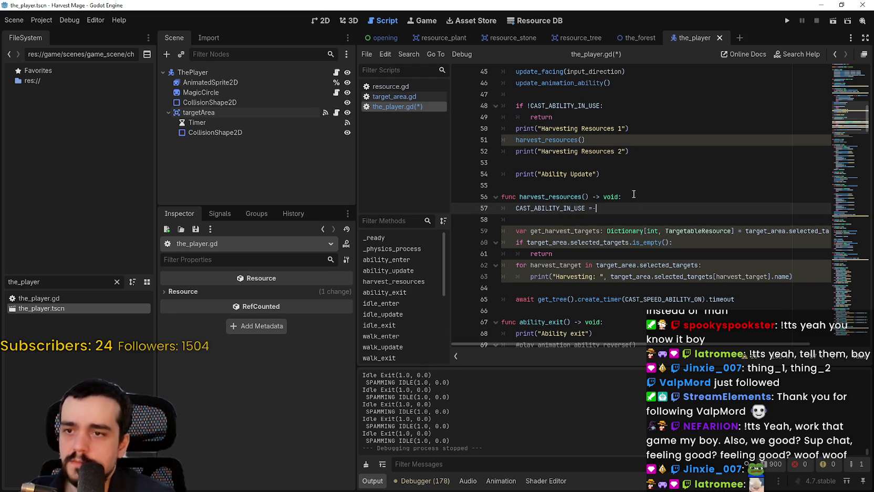
text(true)
key(ctrl+s)
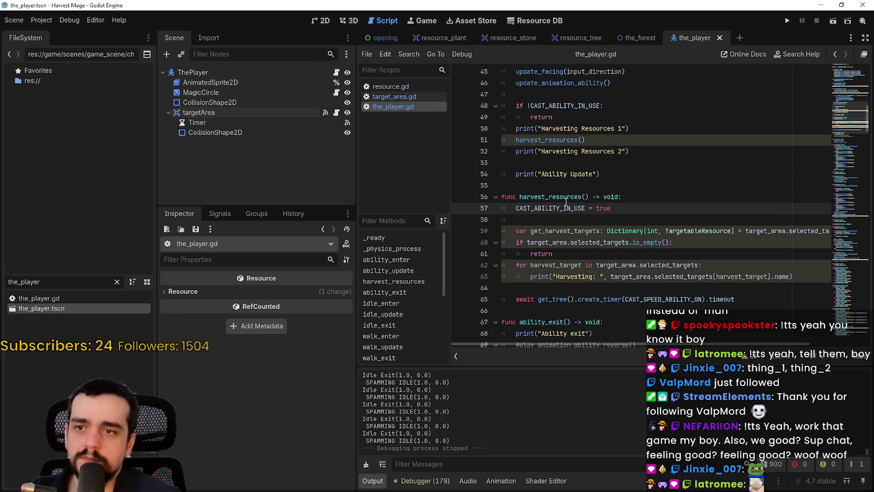
double_click(562, 207)
Reset CAST_ABILITY_IN_USE to false after the timer await, remove blank lines, and save
click(559, 312)
click(745, 300)
key(Return)
key(ctrl+v)
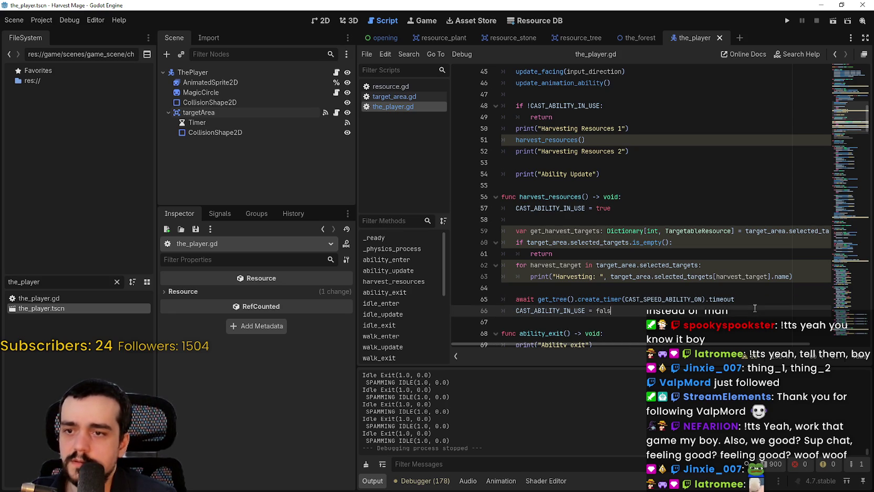
click(622, 290)
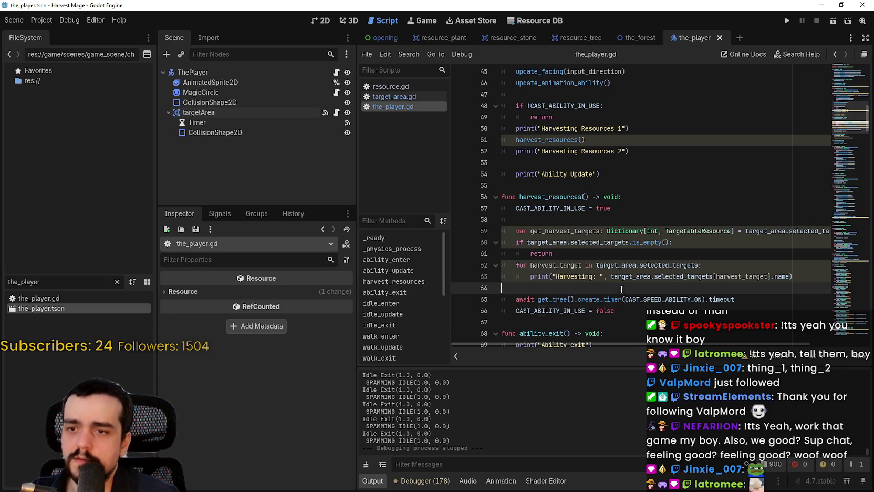
key(BackSpace)
click(596, 219)
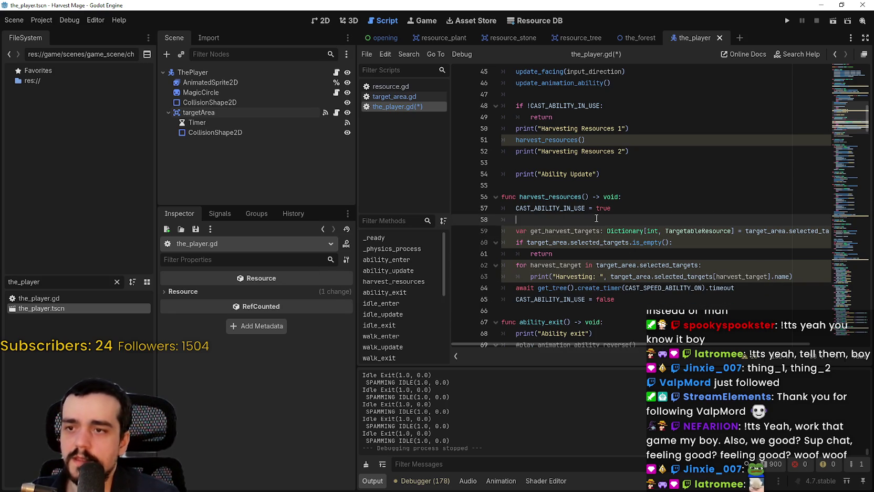
key(BackSpace)
key(ctrl+s)
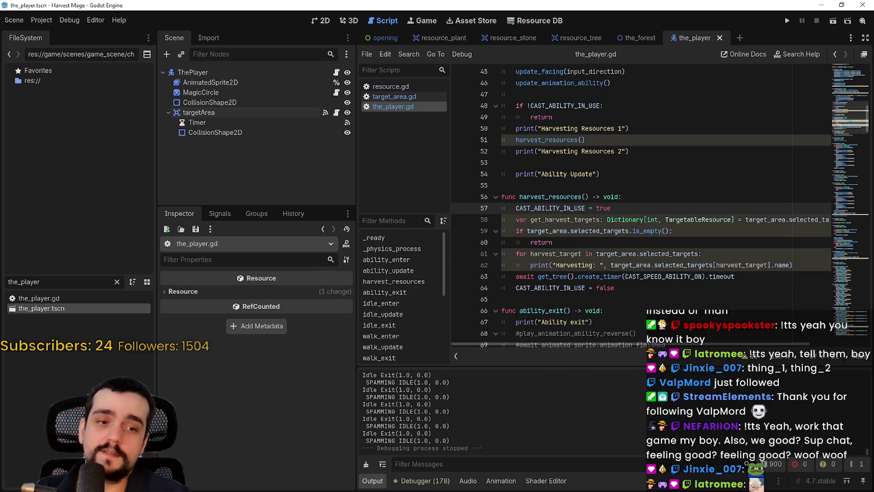
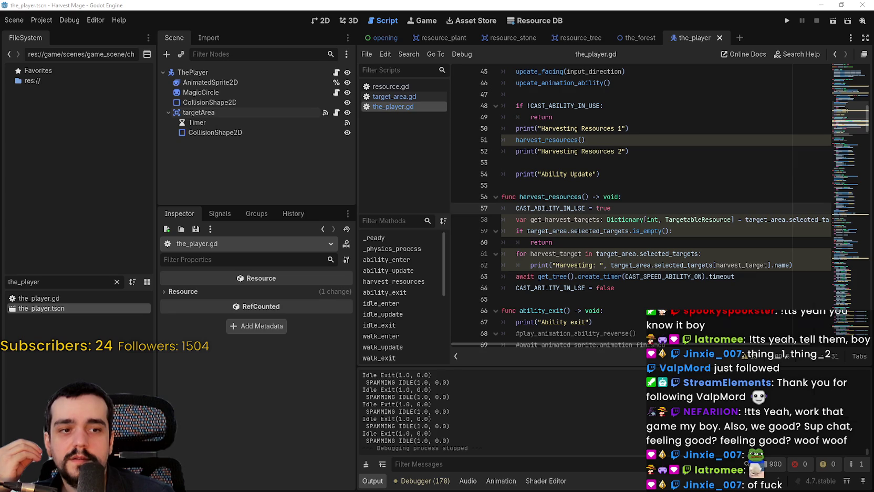
Switch to Discord and post 'sup' in #general, @-mentioning the member who asked for help
key(alt+Tab)
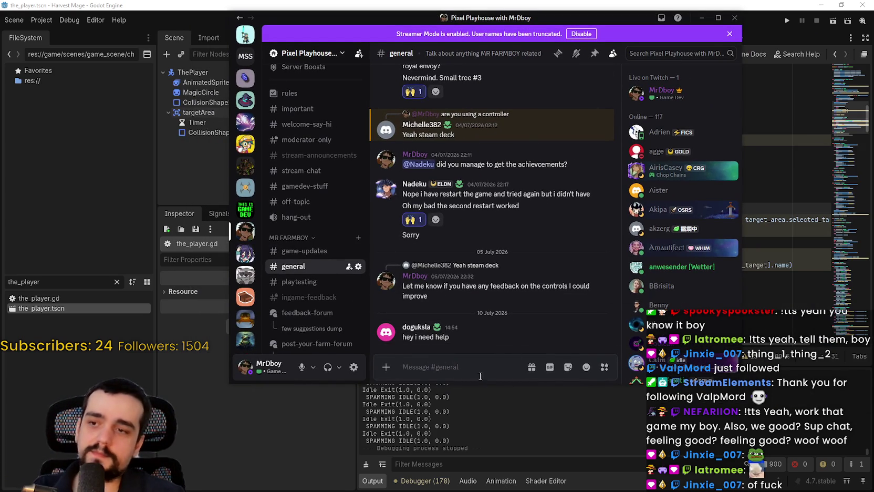
text(@)
click(433, 169)
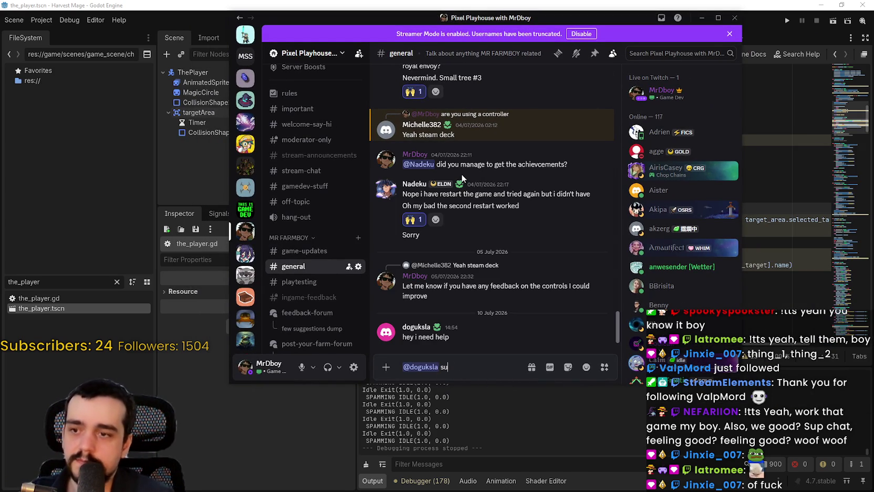
key(Return)
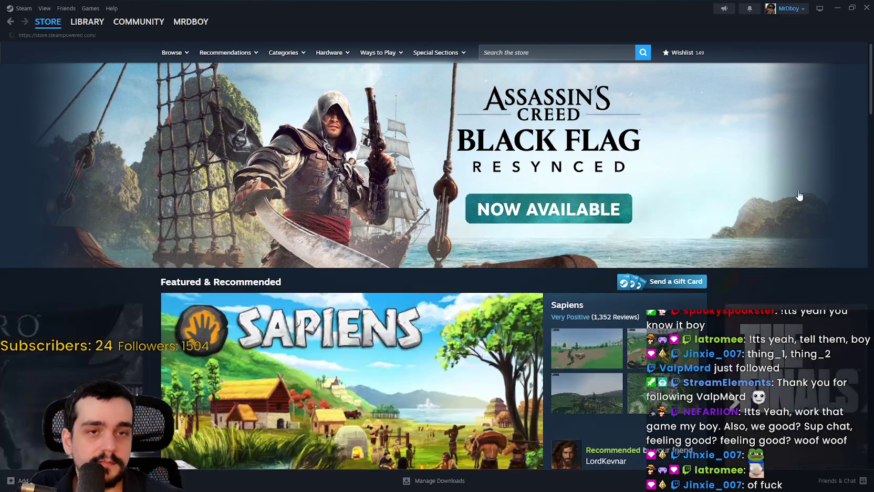
Search the Steam store for MR FARMBOY, open its Community Hub discussions, then go back to Discord
click(852, 8)
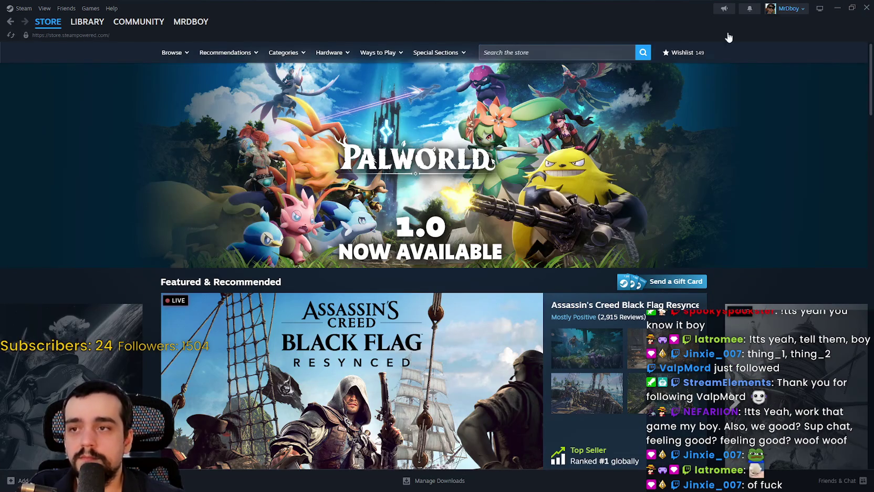
click(577, 52)
text(MR FARMBOY)
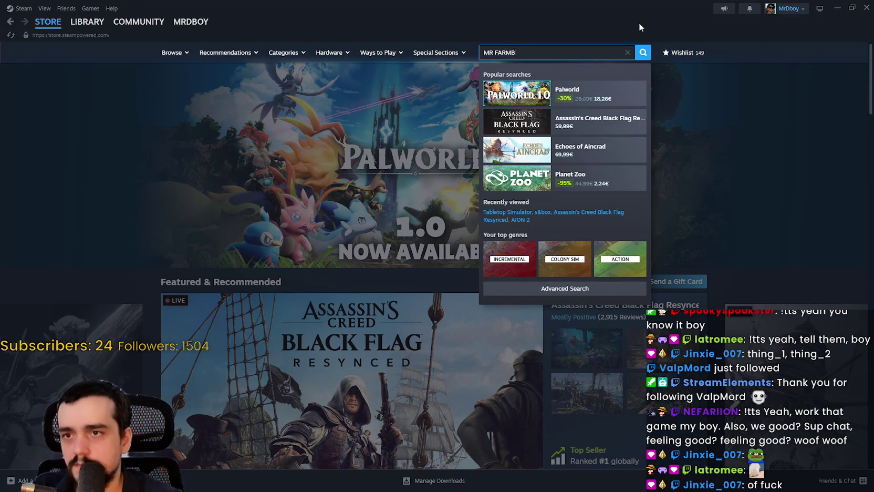
click(590, 83)
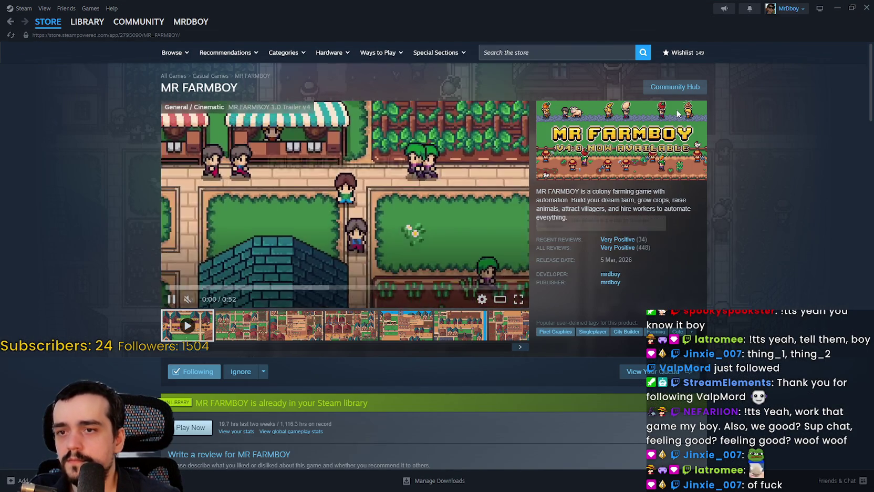
click(674, 87)
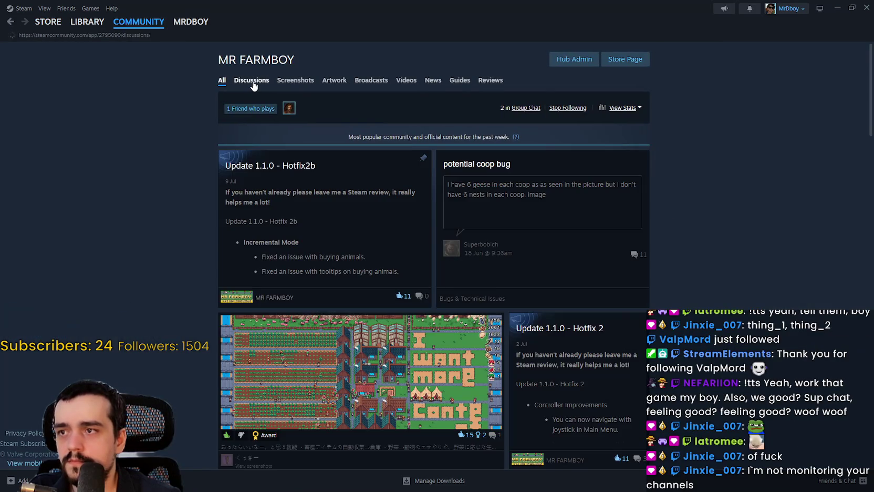
click(253, 83)
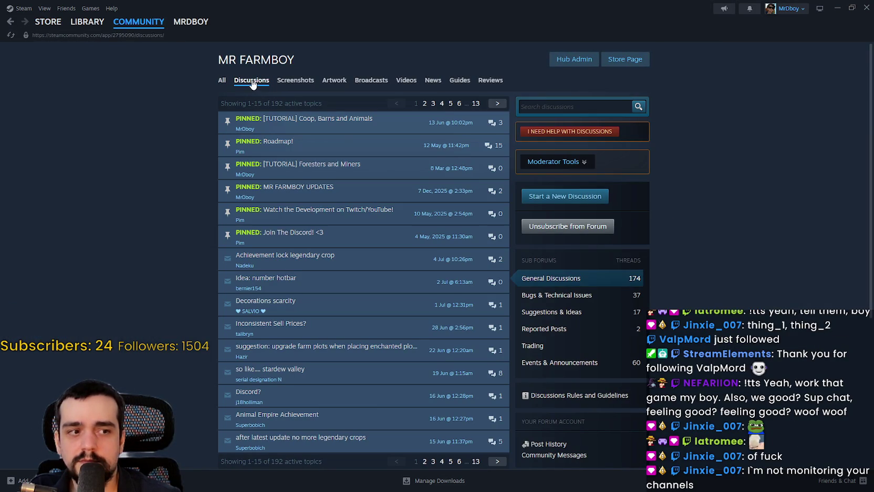
click(852, 7)
click(468, 53)
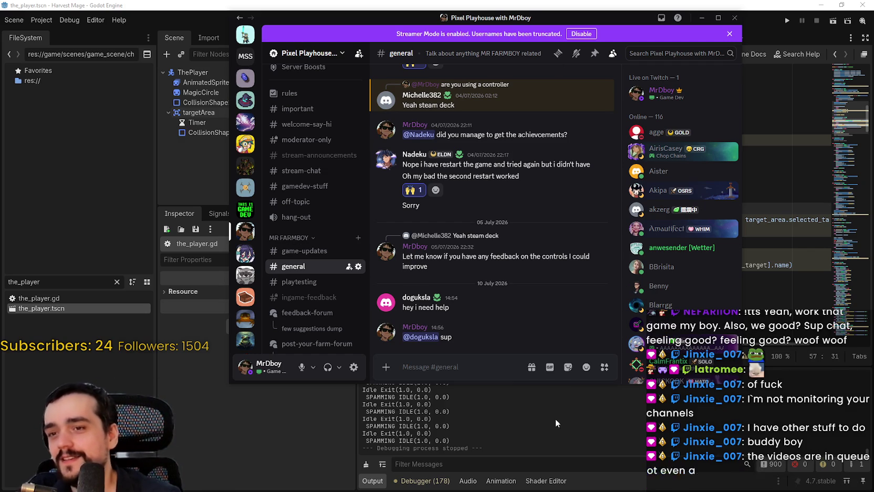
Open #stream-chat and watch the first posted video full screen
mouse_move(462, 339)
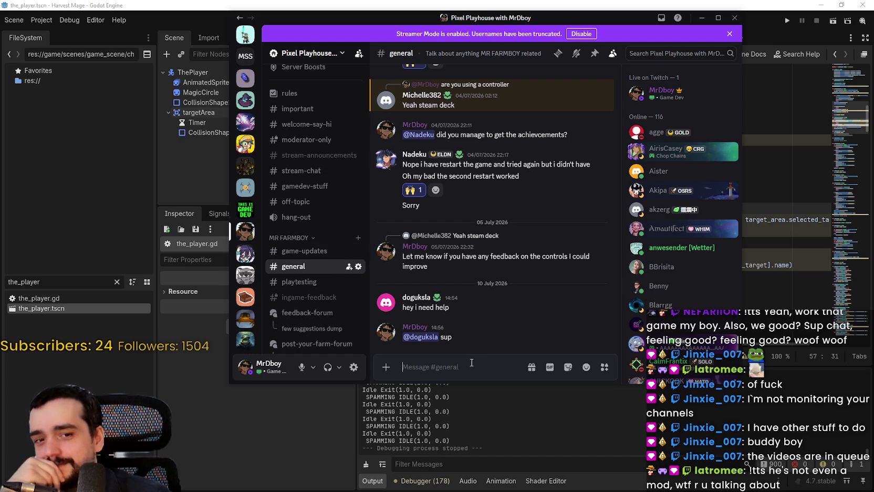
click(315, 173)
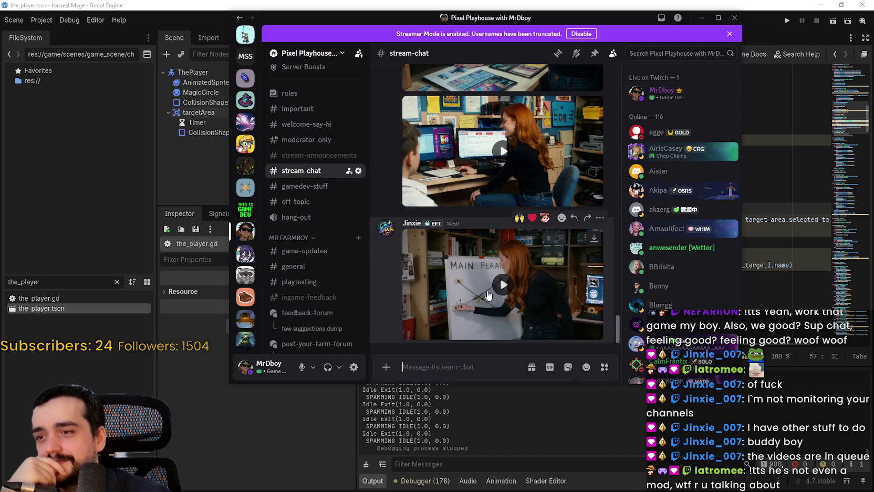
scroll(562, 282, up, 3)
scroll(526, 215, down, 1)
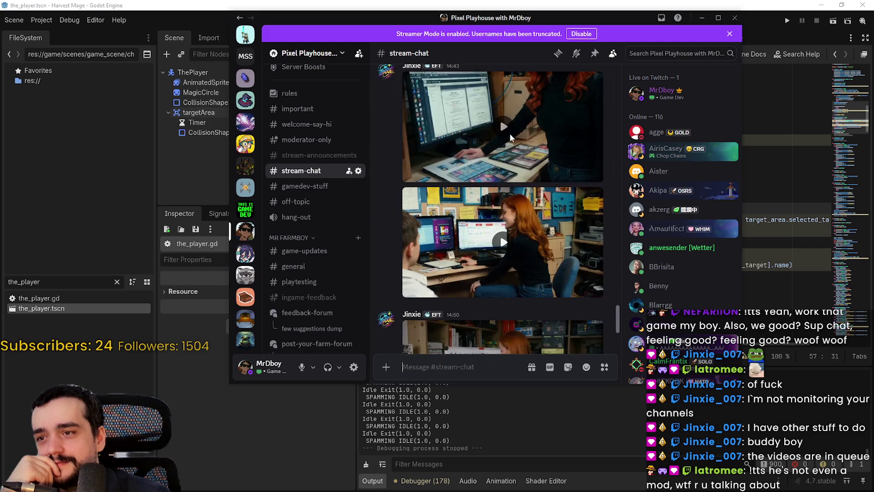
click(504, 127)
click(590, 176)
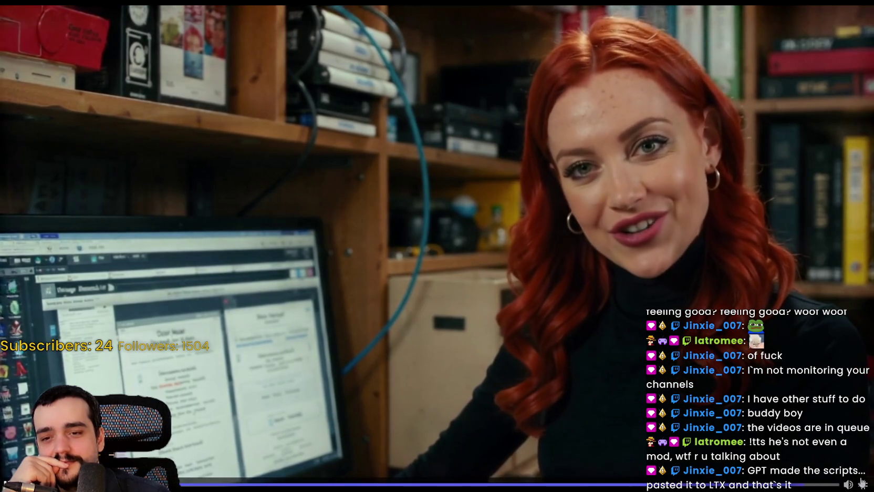
click(862, 483)
key(Escape)
Watch the other videos full screen, including the whiteboard one, then return to the channel
click(521, 143)
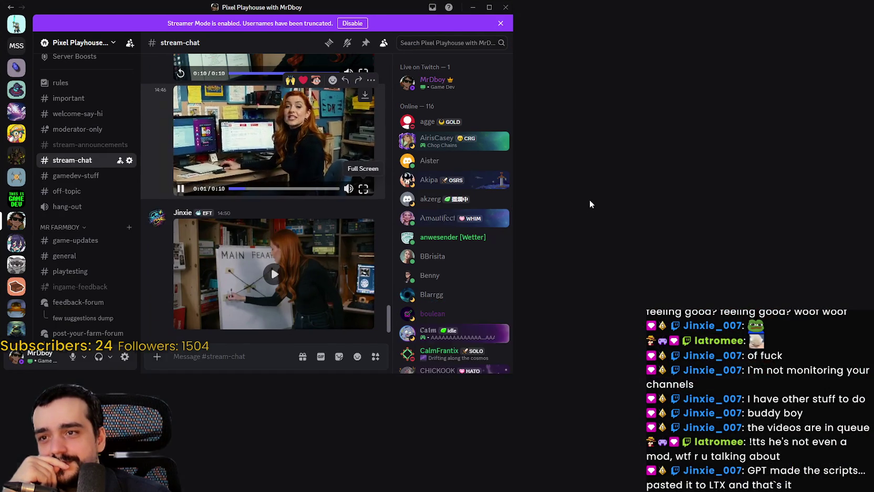
click(589, 204)
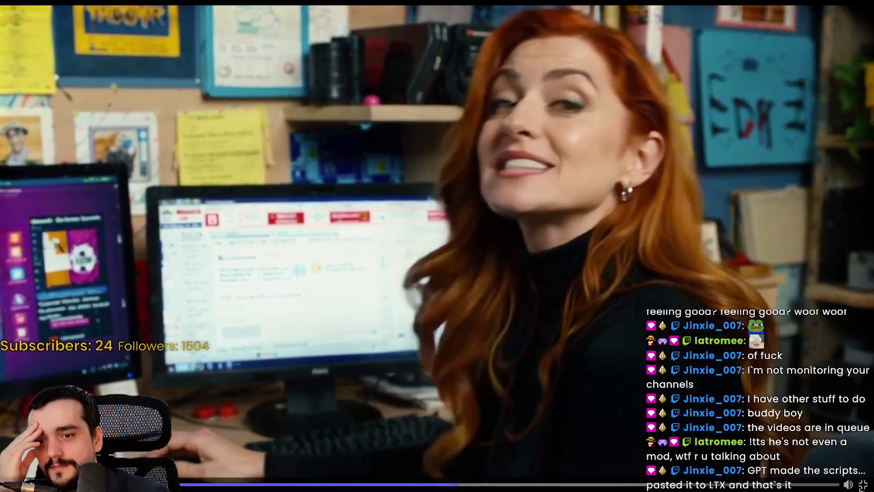
mouse_move(863, 485)
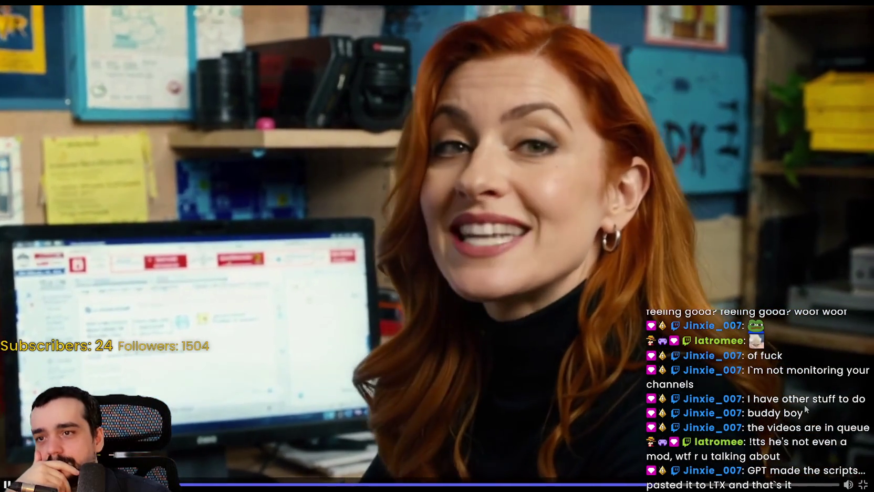
key(Escape)
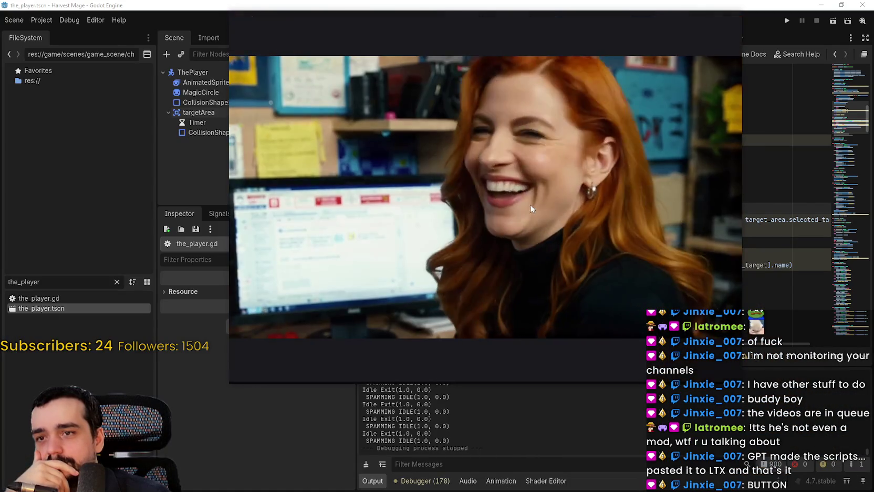
key(Escape)
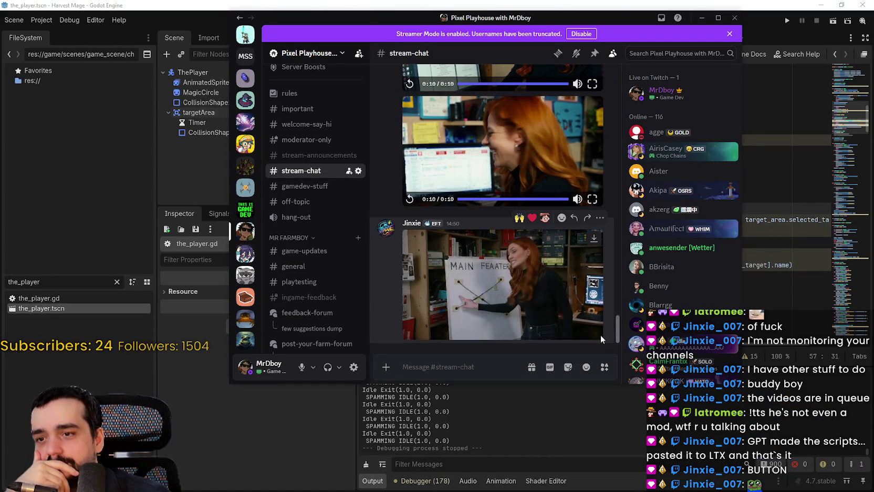
double_click(602, 339)
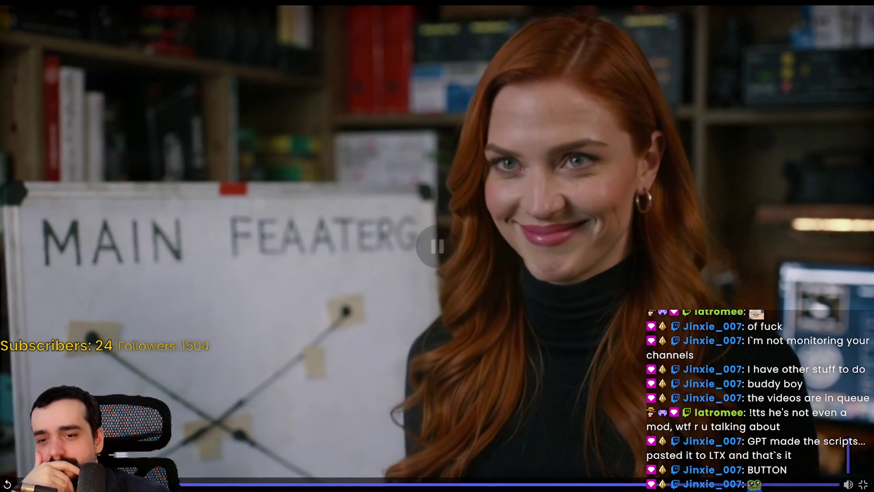
key(Escape)
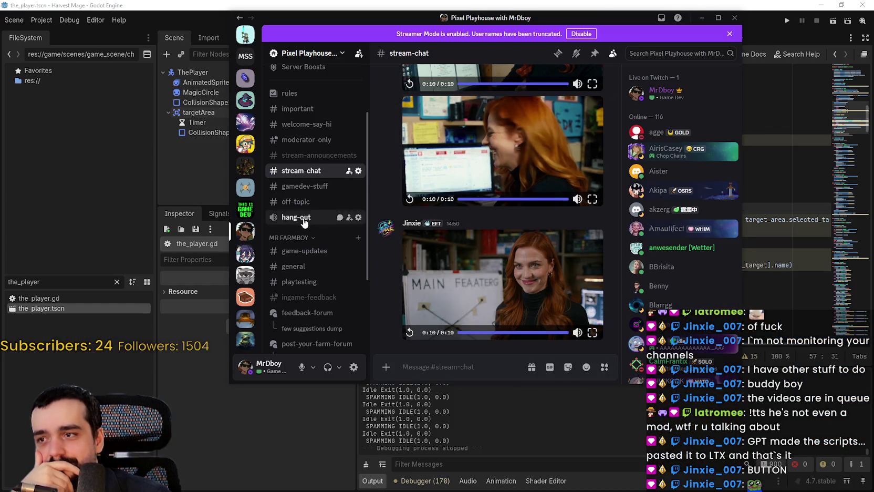
Check the mentioned member's profile and greet two new members with stickers in #welcome-say-hi
click(310, 269)
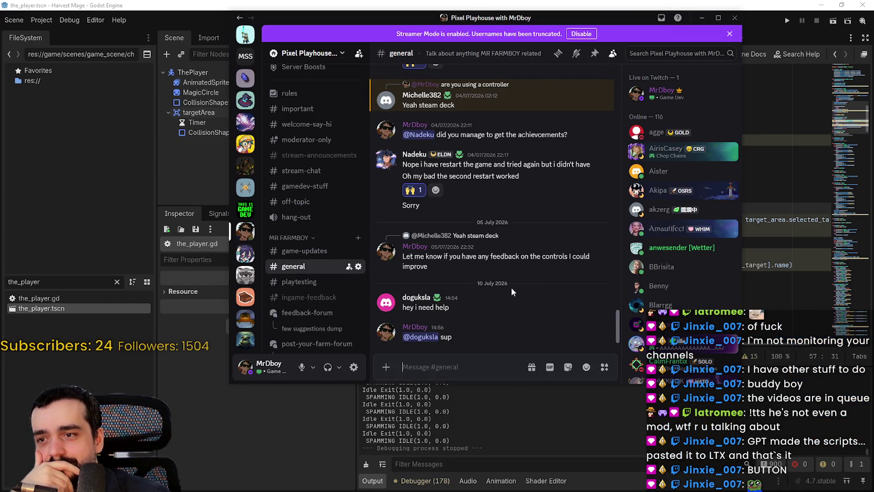
click(425, 338)
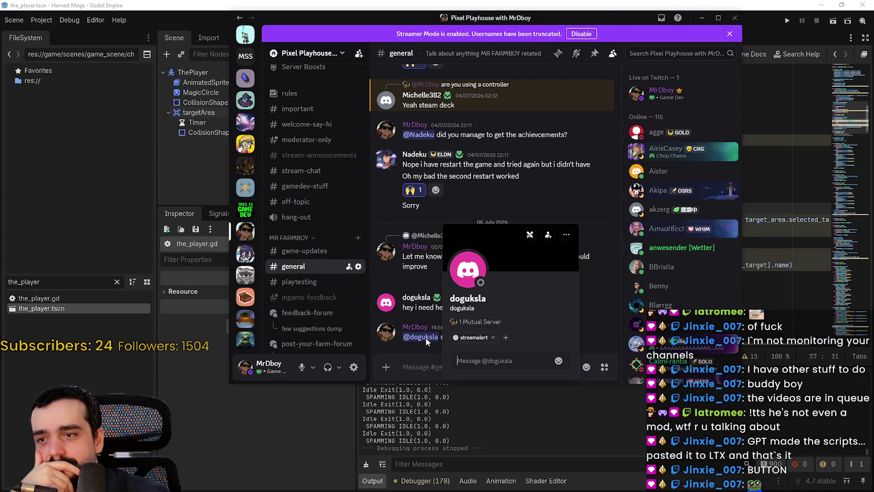
key(Escape)
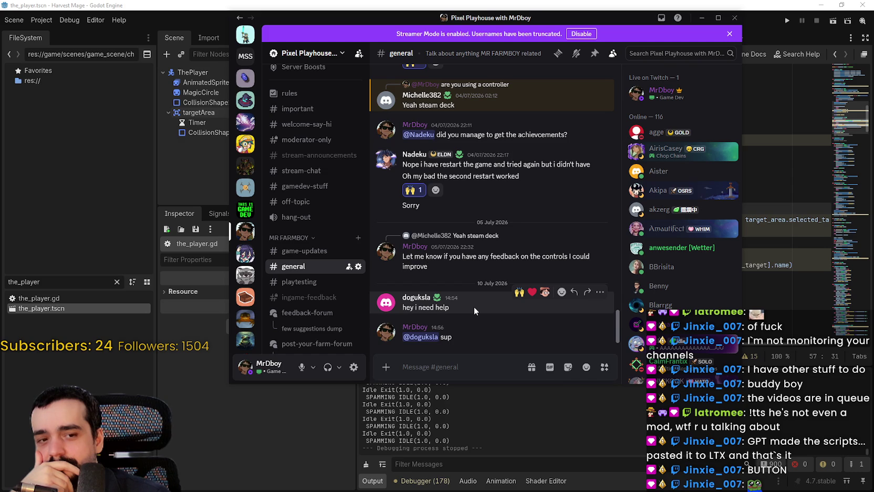
click(307, 124)
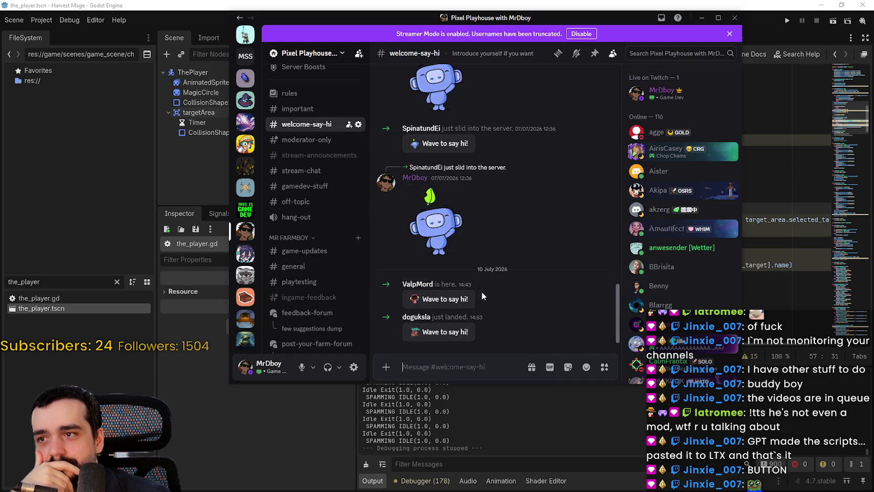
click(445, 299)
click(437, 233)
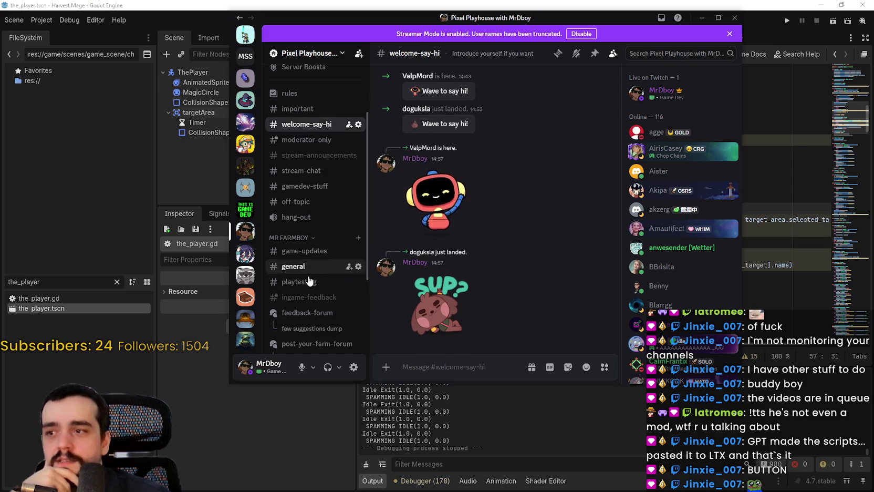
click(295, 266)
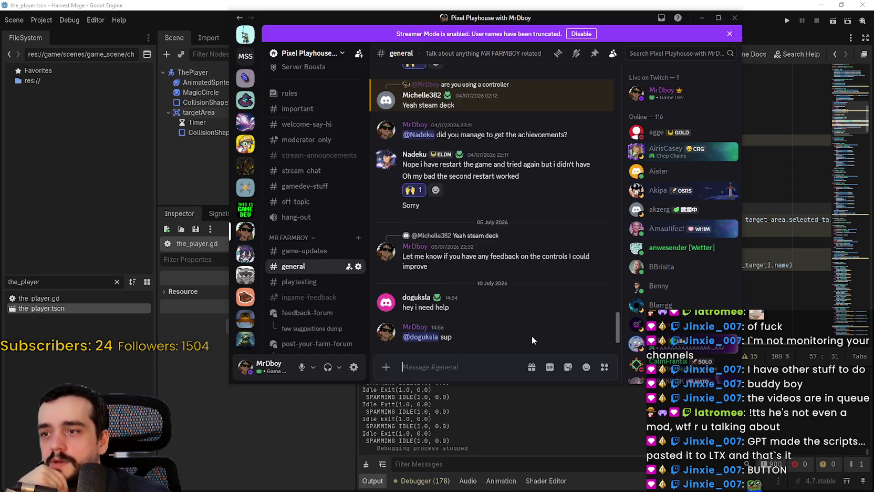
Draft 'Gold is unlocked later, you will need to use enhanced farm tiles to get gold' in #general
click(485, 369)
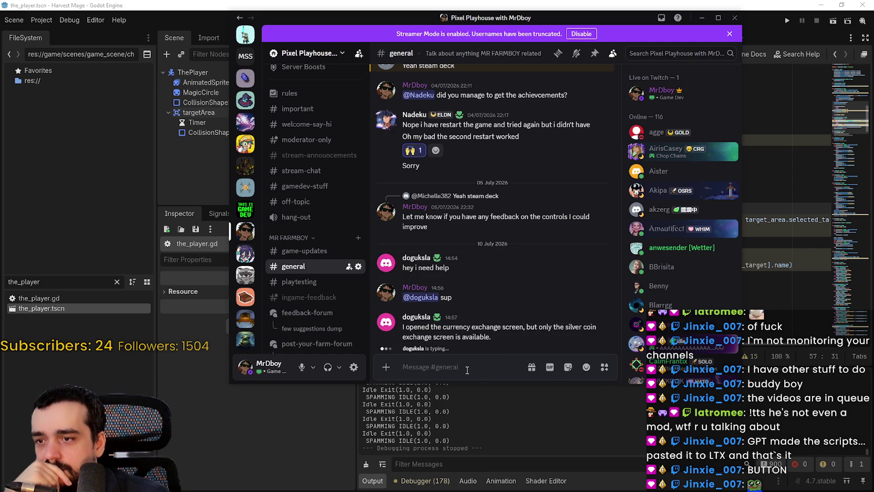
text(G)
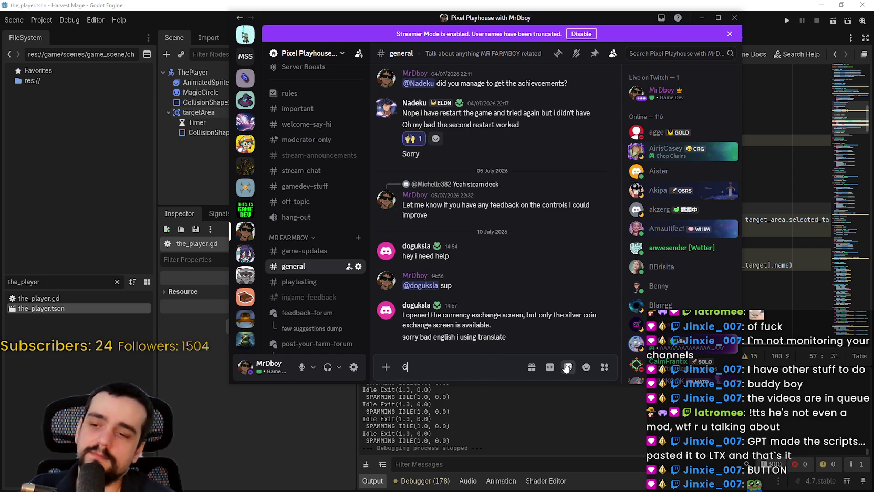
text(o)
text(ld is u)
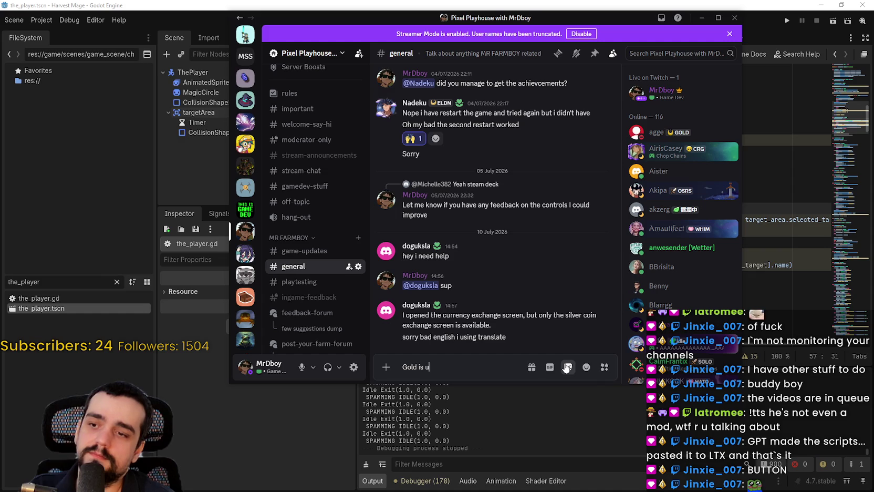
text(nlocked later )
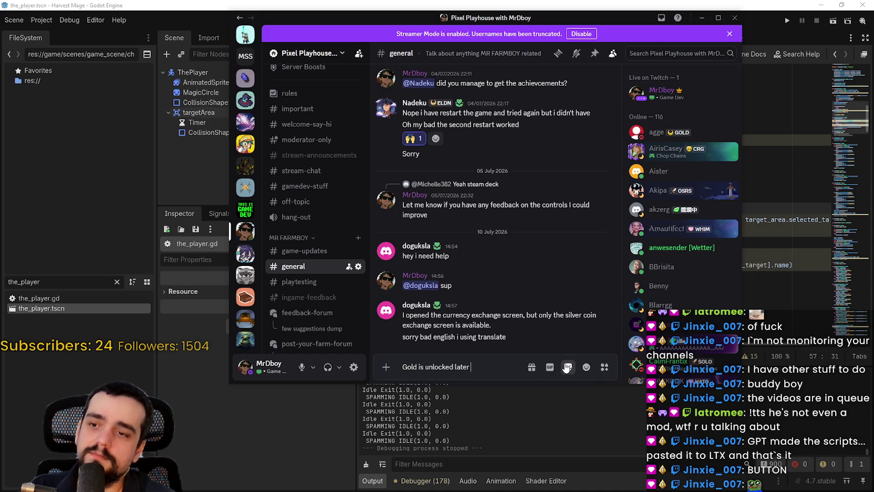
text())
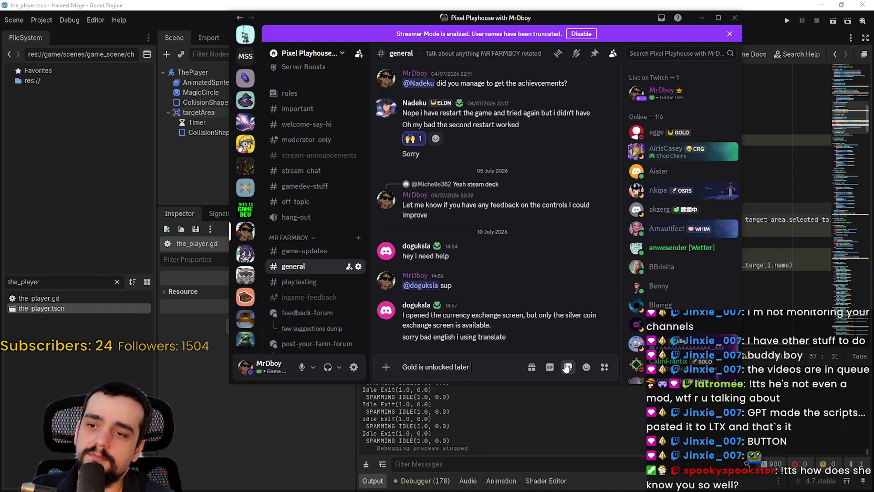
text(, you will ne)
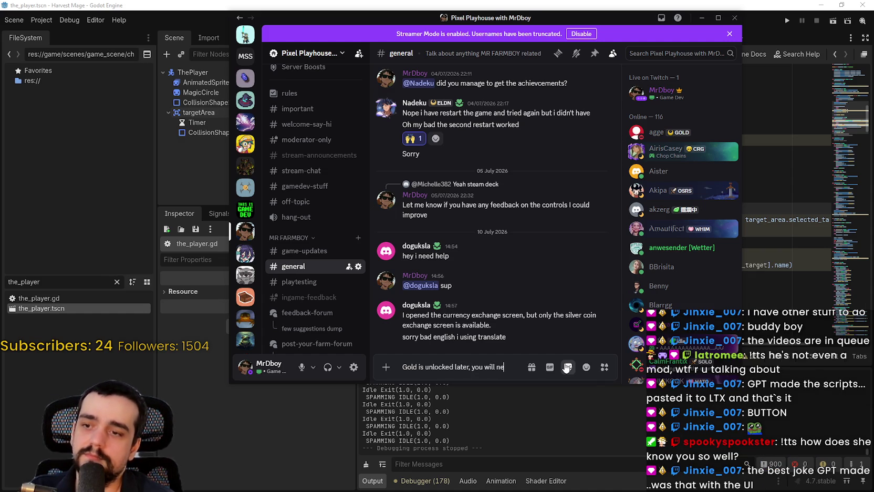
key(BackSpace)
key(BackSpace)
key(BackSpace)
text(ne)
text( to use enhanced fa)
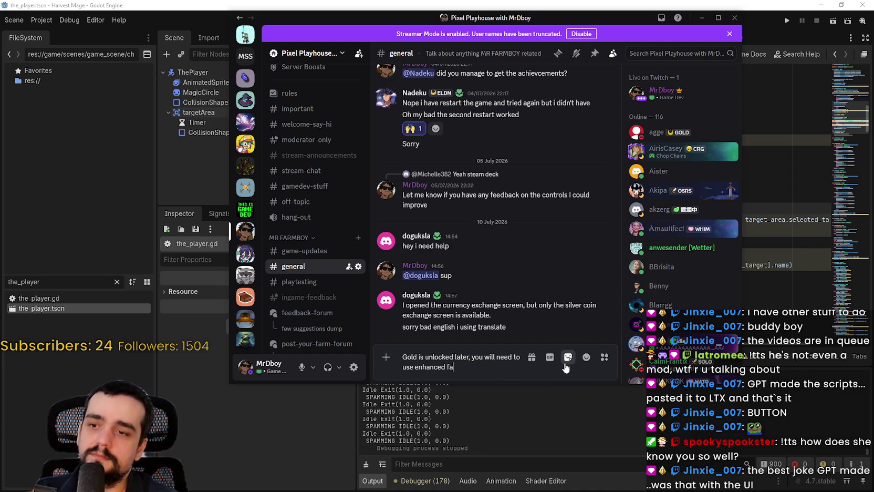
text(les to get gold)
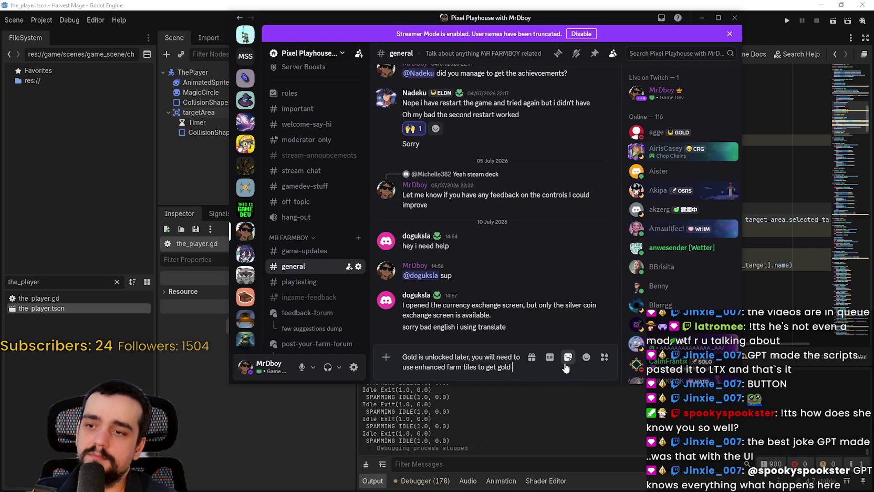
key(ctrl+a)
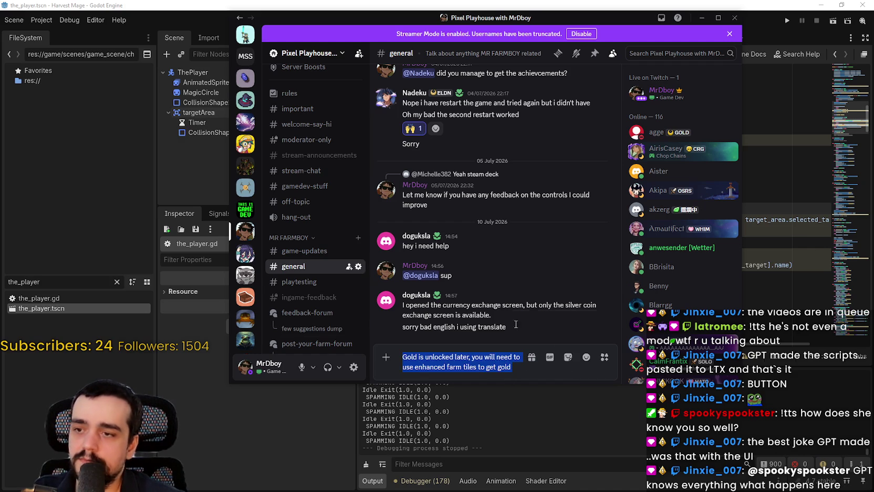
Send the gold draft, ending with 'until then', as a reply to the currency exchange question
click(576, 292)
click(517, 371)
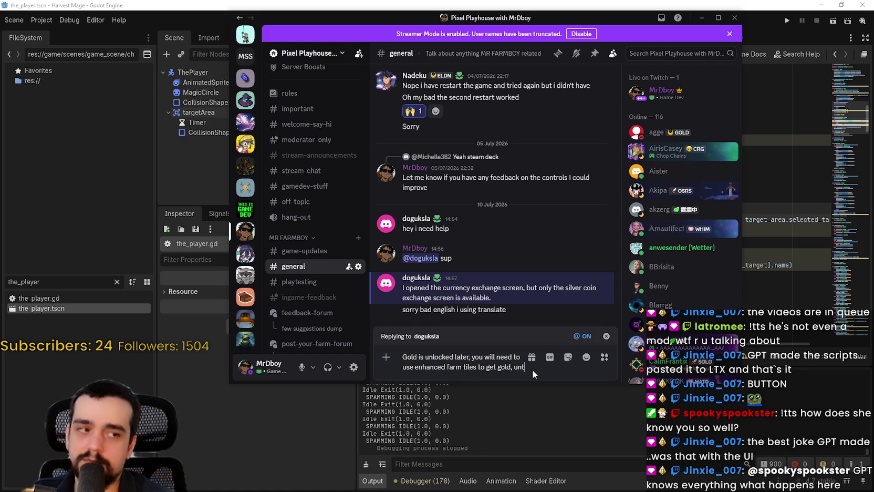
text(until then)
key(Return)
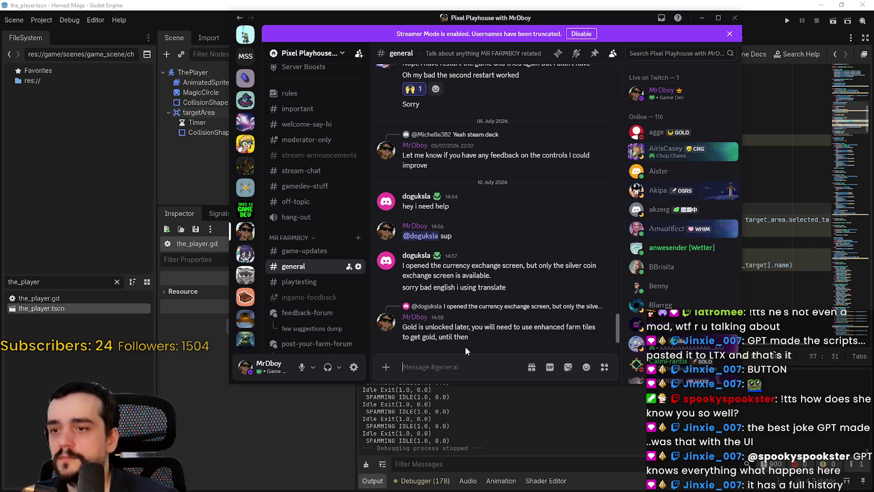
Edit the sent reply to say 'Gold Exchange' and move Discord aside to reveal Godot
mouse_move(469, 323)
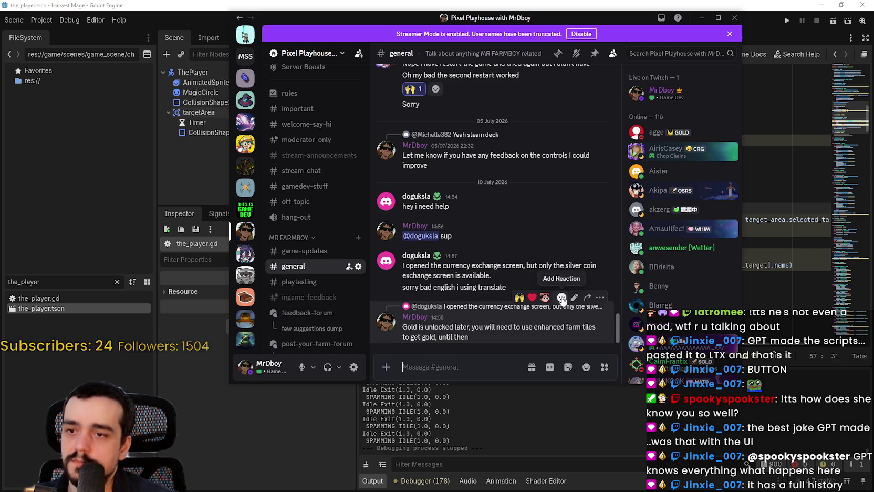
click(574, 297)
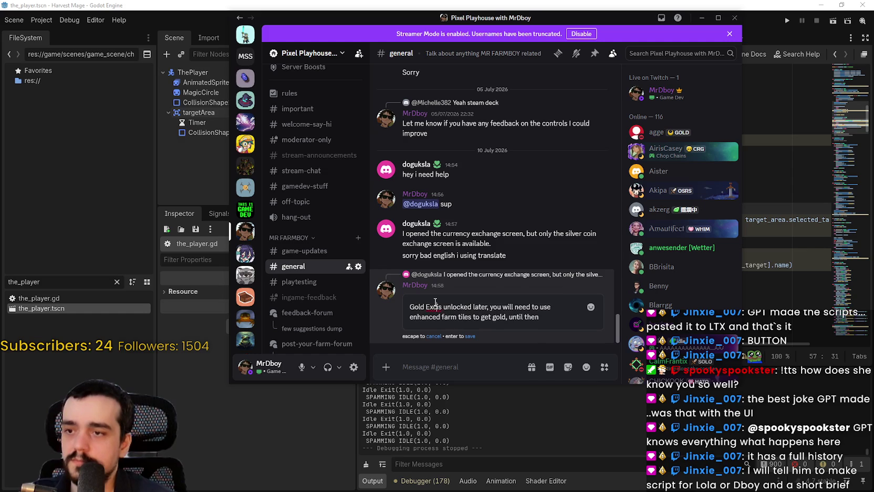
key(Return)
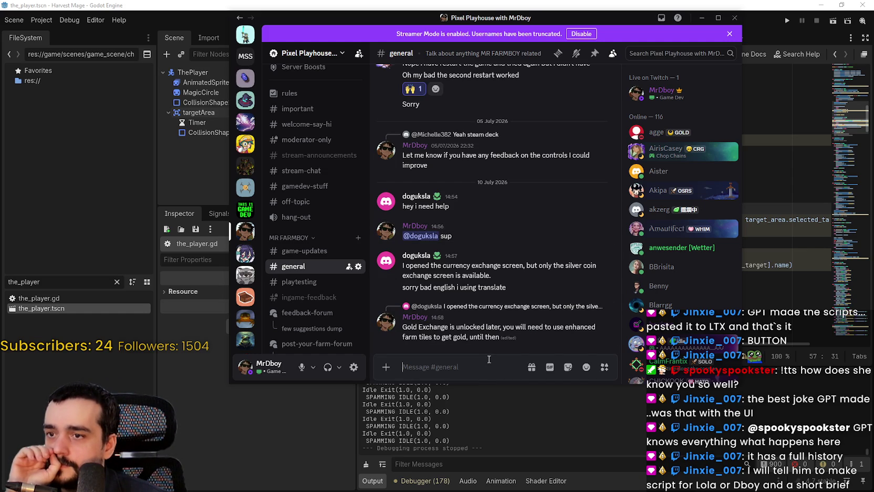
drag(423, 21, 873, 157)
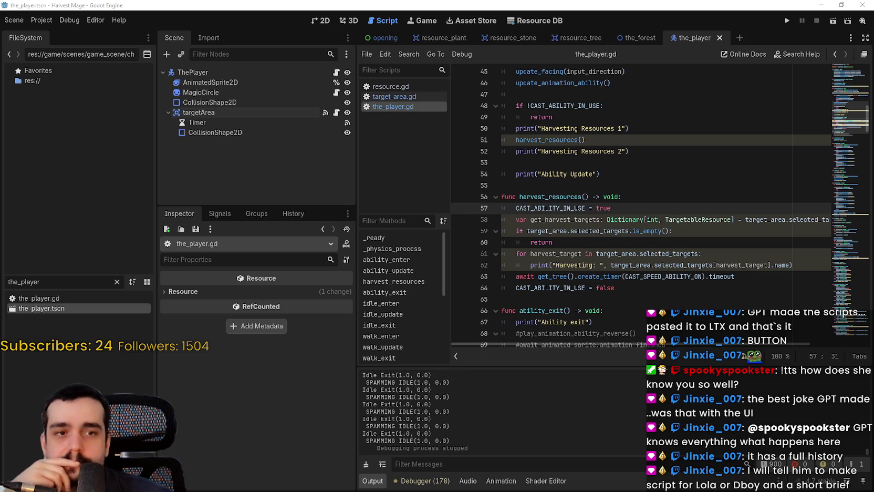
Run Harvest Mage from the_player.gd and start playing from the title menu
click(644, 277)
click(623, 242)
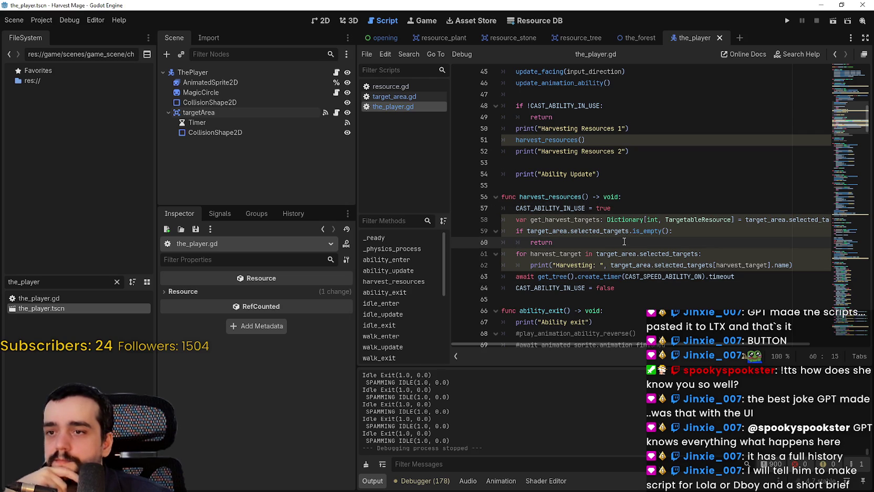
click(786, 20)
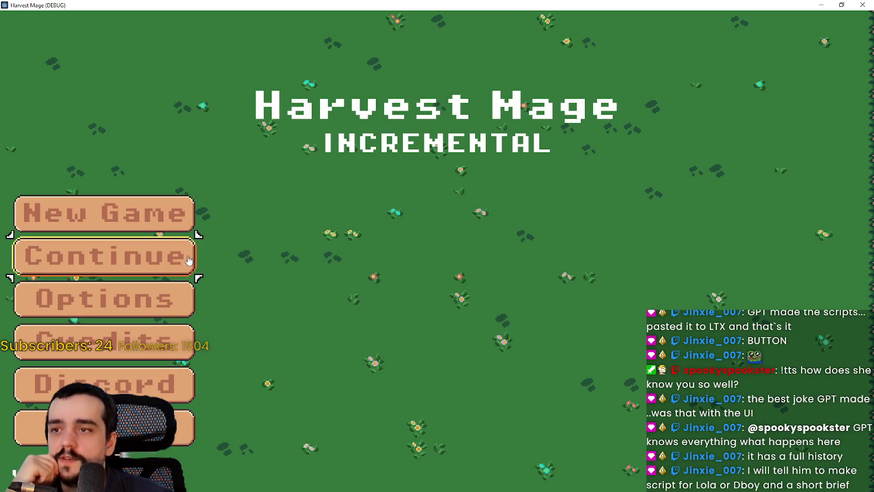
click(136, 266)
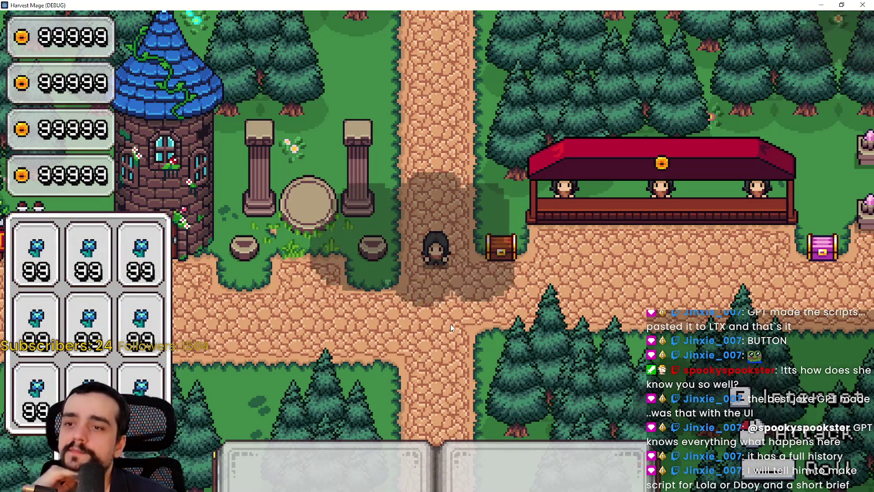
Walk the character with WASD around the path and flower field toward the crops, vines and pillars
key(s)
key(a)
key(e)
key(d)
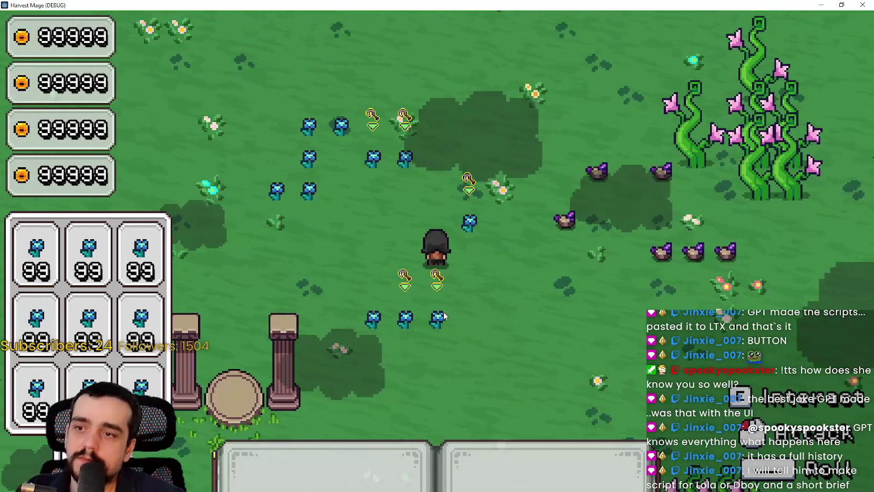
key(s)
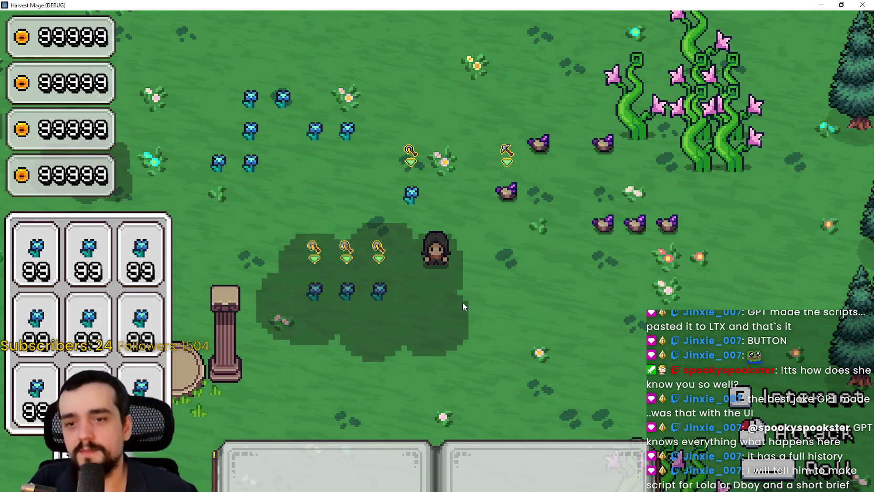
key(d)
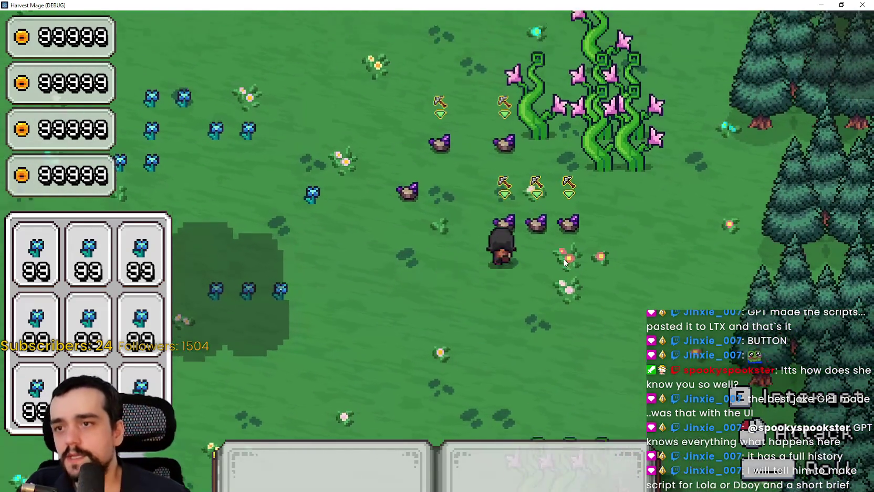
key(s)
key(w)
key(a)
key(s)
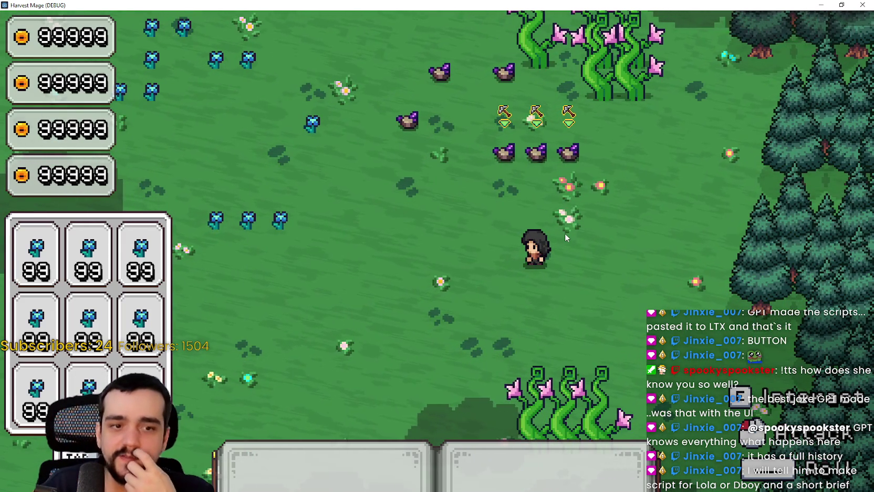
key(a)
key(a)
key(w)
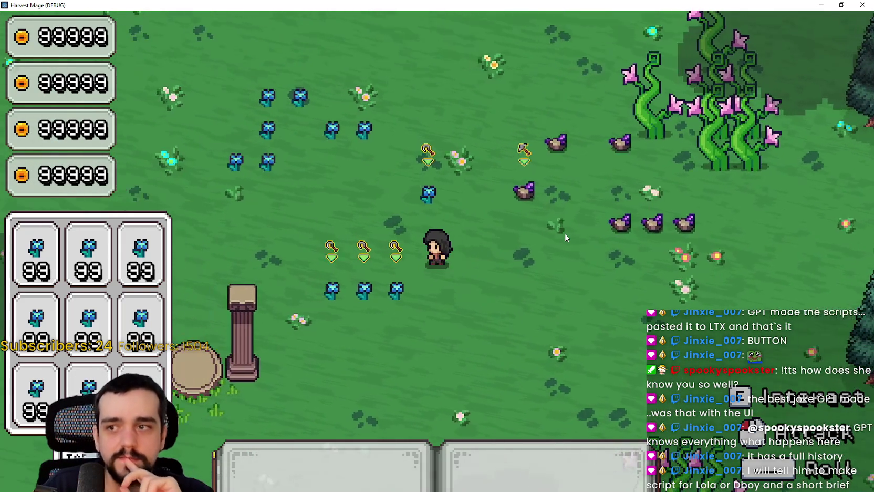
key(s)
key(d)
key(w)
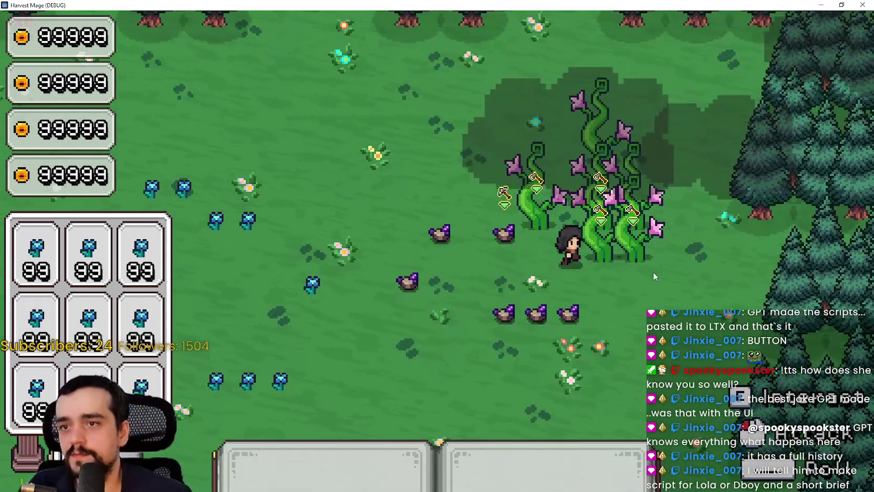
key(s)
key(a)
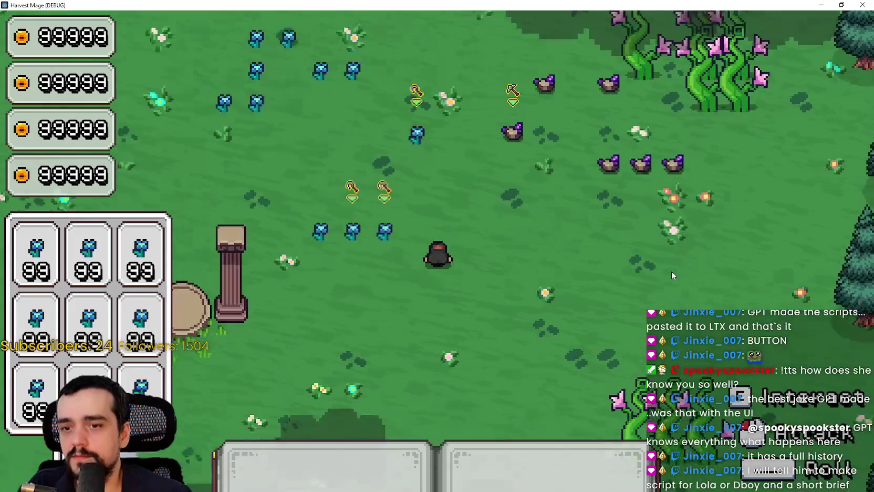
key(d)
key(w)
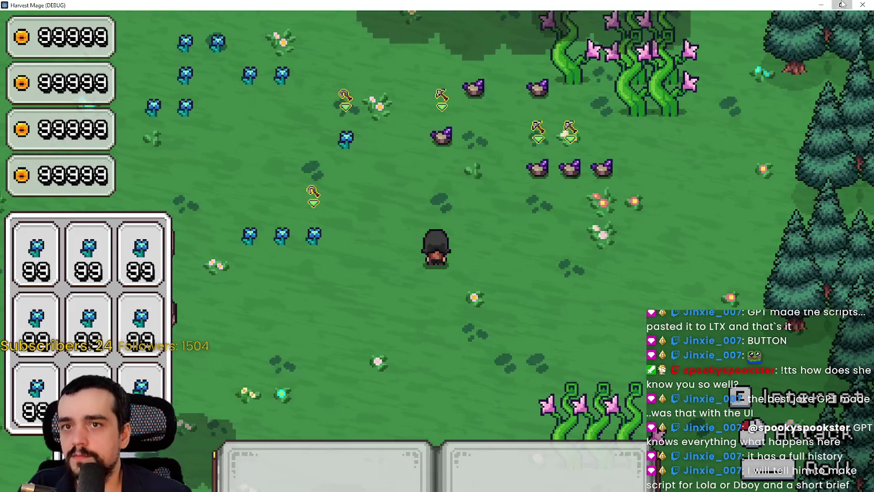
Exit fullscreen, move the game window, test the harvest ability while moving, then stop the run
key(F11)
drag(485, 75, 512, 26)
click(571, 184)
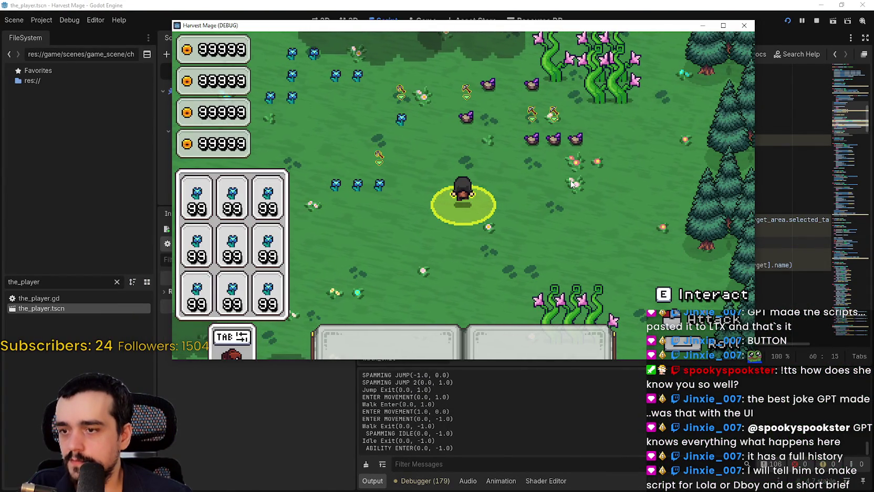
key(s)
key(a)
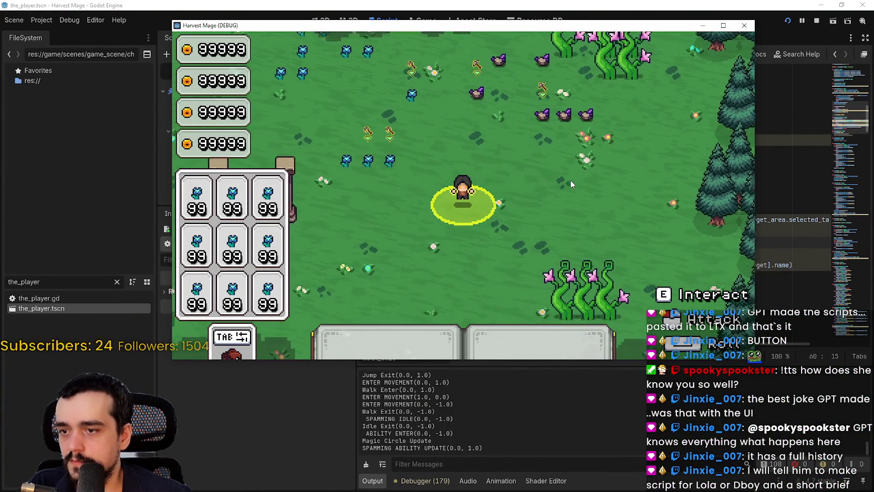
key(w)
key(a)
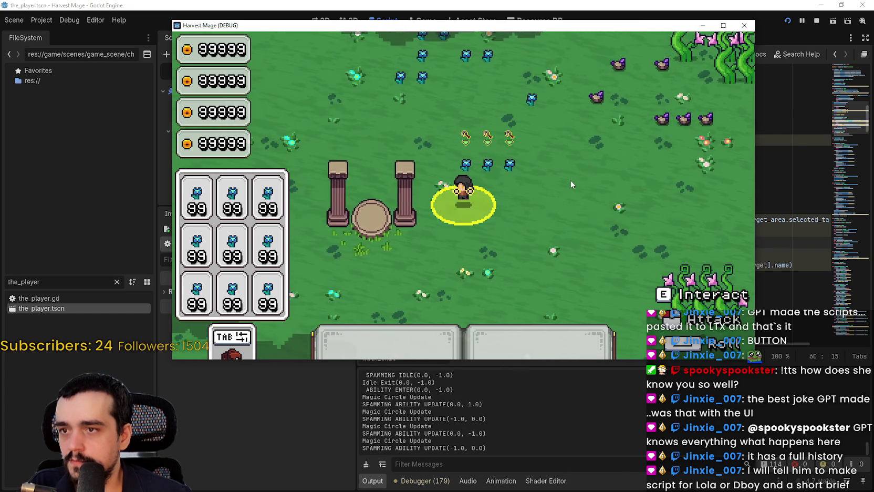
key(w)
key(a)
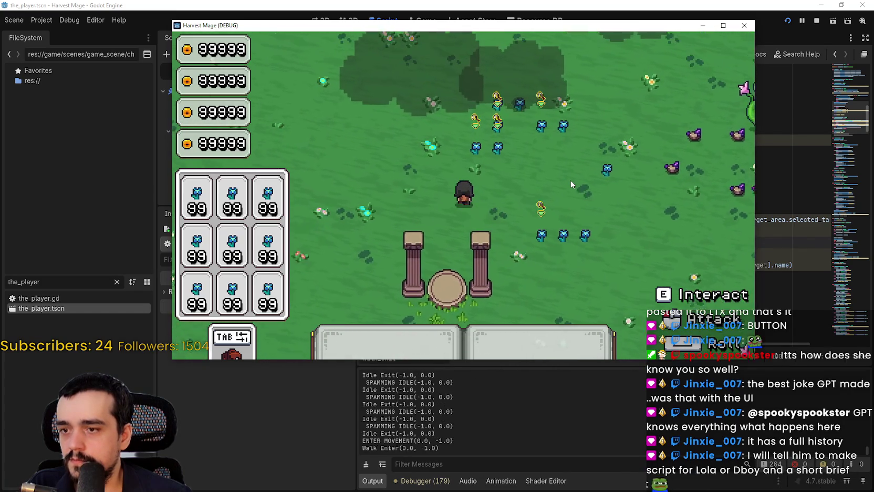
key(d)
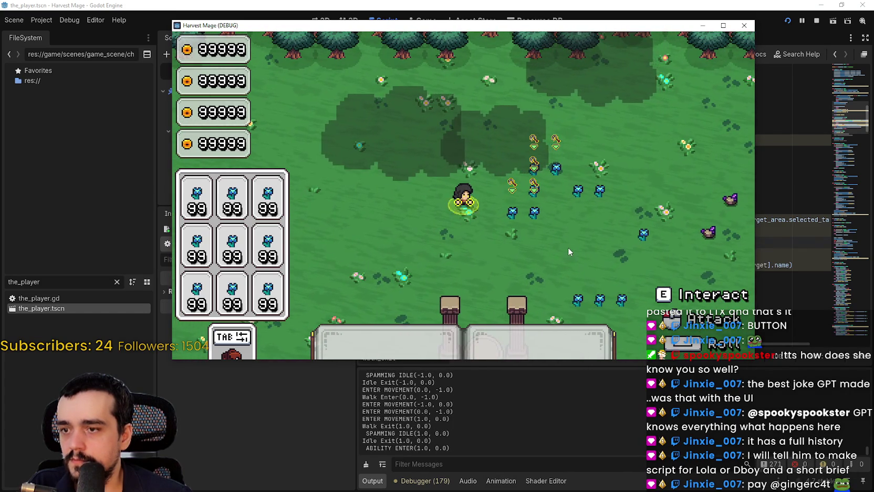
key(space)
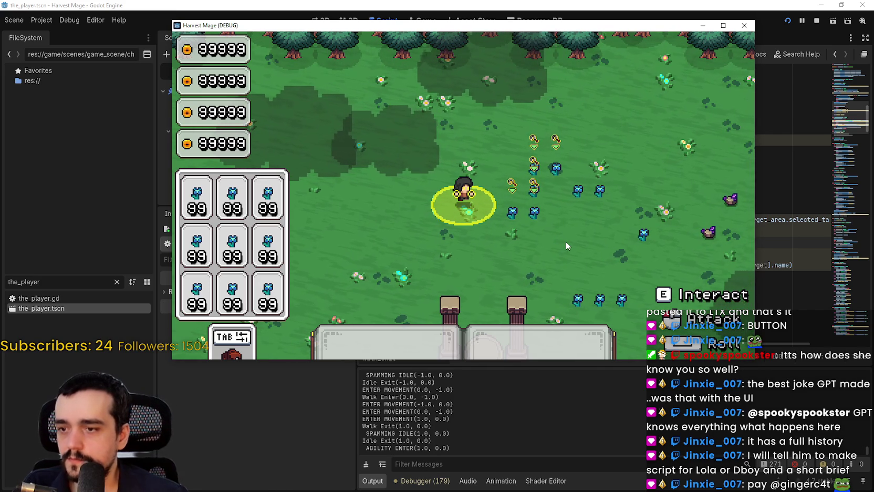
click(817, 21)
Remove the '!' so line 48 reads 'if CAST_ABILITY_IN_USE:' and run the game
click(637, 232)
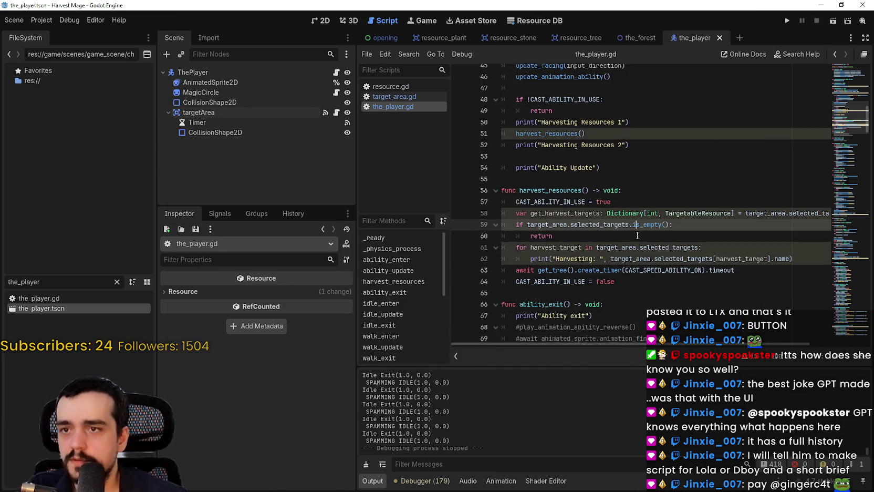
scroll(559, 150, up, 1)
mouse_move(576, 141)
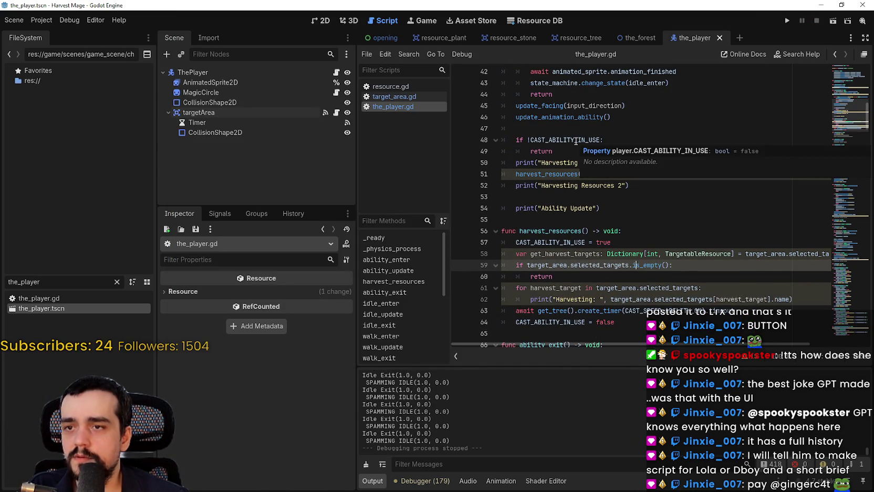
click(602, 139)
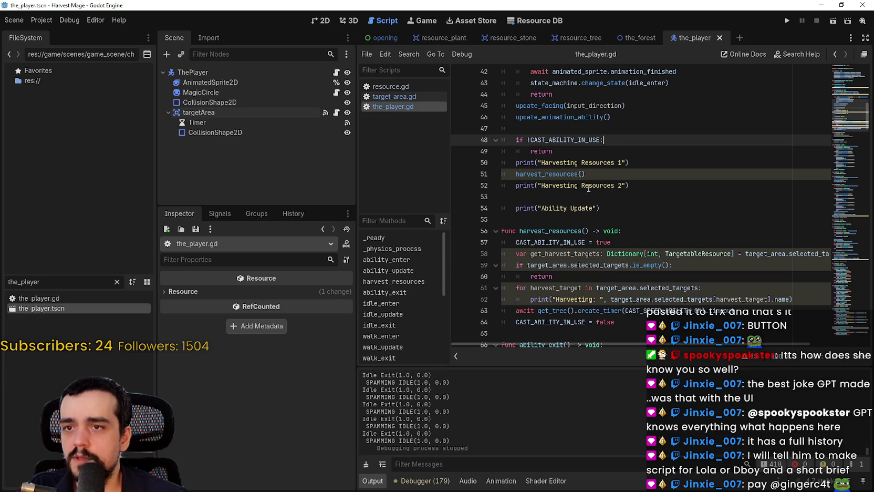
key(BackSpace)
click(612, 151)
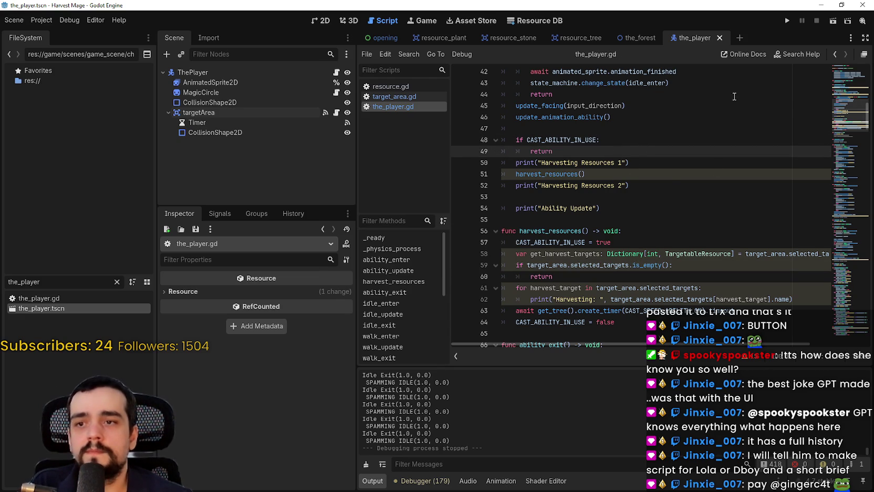
click(786, 21)
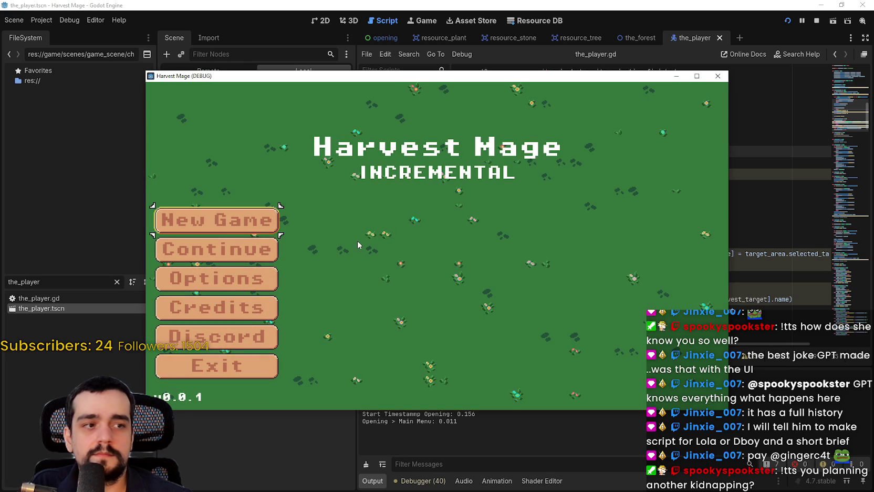
Start a New Game, pause once the forest level loads, then play the latest Discord video
click(210, 250)
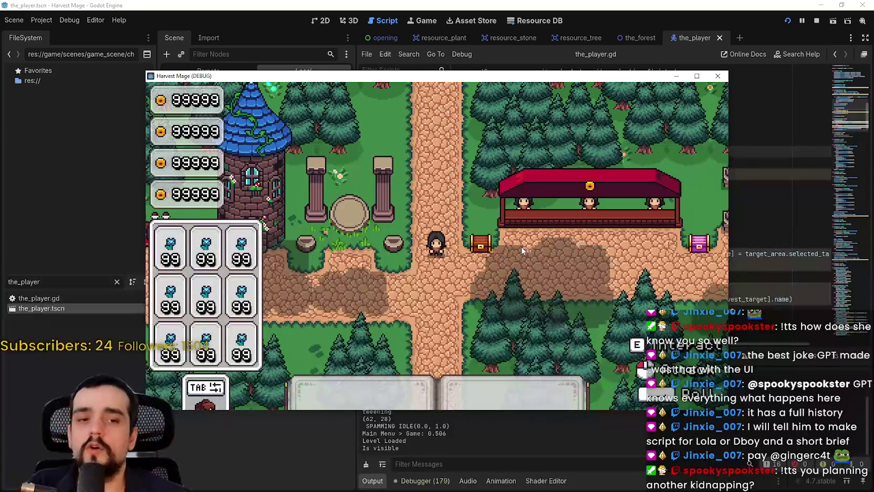
key(Escape)
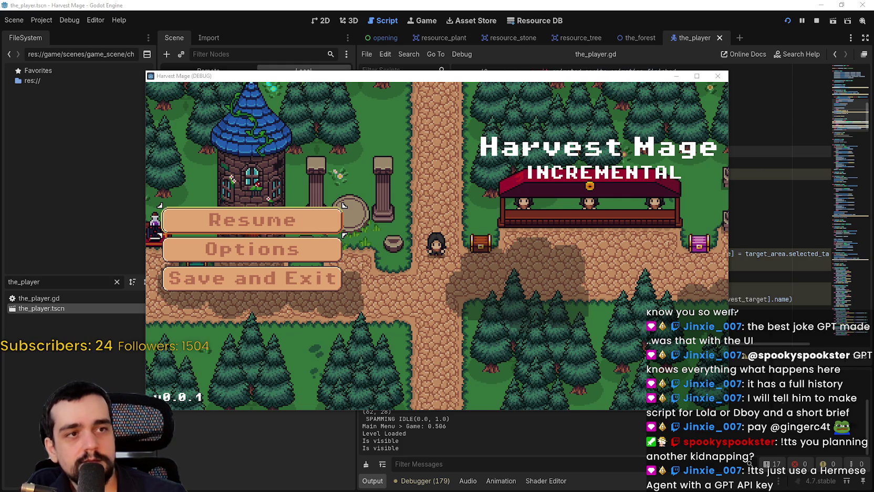
key(alt+Tab)
click(602, 318)
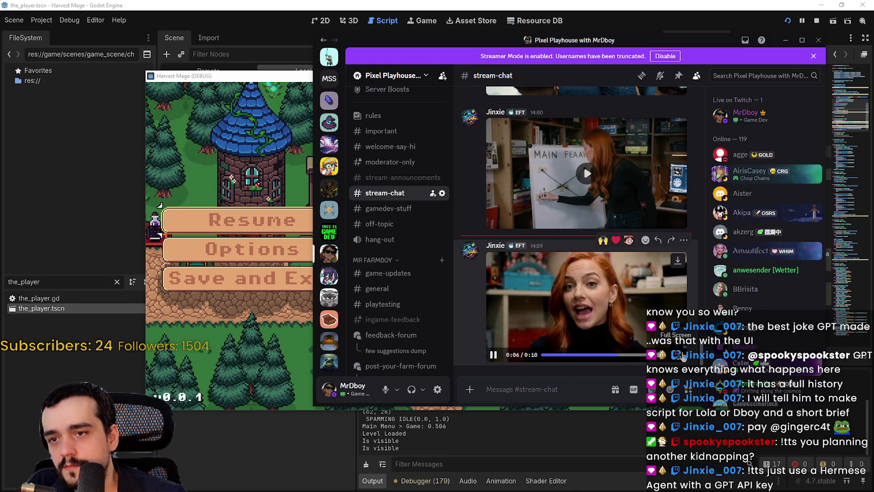
click(677, 354)
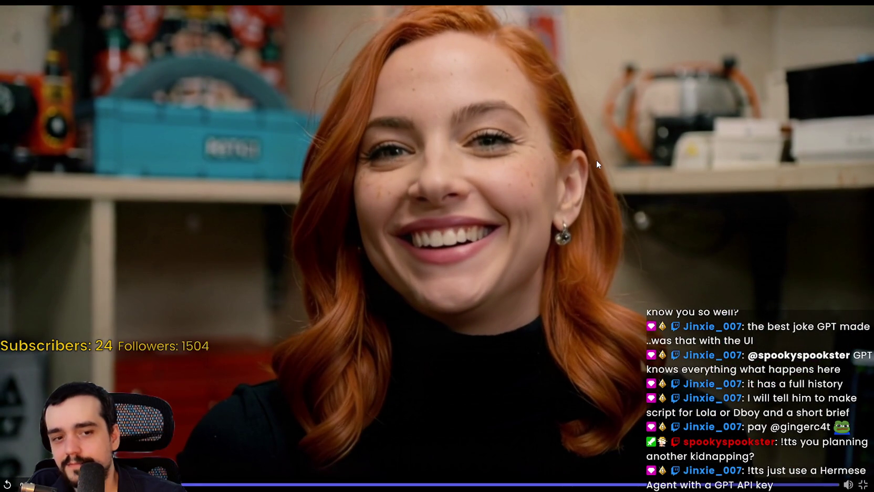
click(595, 157)
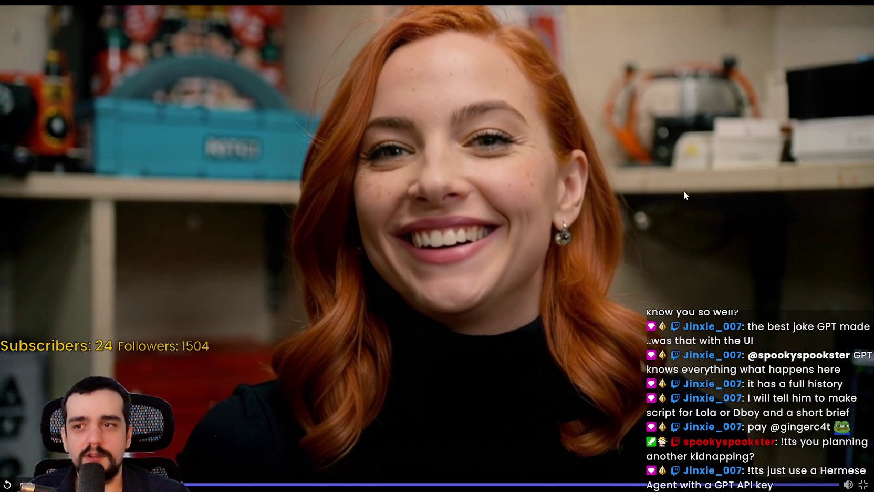
key(Escape)
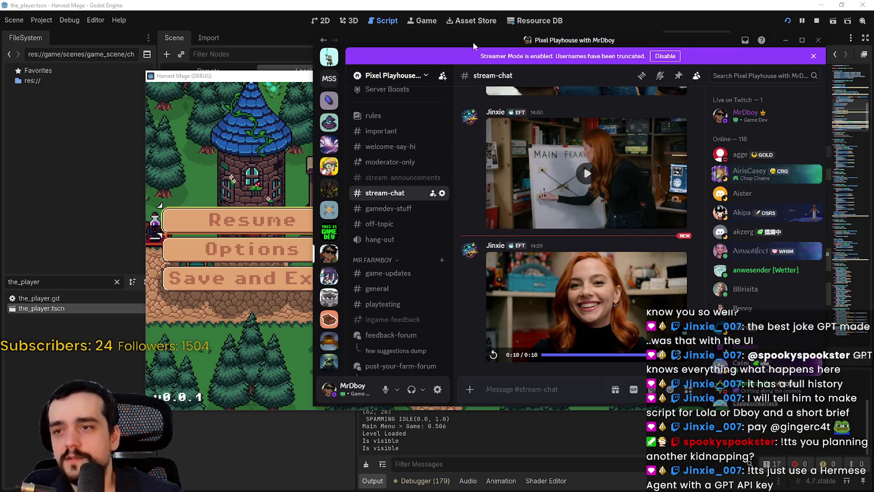
key(alt+Tab)
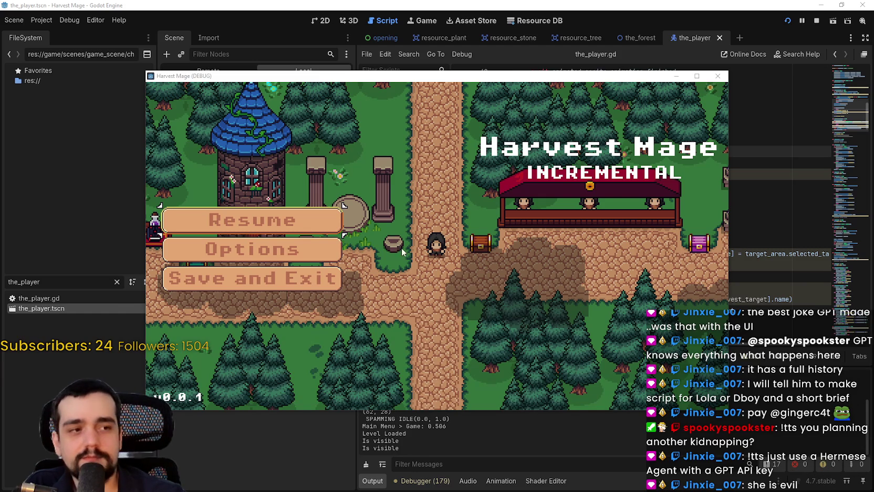
Resume the game, walk left and up into the grassy level, reposition the window, then stop the run
click(315, 219)
key(a)
key(w)
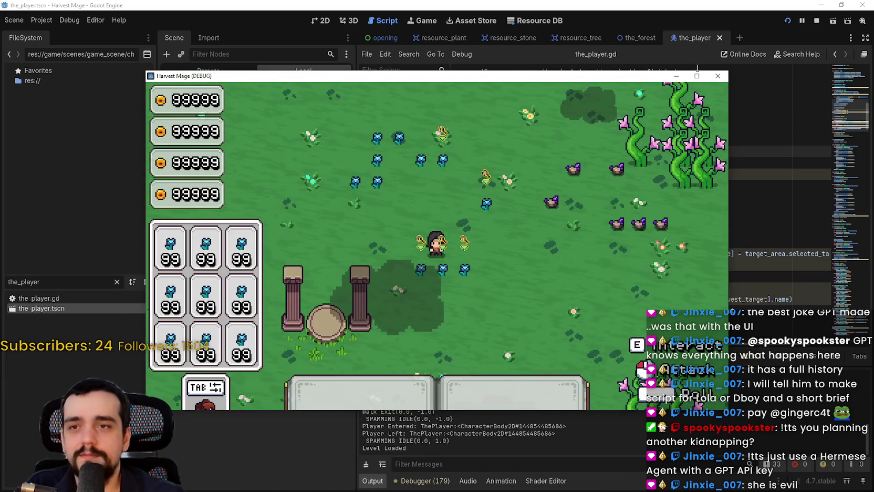
drag(420, 76, 444, 8)
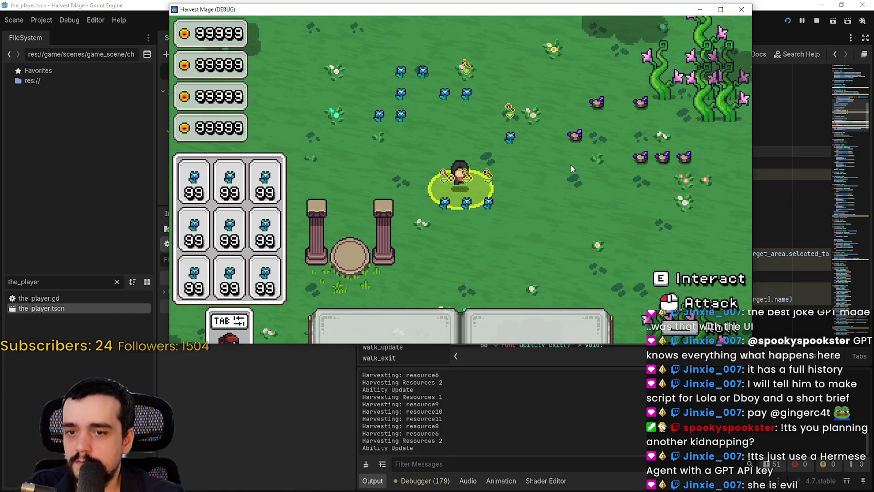
click(818, 21)
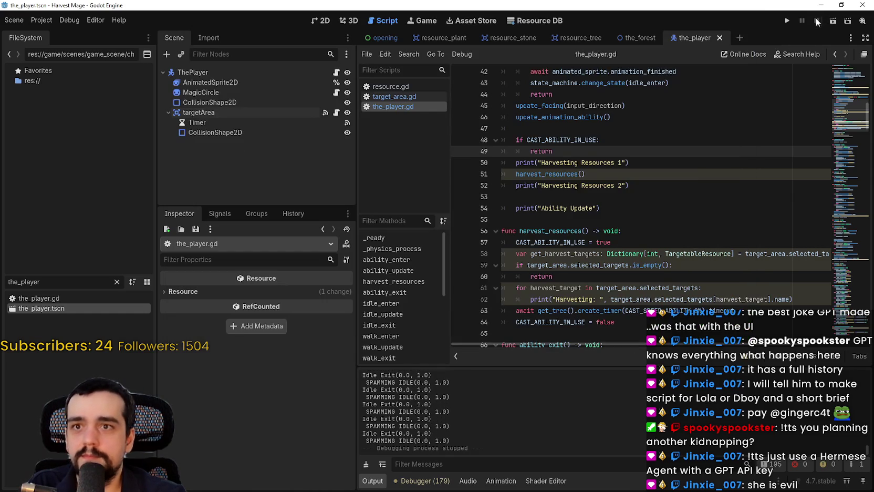
Browse the end of the_player.gd around line 65 and select a line of code there
scroll(677, 210, down, 4)
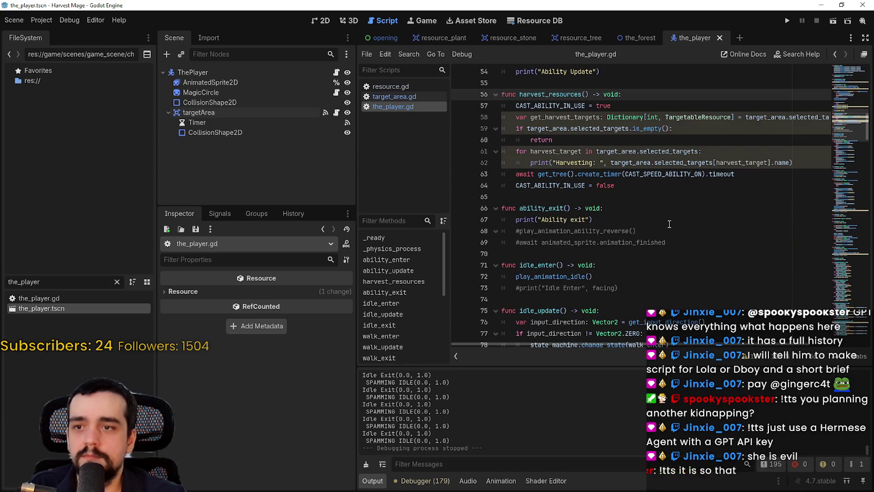
click(664, 199)
scroll(639, 215, up, 2)
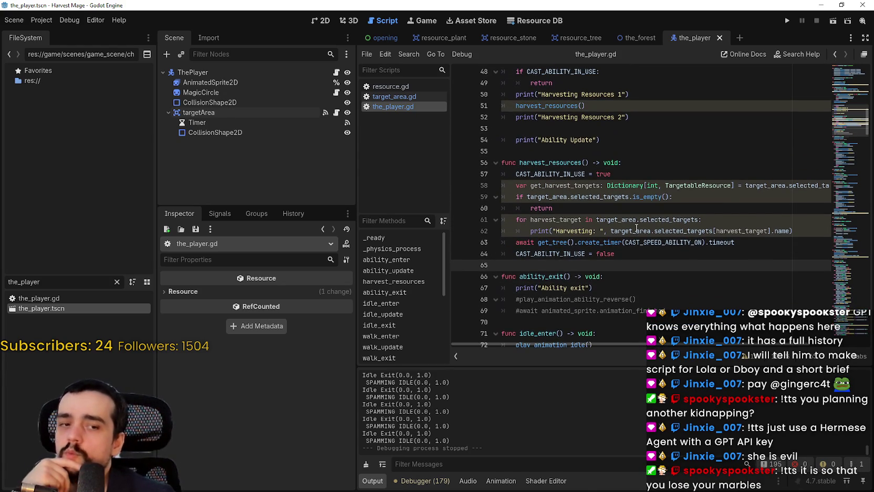
drag(516, 254, 653, 256)
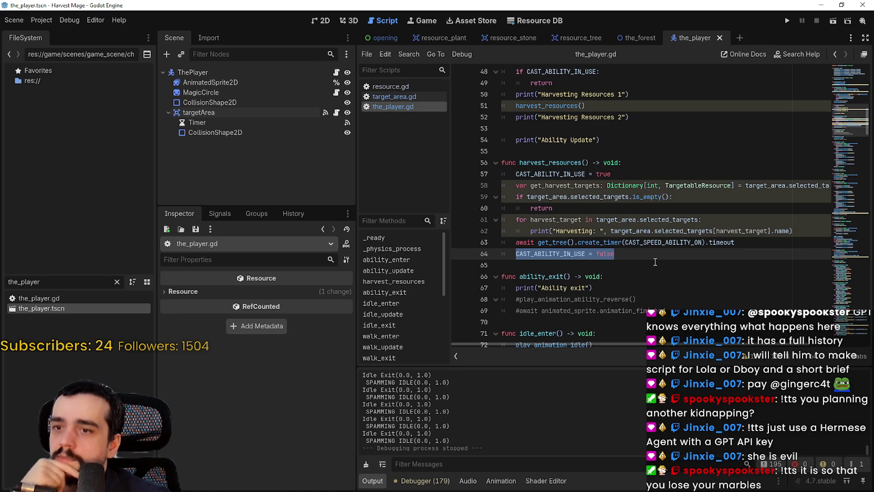
Change CAST_SPEED_ABILITY_ON on line 15 from 10.0 to 1.0 and run the game
scroll(653, 259, up, 1)
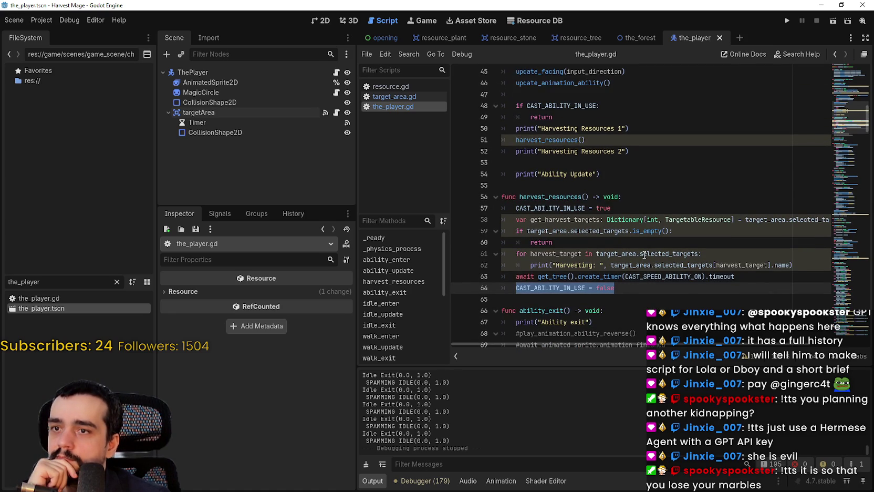
scroll(643, 253, up, 4)
click(578, 129)
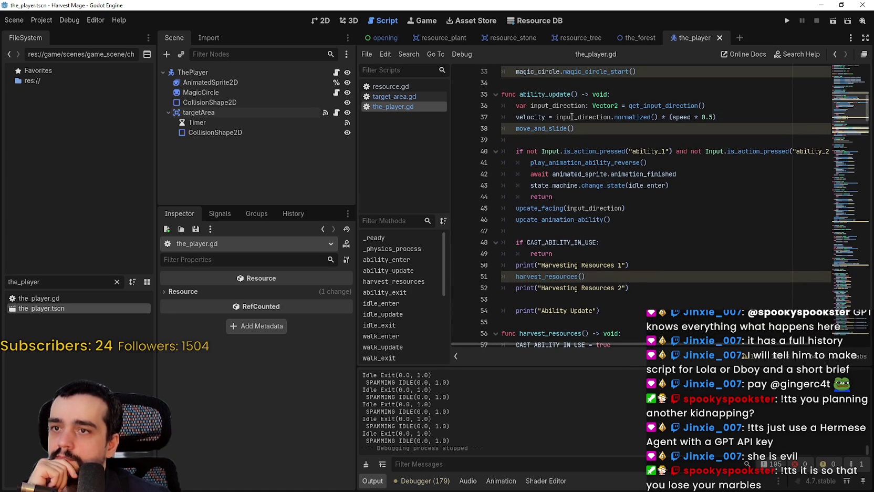
scroll(557, 94, down, 1)
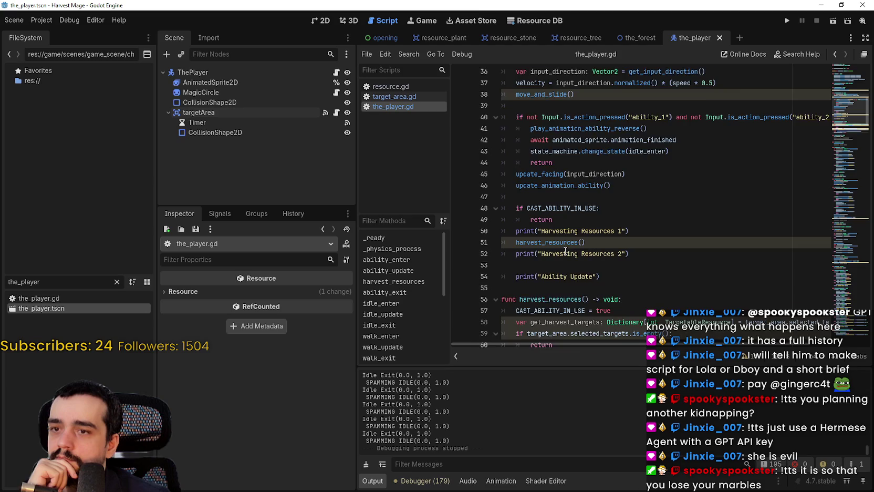
scroll(565, 251, down, 4)
scroll(565, 247, up, 2)
scroll(565, 247, up, 7)
scroll(851, 83, up, 4)
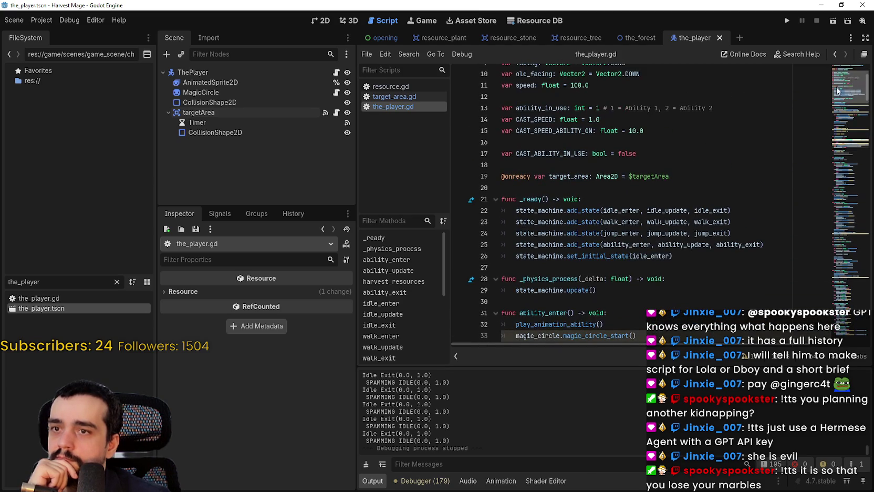
click(675, 122)
click(637, 130)
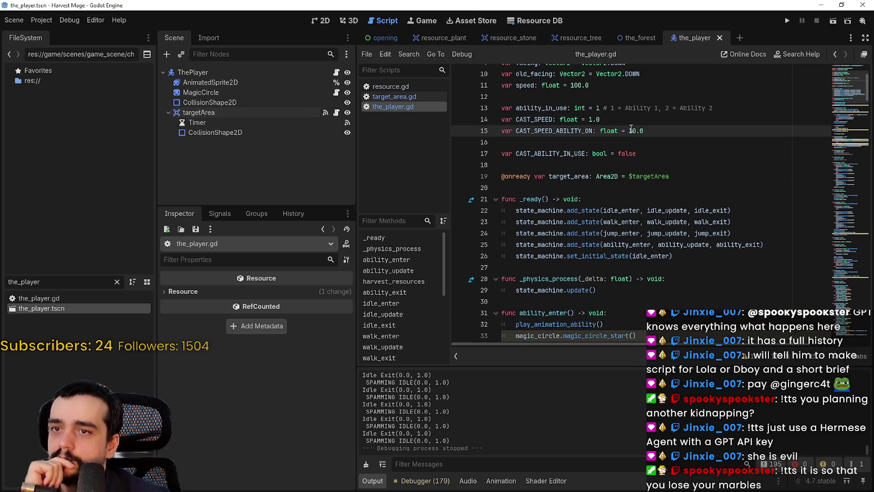
click(786, 21)
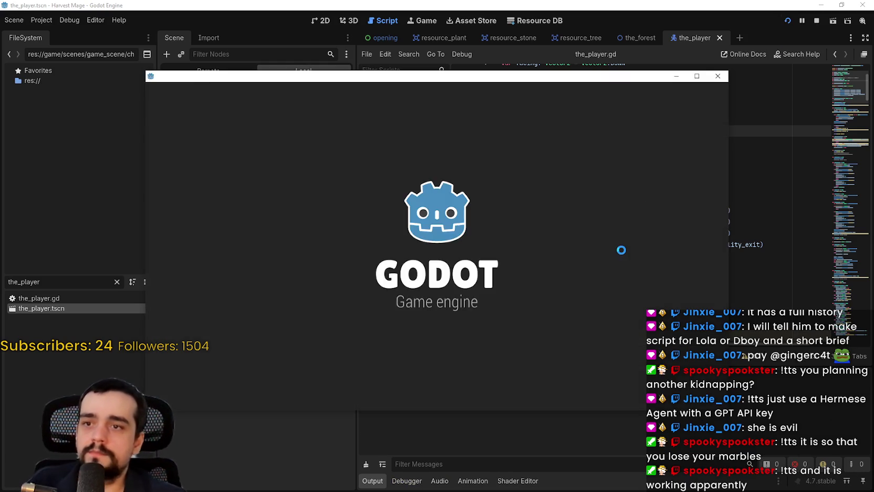
Start a new game, walk into the grassy level and cast the harvesting ability
key(Return)
key(s)
key(a)
key(w)
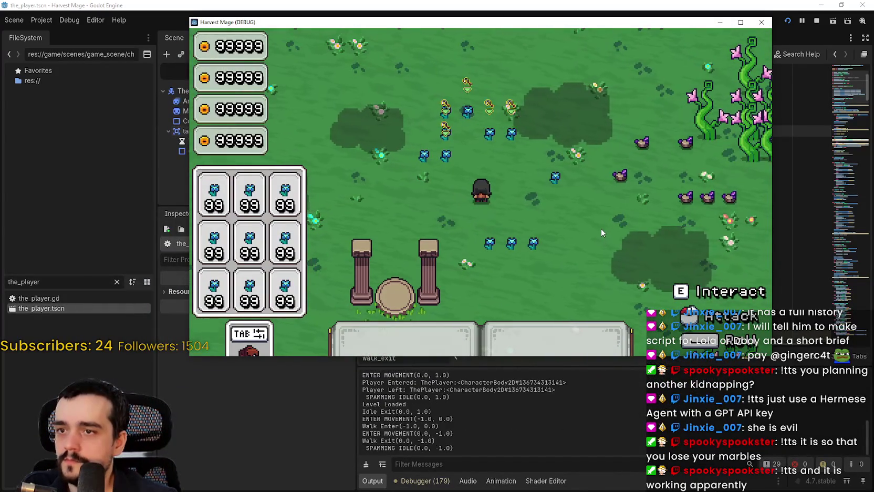
key(a)
key(a)
key(d)
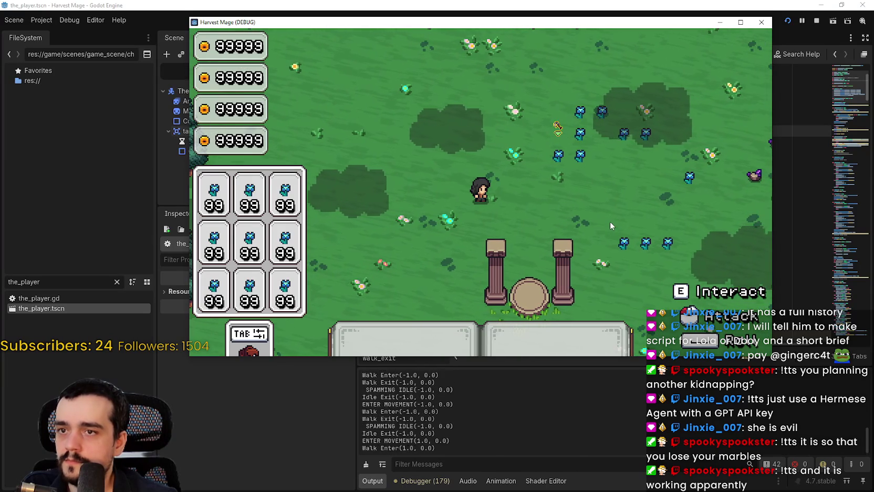
click(608, 212)
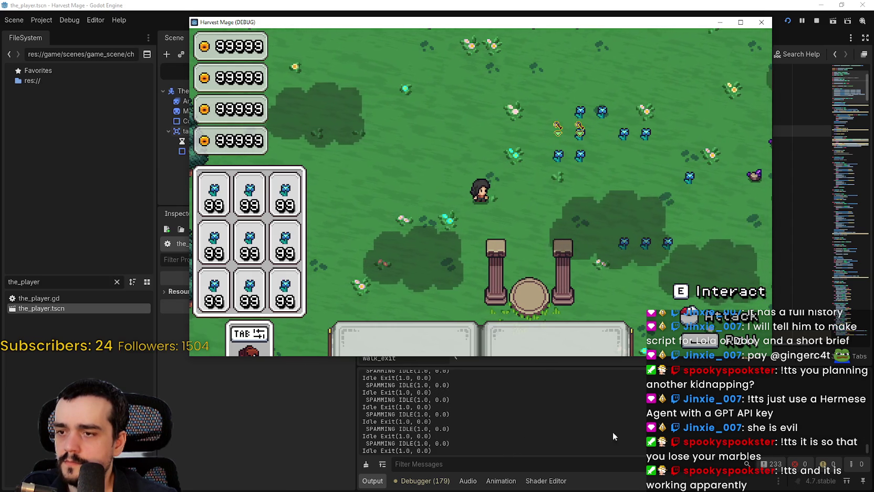
Back in the_player.gd script, search the code for 'ABILITY e'
click(868, 442)
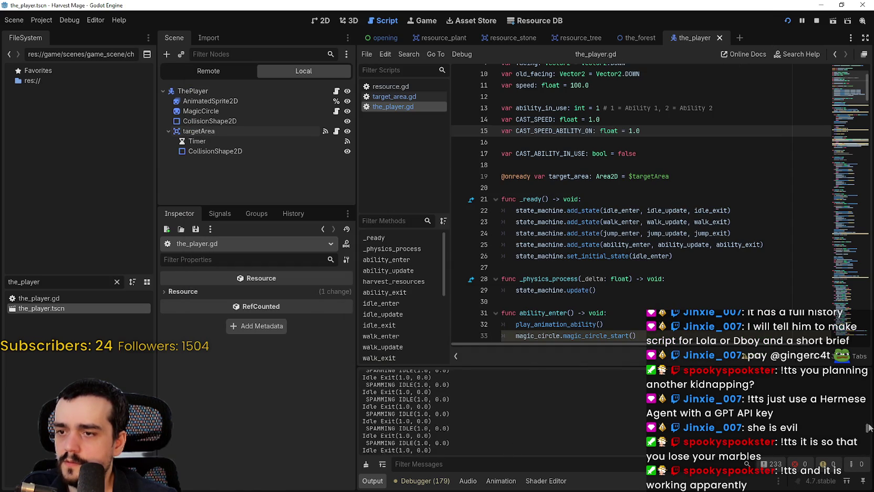
click(629, 202)
key(ctrl+f)
text(A)
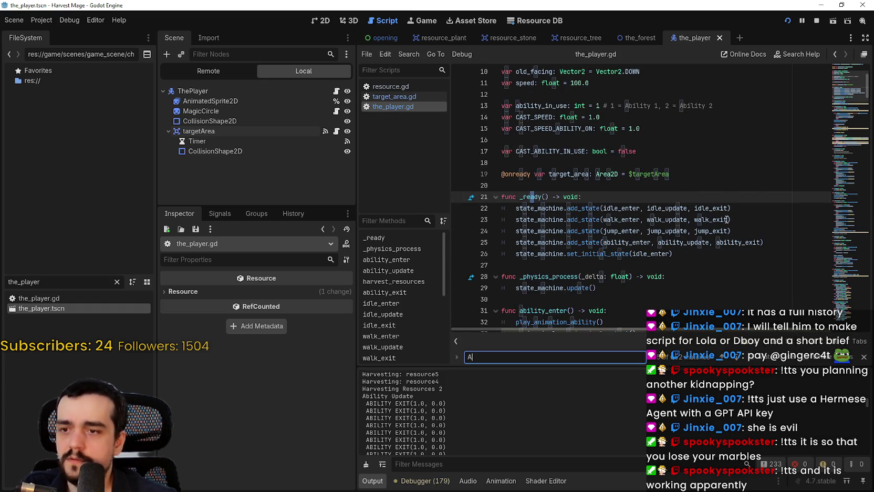
text(BILITY e)
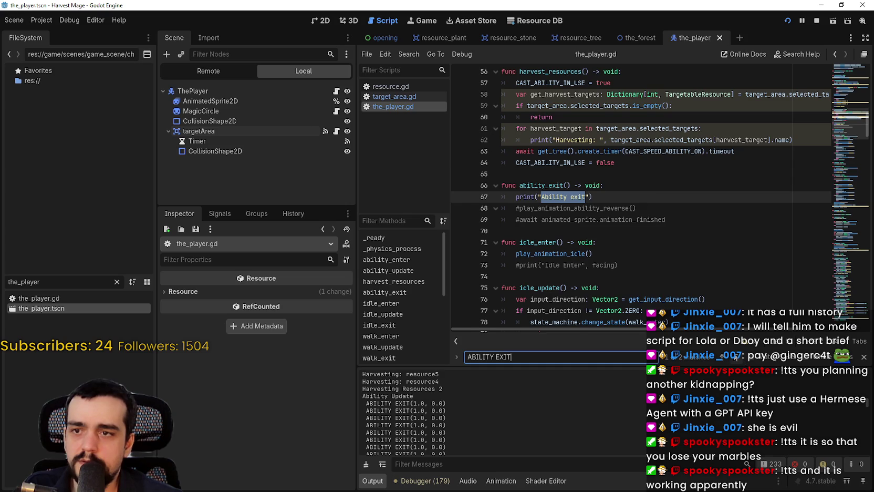
Step through ABILITY EXIT matches to line 220 and select the play_animation_ability_reverse code
key(Return)
key(Return)
key(Return)
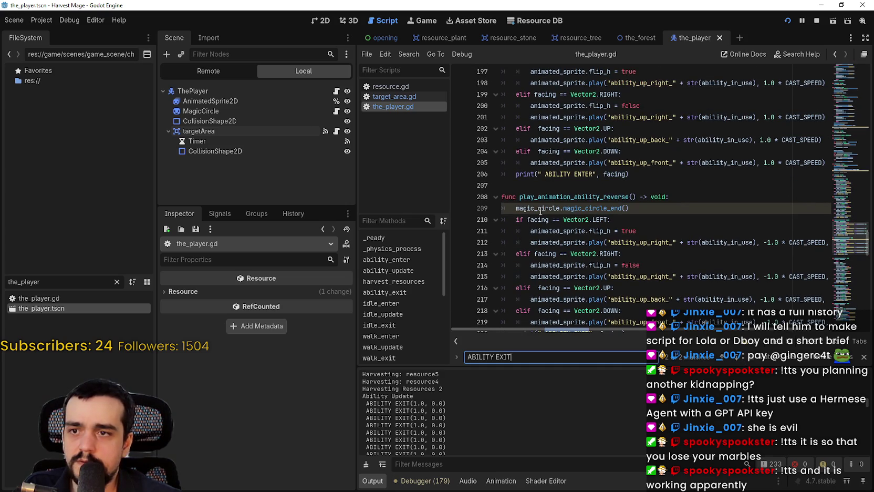
key(Return)
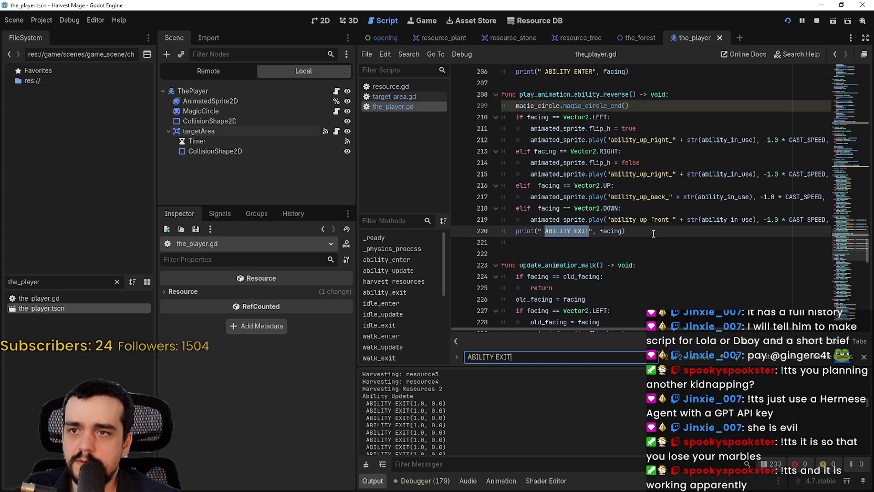
mouse_move(574, 94)
mouse_down()
mouse_move(630, 128)
mouse_move(679, 231)
mouse_up()
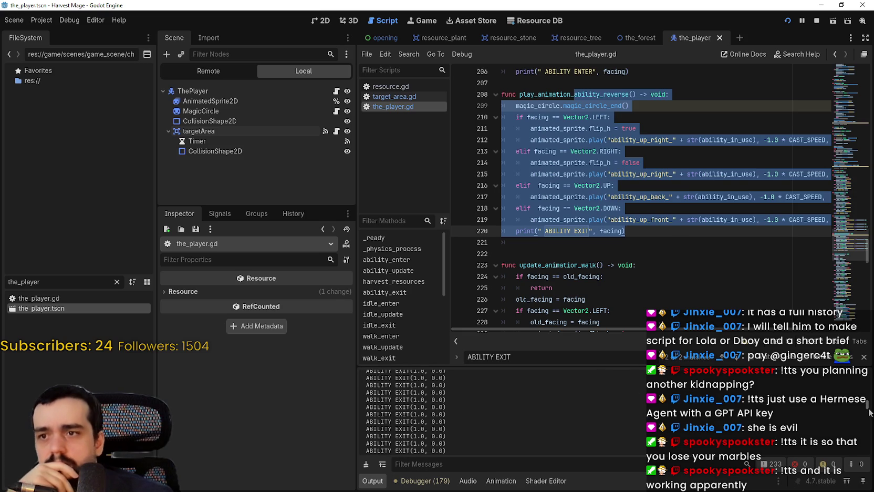
click(703, 173)
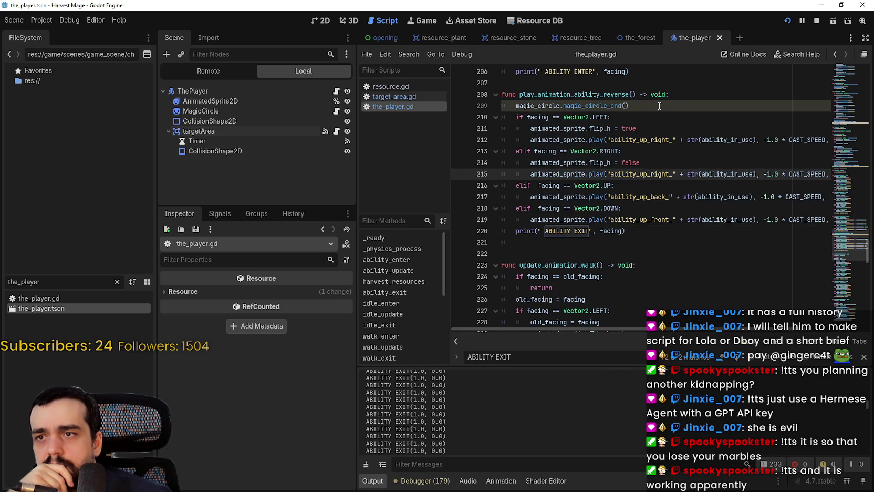
double_click(621, 97)
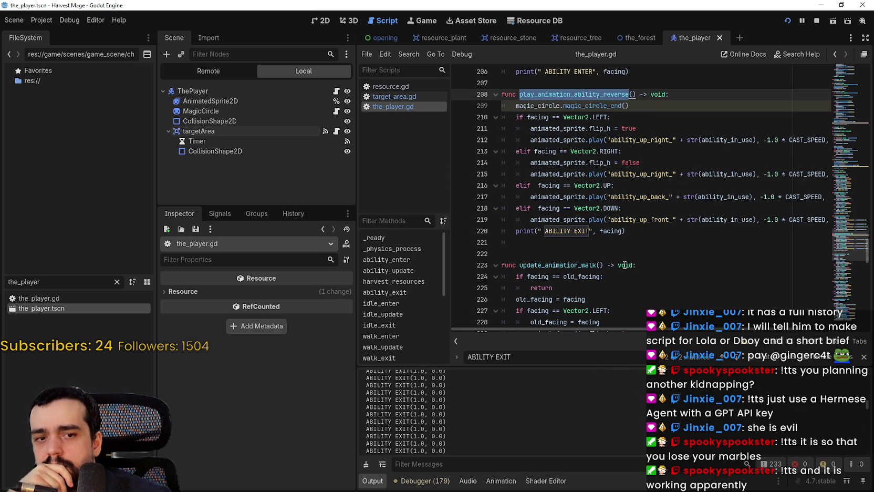
mouse_move(649, 330)
mouse_down()
mouse_move(743, 341)
mouse_move(649, 341)
mouse_up()
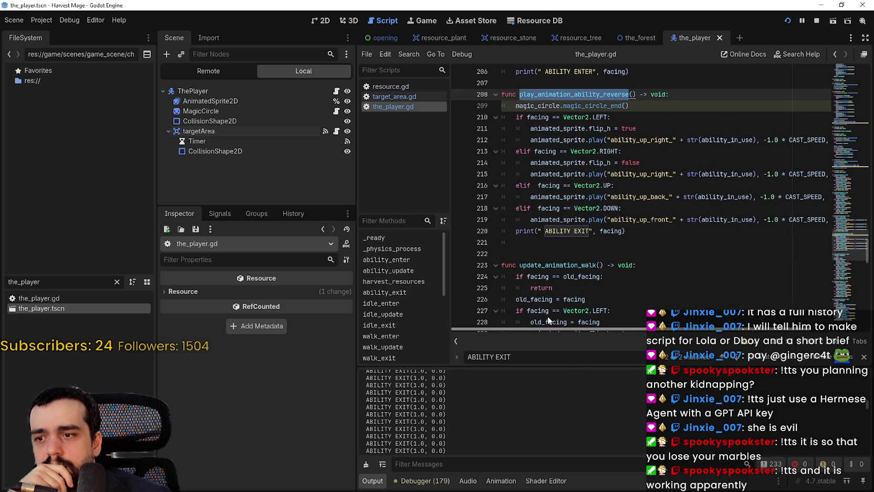
Review the ABILITY EXIT print line and the reverse function's header
click(864, 356)
scroll(625, 221, up, 1)
drag(625, 265, 501, 264)
scroll(477, 412, up, 1)
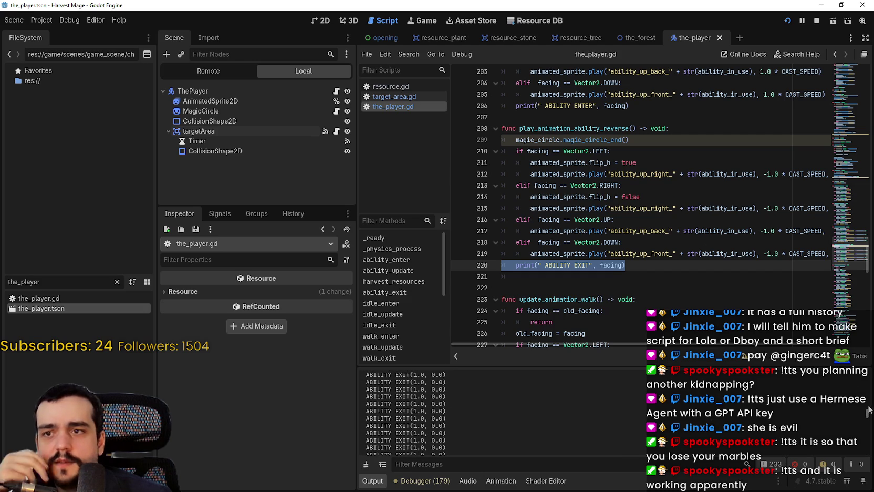
click(680, 162)
scroll(680, 291, up, 4)
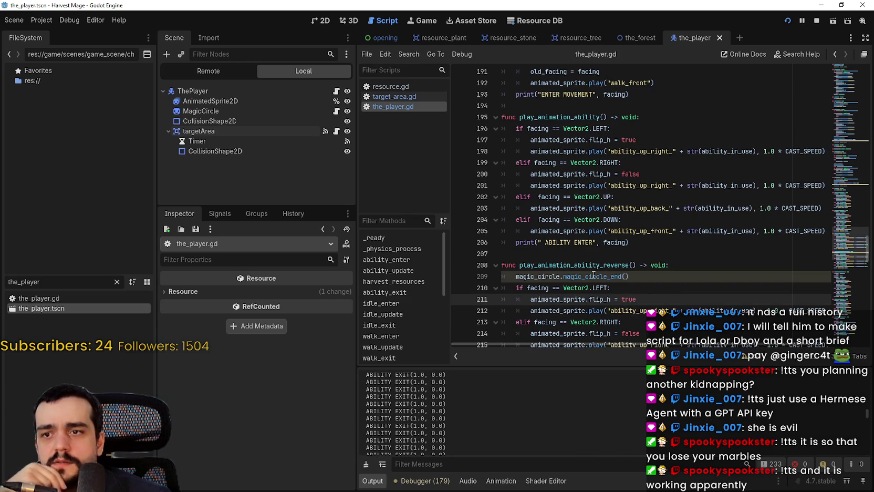
click(608, 265)
scroll(577, 281, down, 4)
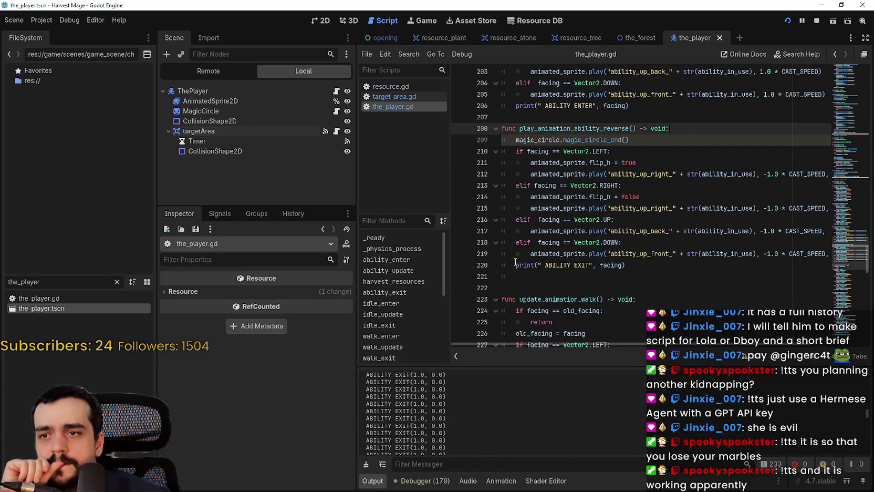
scroll(515, 262, up, 4)
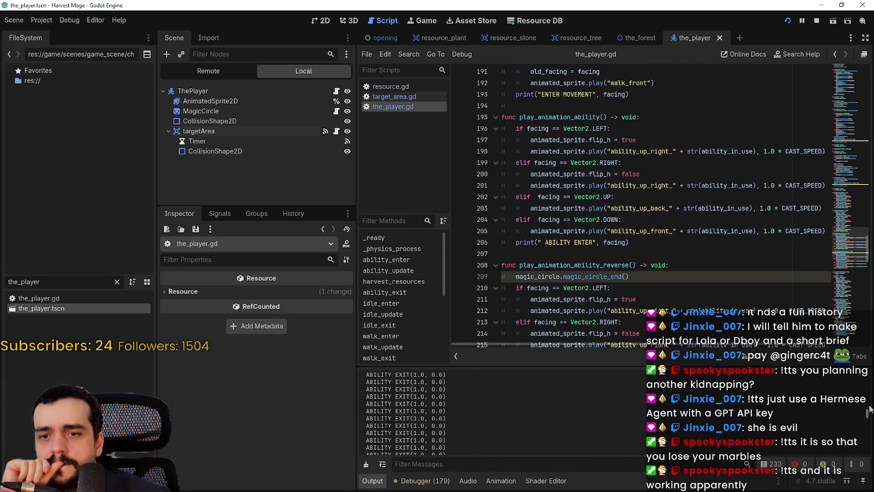
Check the Output log, then bring the running Harvest Mage game into focus
mouse_move(867, 417)
mouse_down()
mouse_move(867, 405)
mouse_move(866, 417)
mouse_up()
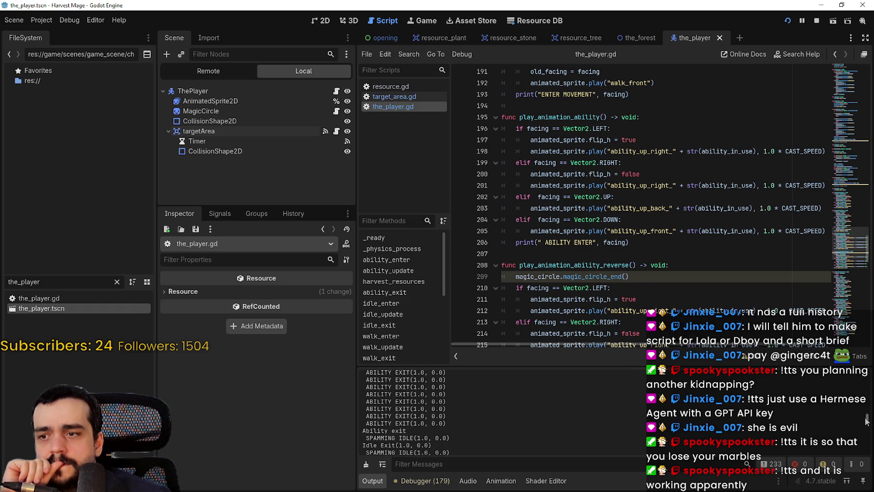
scroll(595, 260, down, 4)
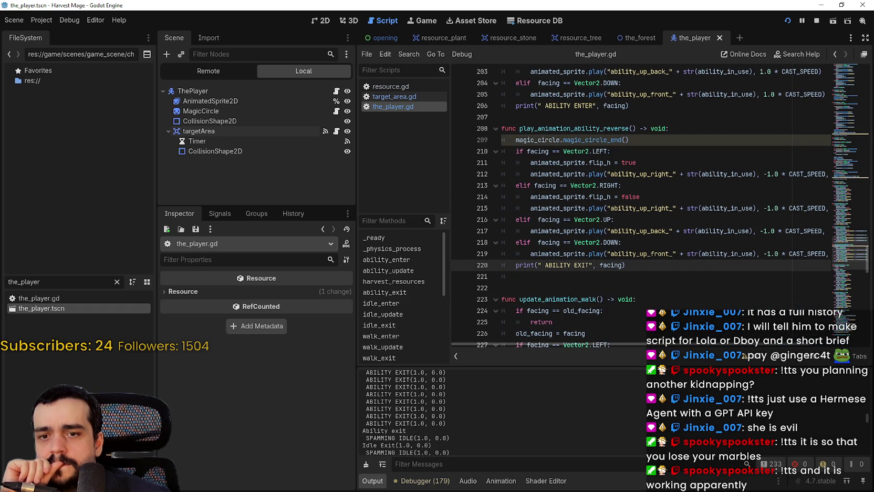
mouse_move(867, 420)
mouse_down()
mouse_move(868, 405)
mouse_move(868, 450)
mouse_up()
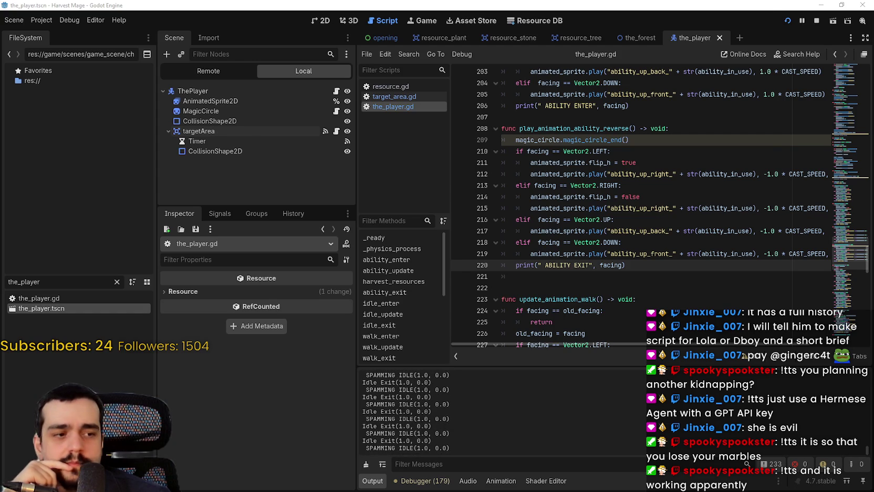
key(alt+Tab)
click(435, 183)
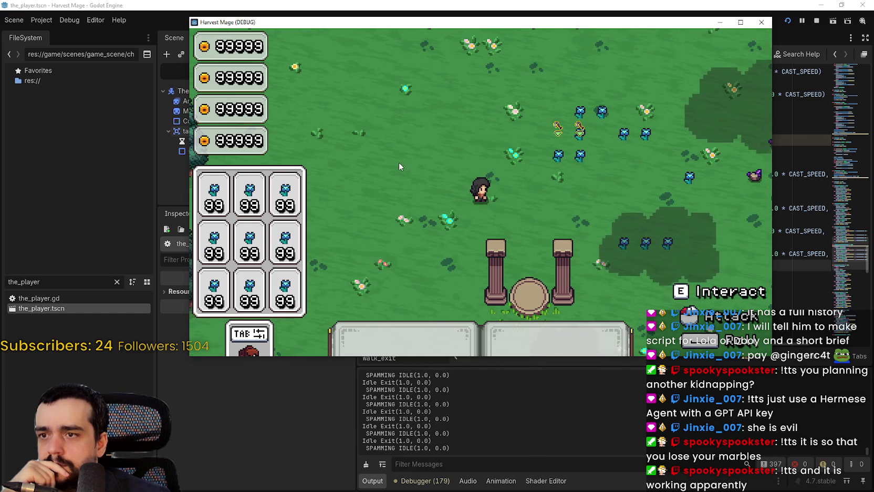
Cast the harvesting ability five times with Q, then stop the game with F8
key(q)
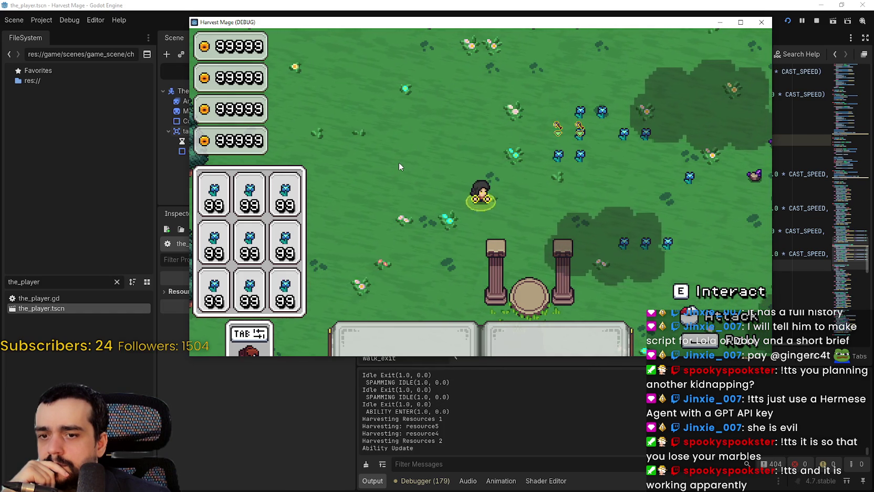
key(q)
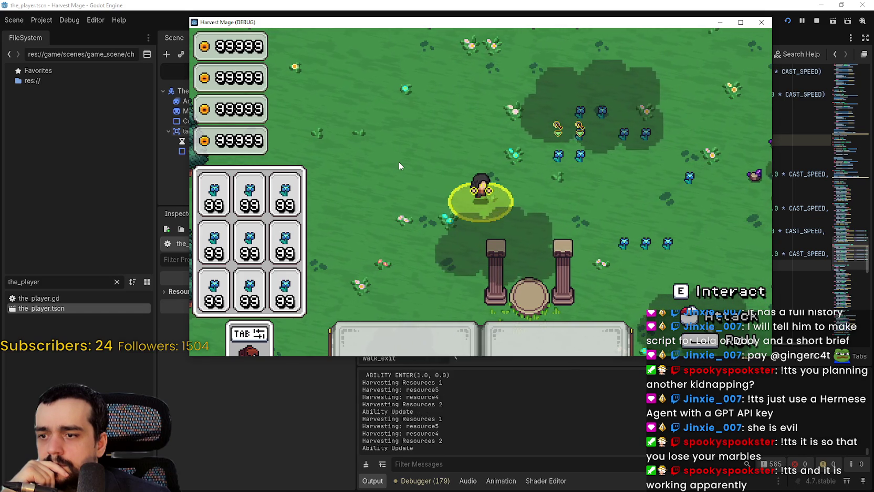
key(q)
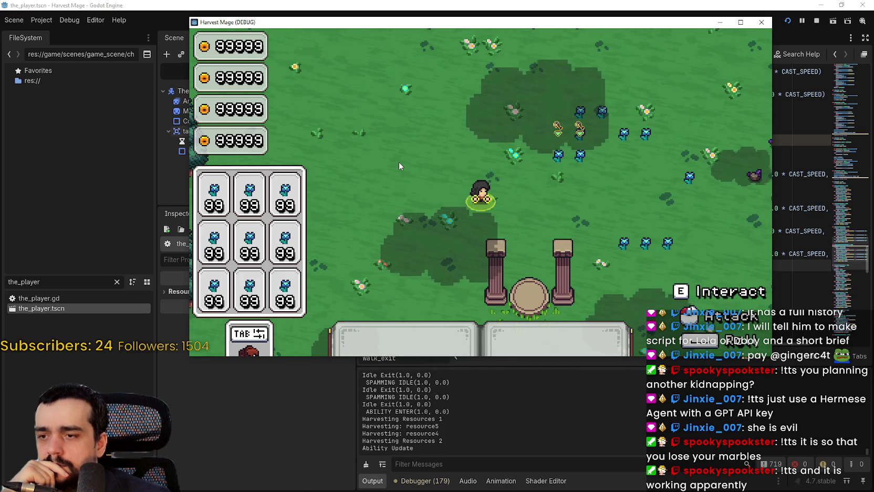
key(q)
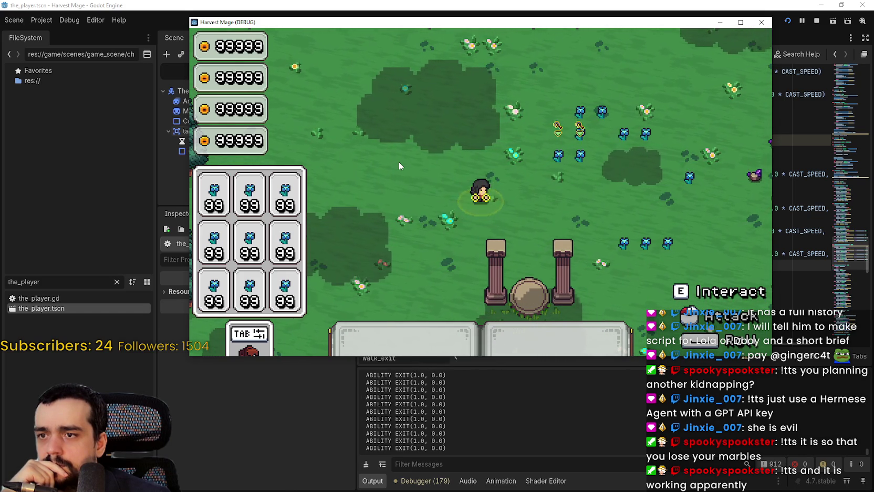
key(q)
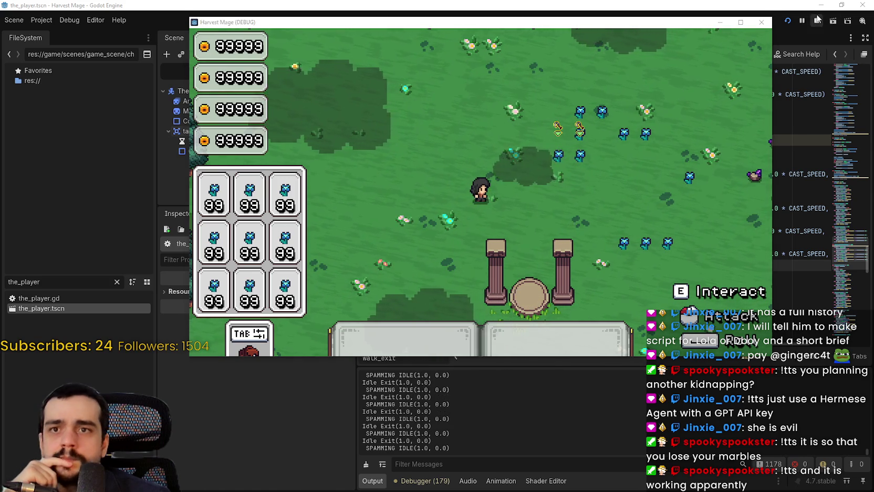
key(F8)
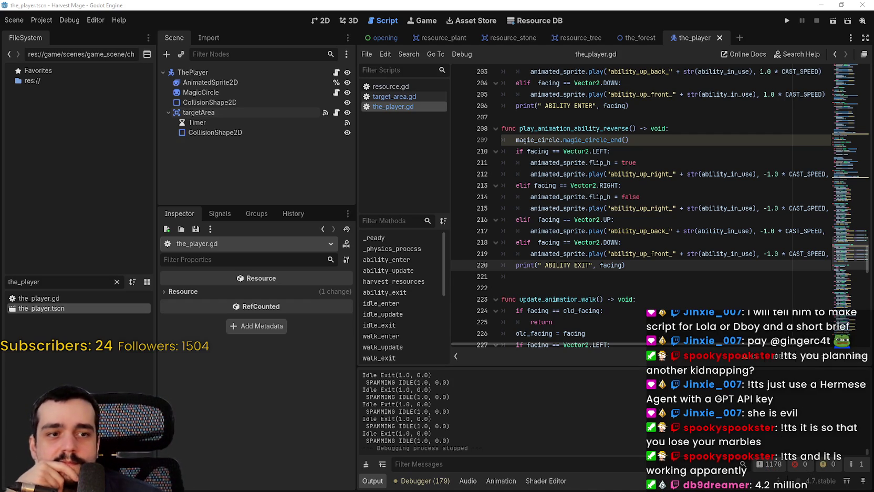
Delete the stray blank line 221 after play_animation_ability_reverse
click(575, 287)
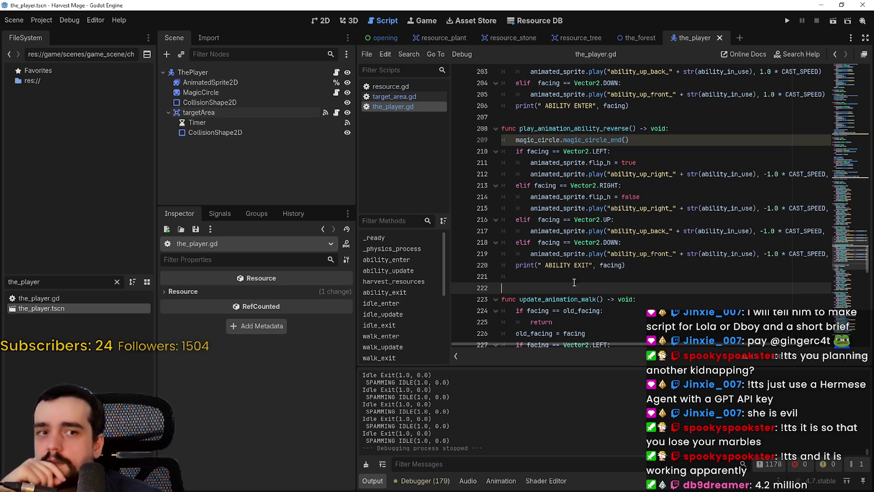
click(586, 279)
key(shift+Home)
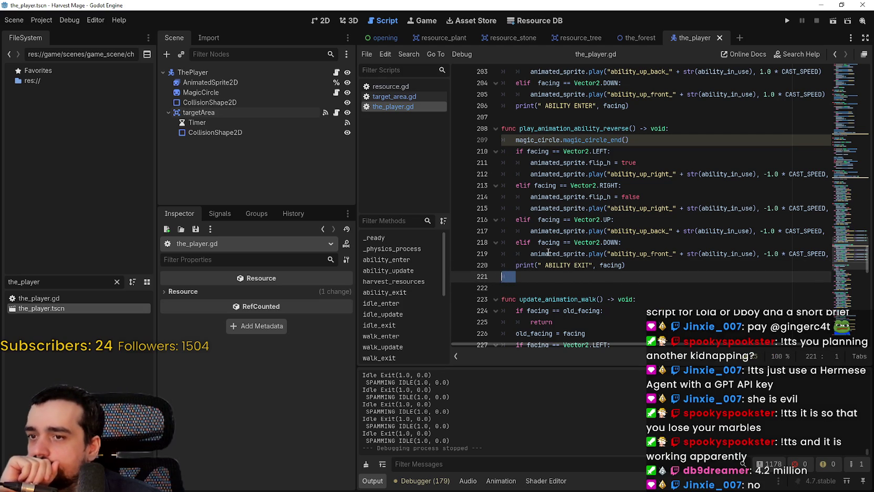
key(BackSpace)
key(BackSpace)
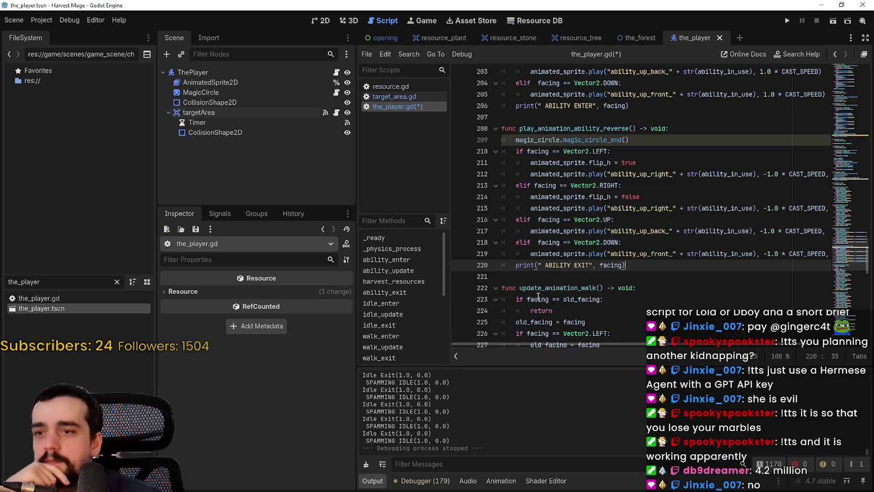
key(Down)
scroll(566, 285, up, 1)
scroll(566, 286, up, 10)
Save the_player.gd and look over _ready and _physics_process
click(571, 211)
scroll(571, 211, up, 5)
drag(844, 219, 851, 80)
click(675, 217)
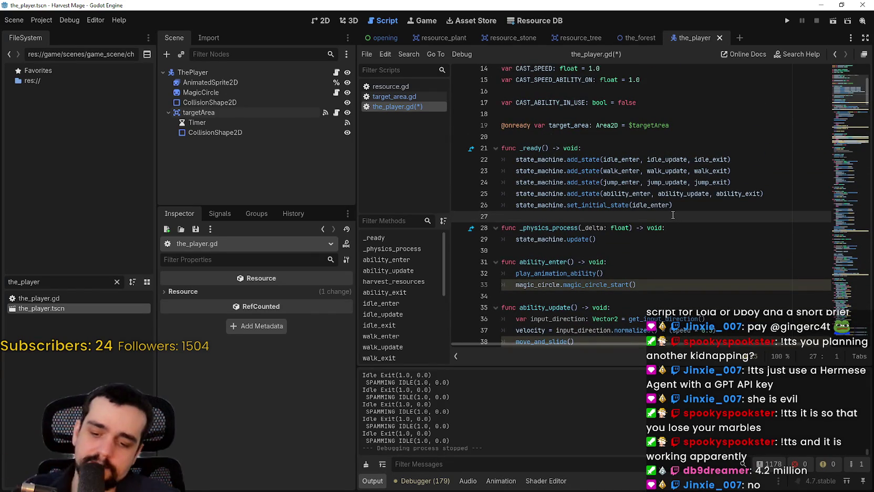
key(ctrl+s)
scroll(674, 207, down, 2)
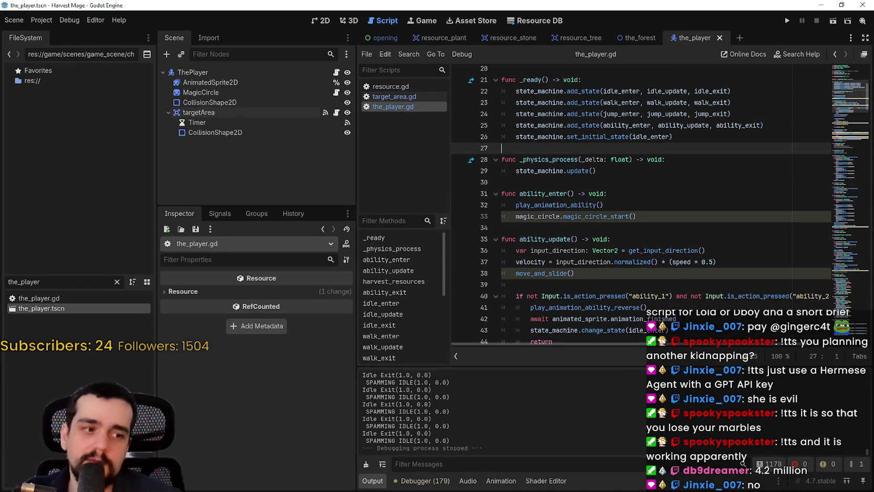
click(733, 182)
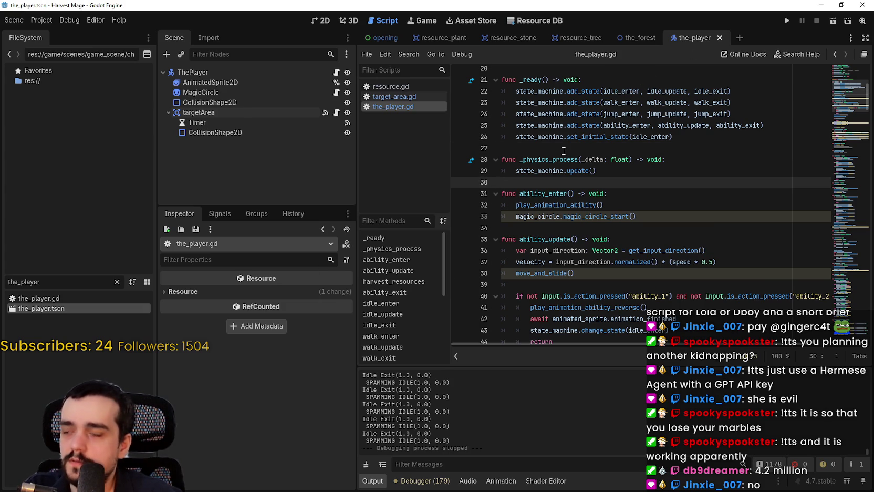
scroll(575, 146, down, 7)
scroll(576, 146, down, 2)
mouse_move(575, 146)
mouse_down()
mouse_move(604, 315)
mouse_move(647, 336)
mouse_up()
scroll(647, 239, up, 4)
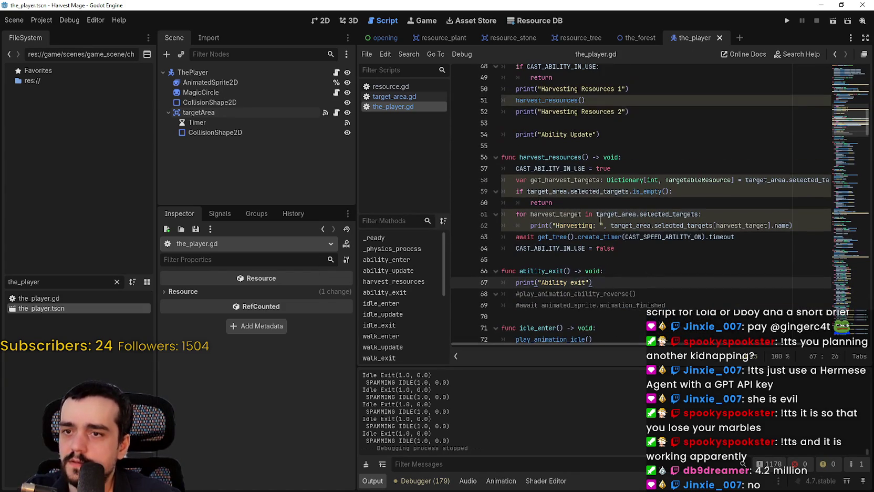
Replace harvest_resources with use_ability on line 56 and in the line 51 call, then save
double_click(563, 159)
mouse_move(582, 168)
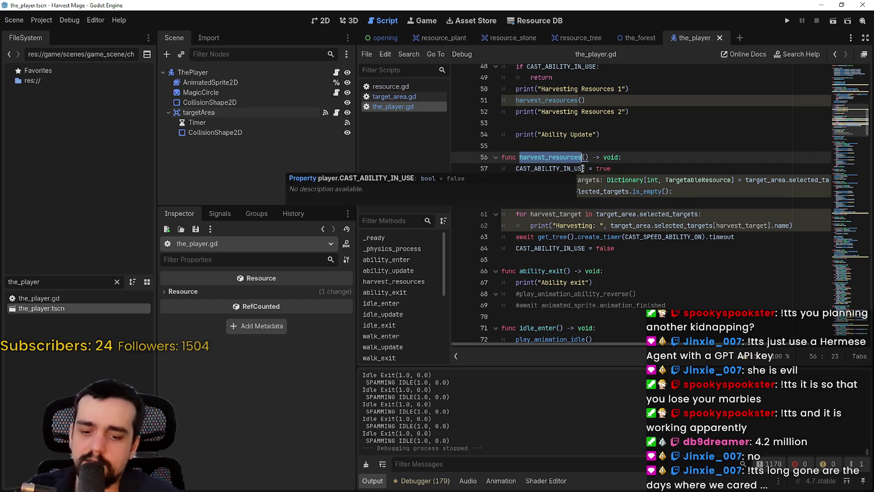
text(use_ability)
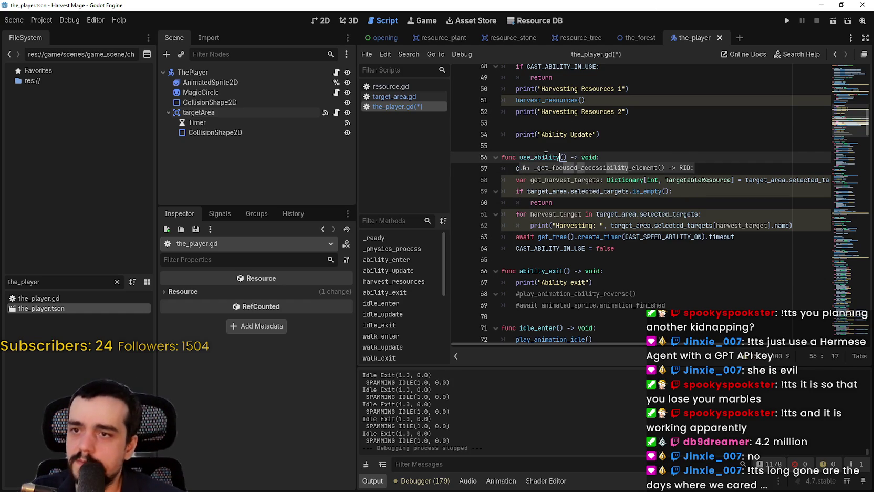
key(Escape)
key(Up)
double_click(549, 106)
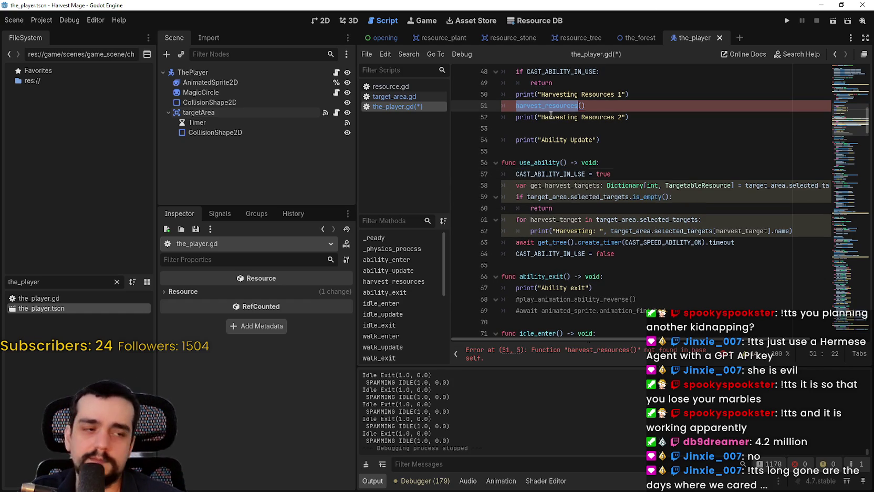
text(use_ability)
key(ctrl+s)
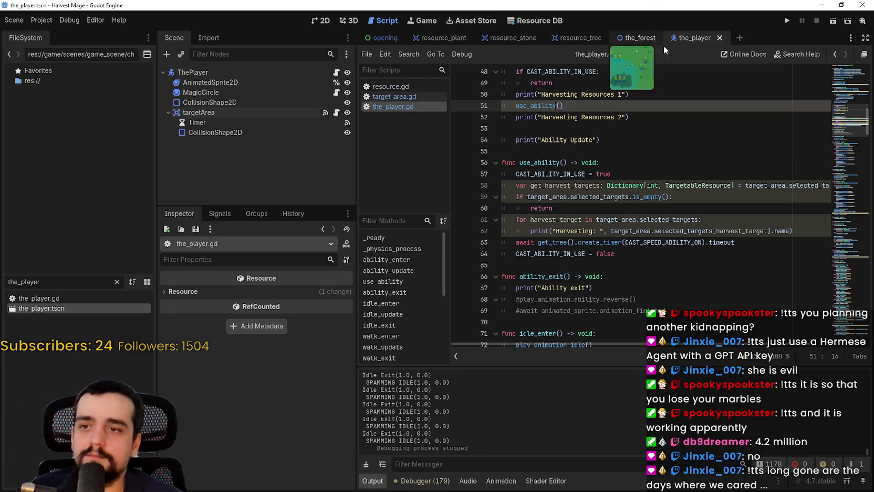
click(688, 163)
scroll(688, 163, up, 4)
double_click(544, 242)
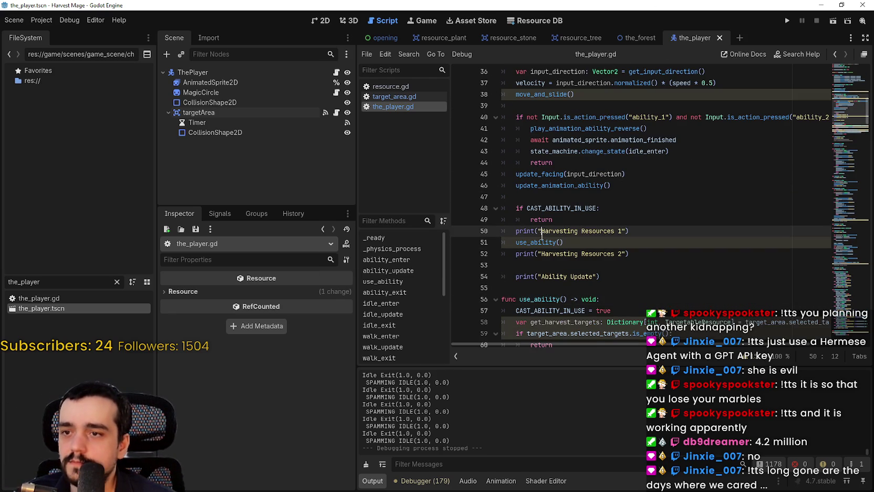
click(668, 275)
scroll(653, 261, down, 1)
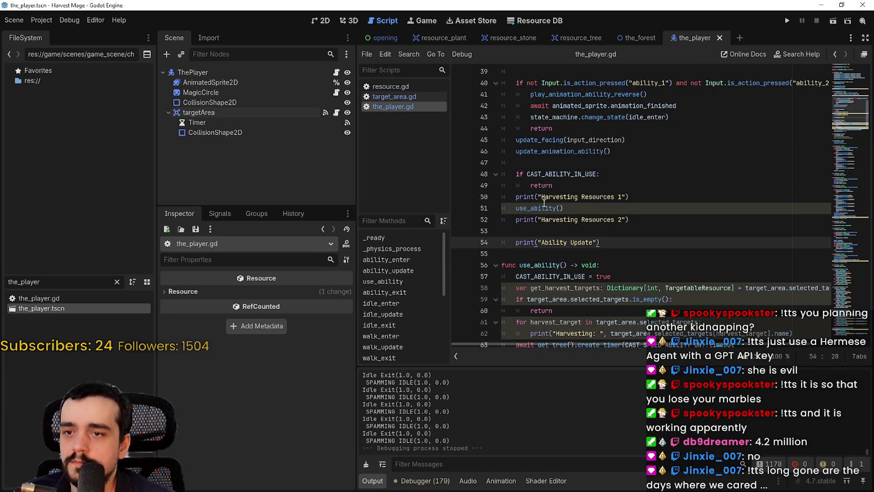
scroll(745, 315, down, 1)
click(746, 355)
scroll(680, 344, down, 3)
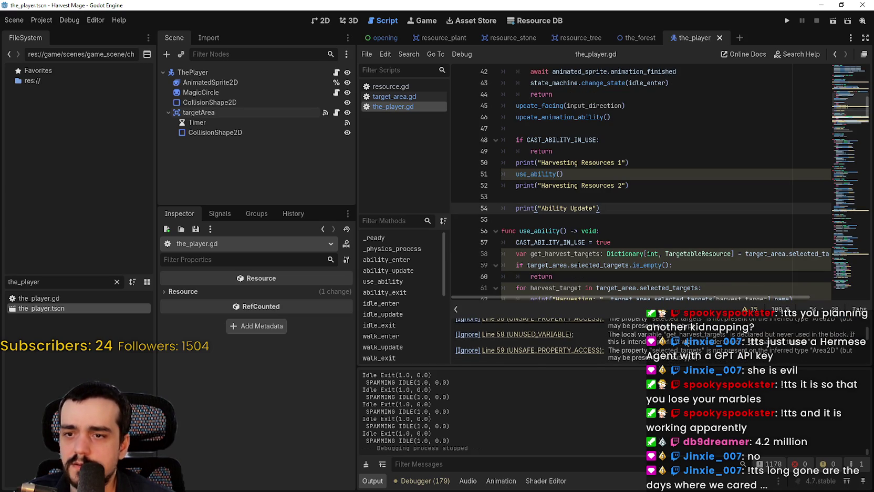
scroll(683, 344, down, 5)
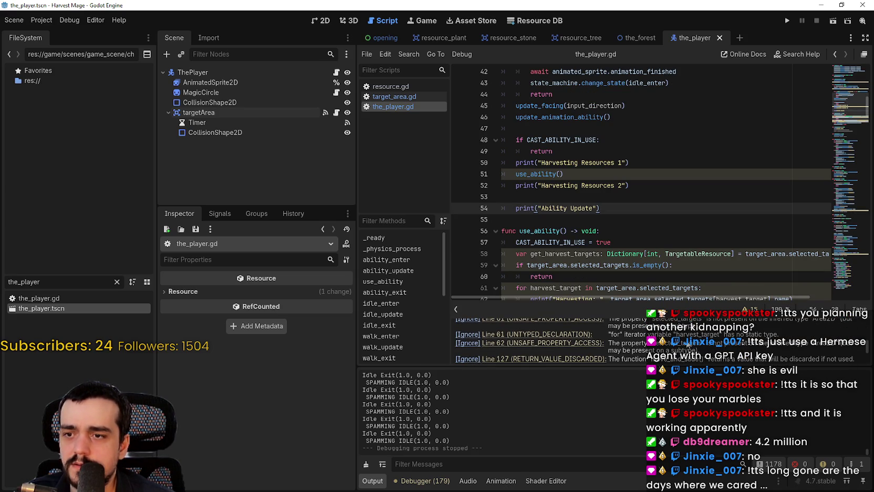
scroll(688, 344, up, 4)
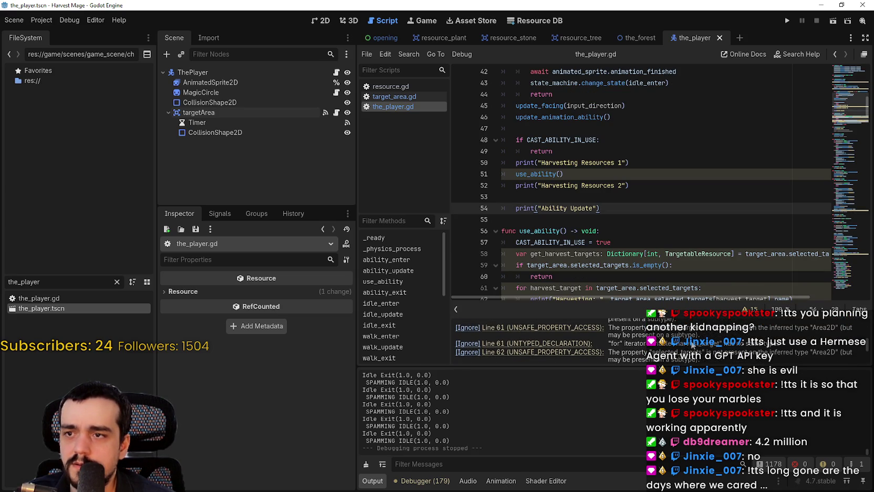
scroll(692, 344, up, 4)
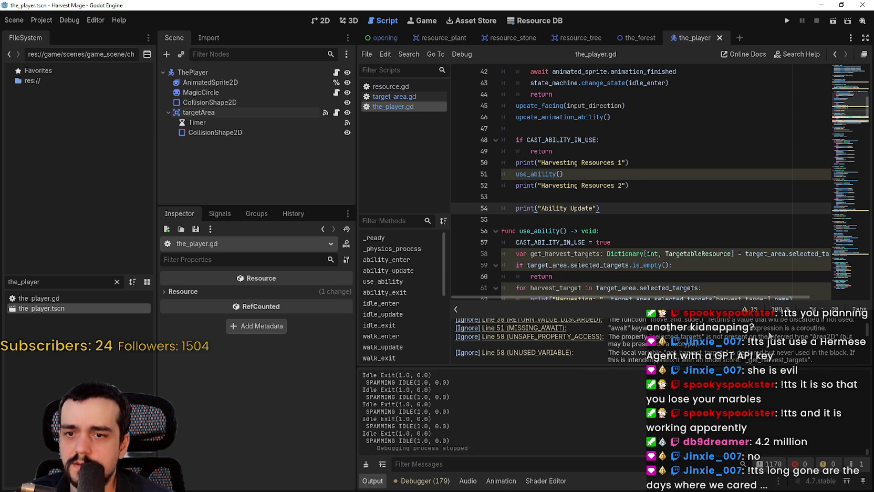
scroll(726, 171, down, 4)
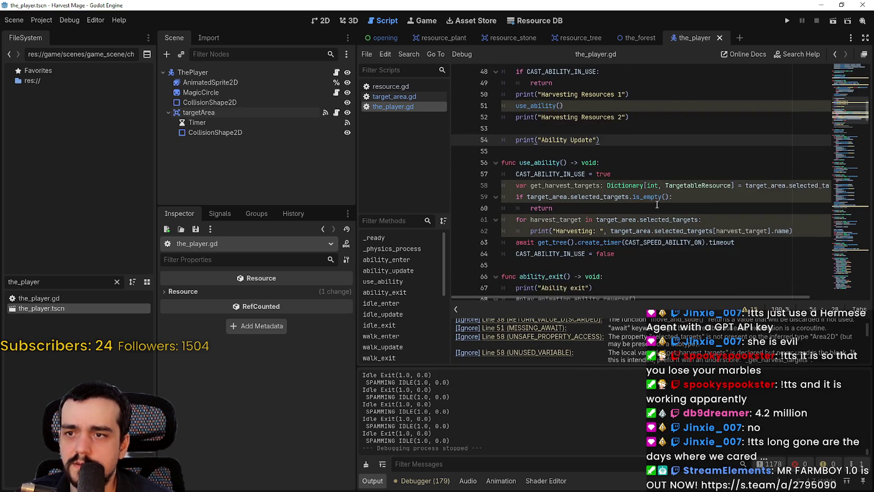
triple_click(726, 173)
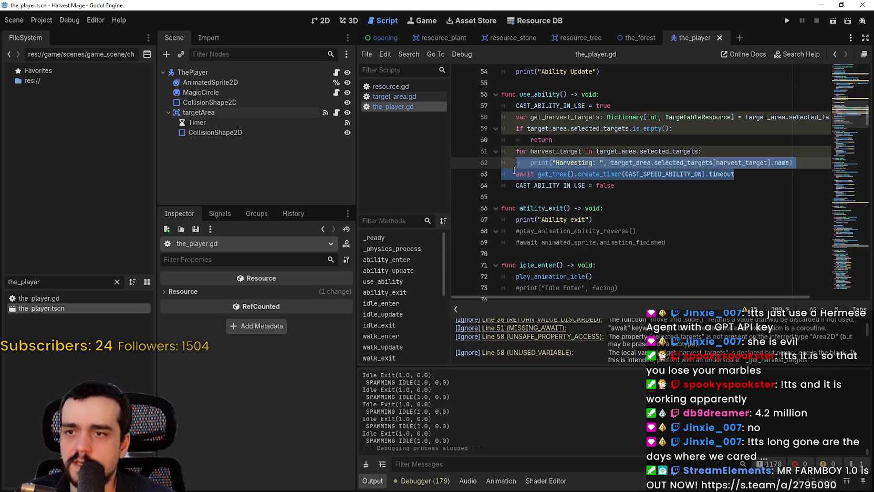
scroll(597, 216, up, 2)
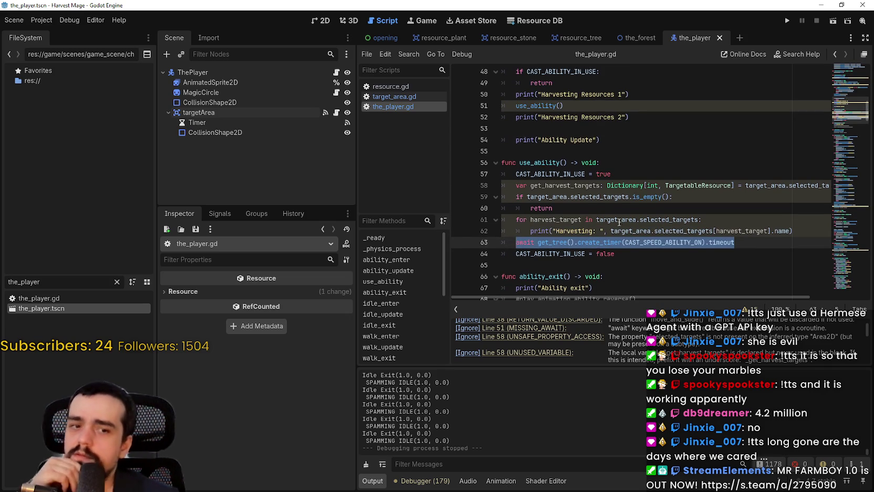
scroll(612, 197, up, 1)
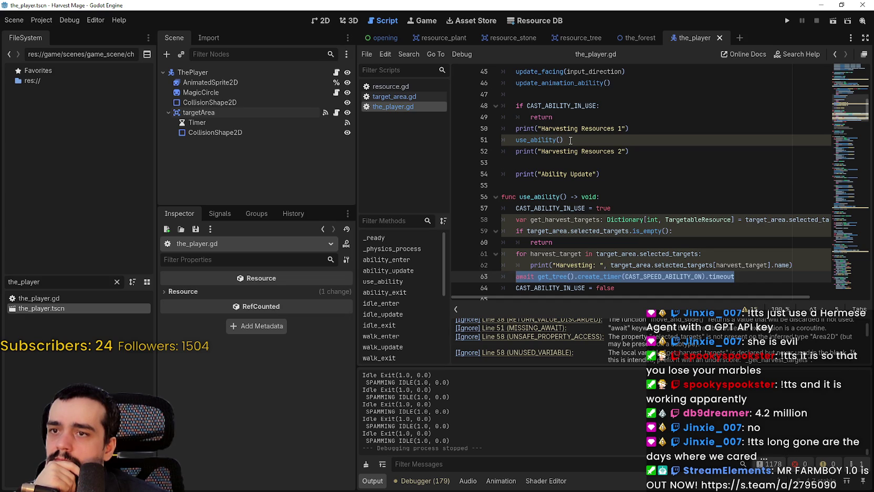
scroll(578, 185, down, 1)
scroll(577, 178, up, 2)
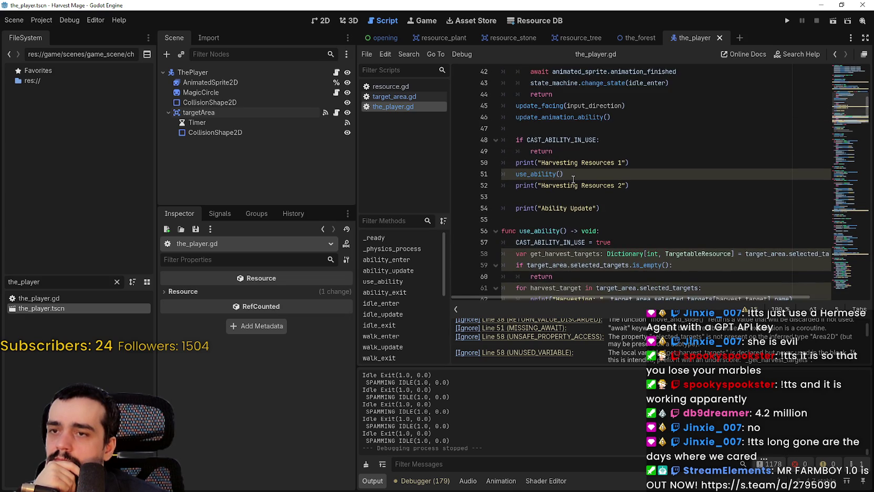
scroll(576, 174, down, 1)
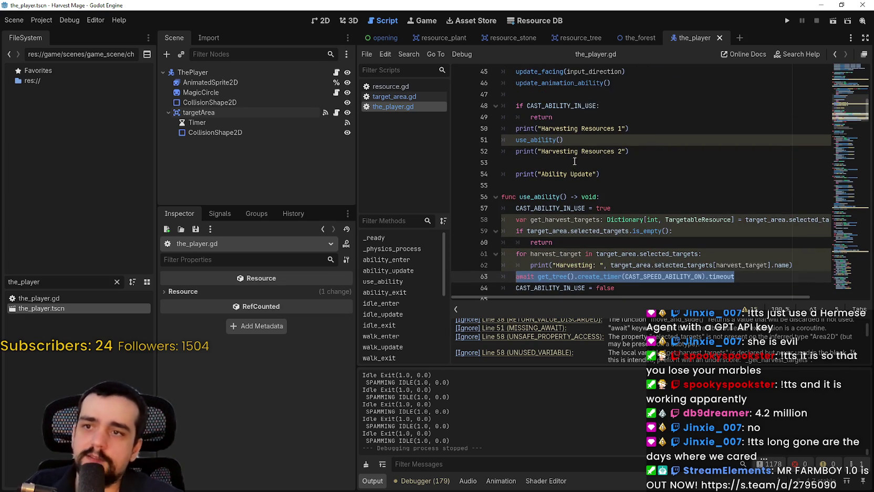
scroll(577, 176, up, 3)
drag(611, 185, 507, 117)
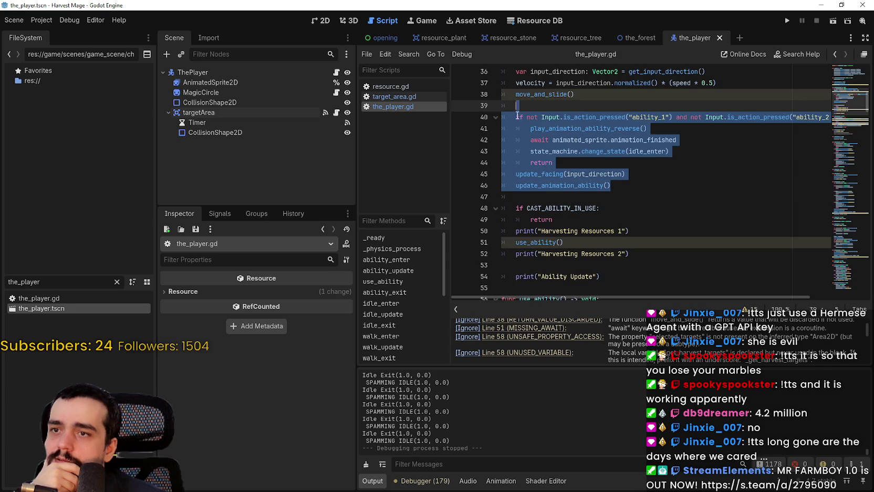
scroll(630, 210, down, 3)
click(726, 257)
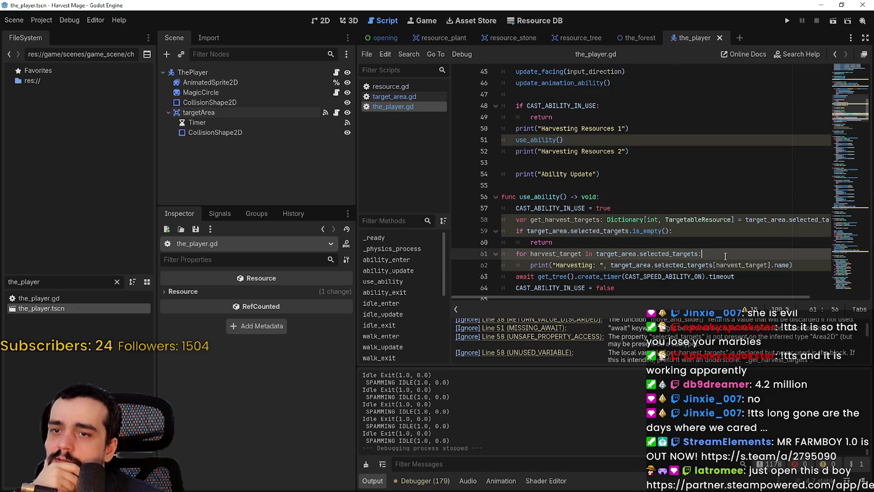
click(632, 196)
click(612, 141)
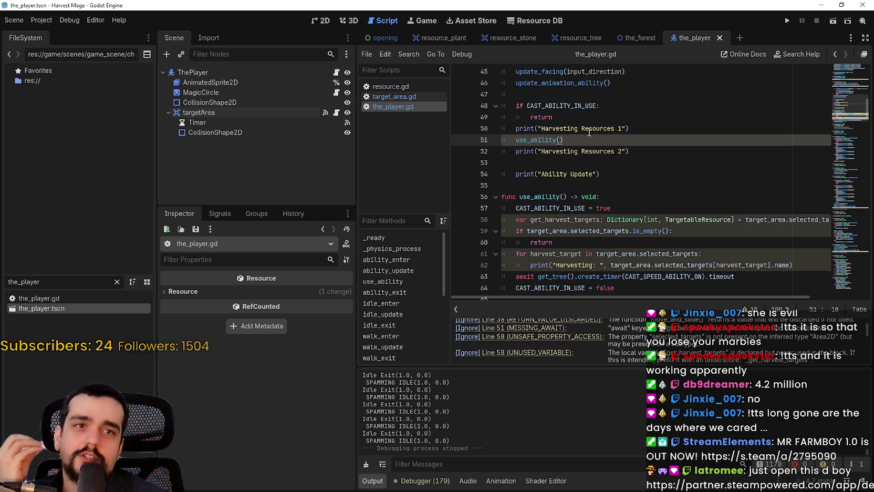
click(648, 183)
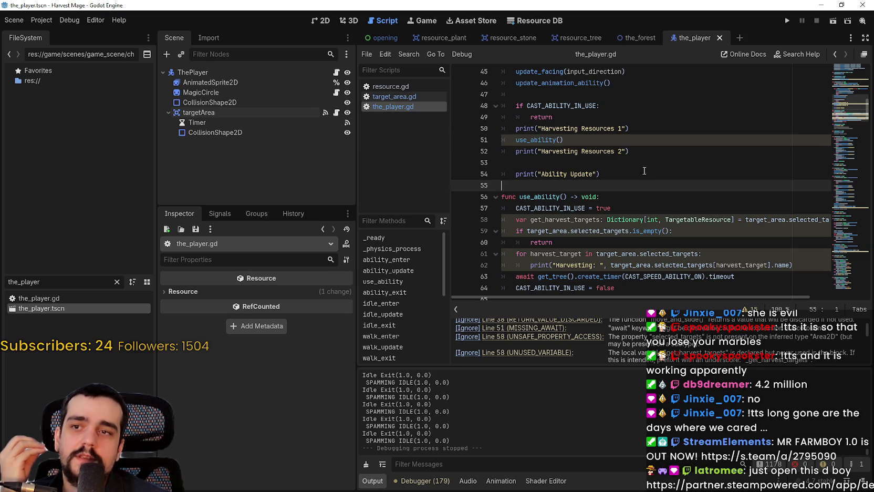
click(641, 163)
scroll(639, 173, down, 2)
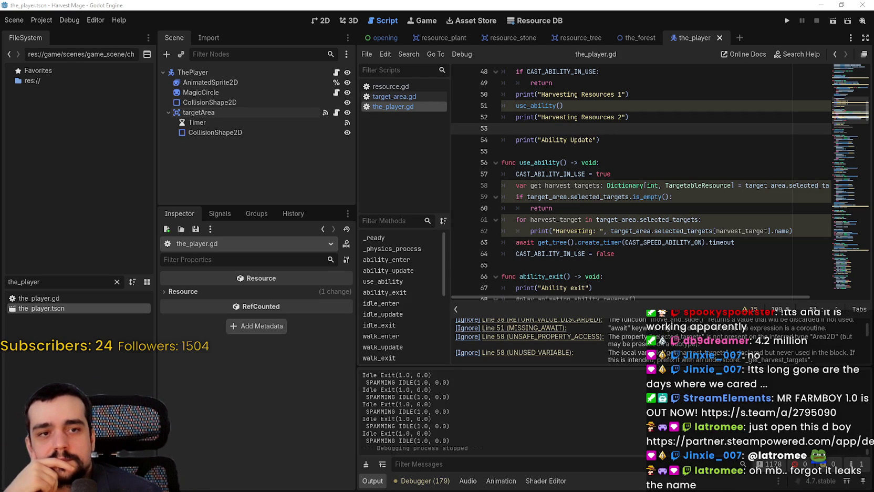
click(588, 139)
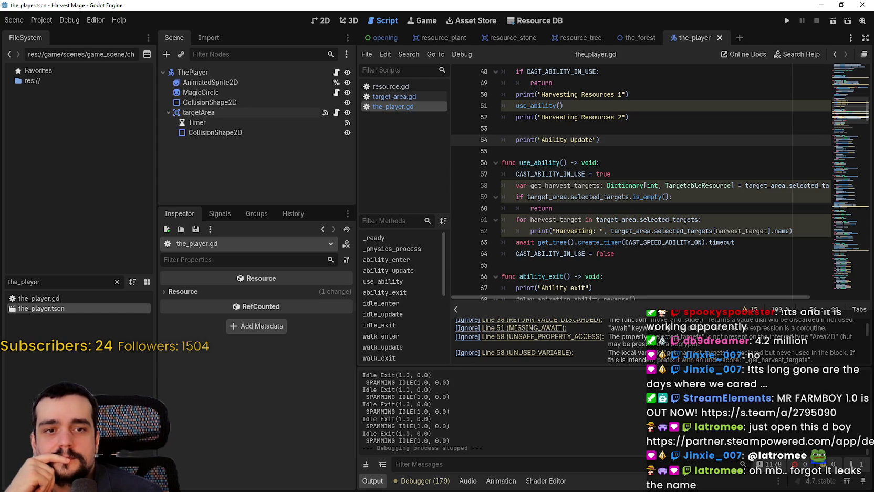
click(555, 149)
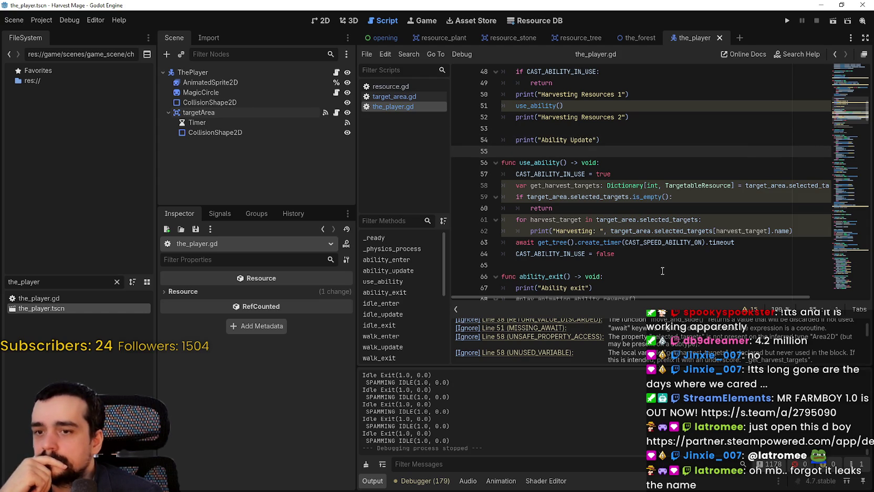
click(755, 308)
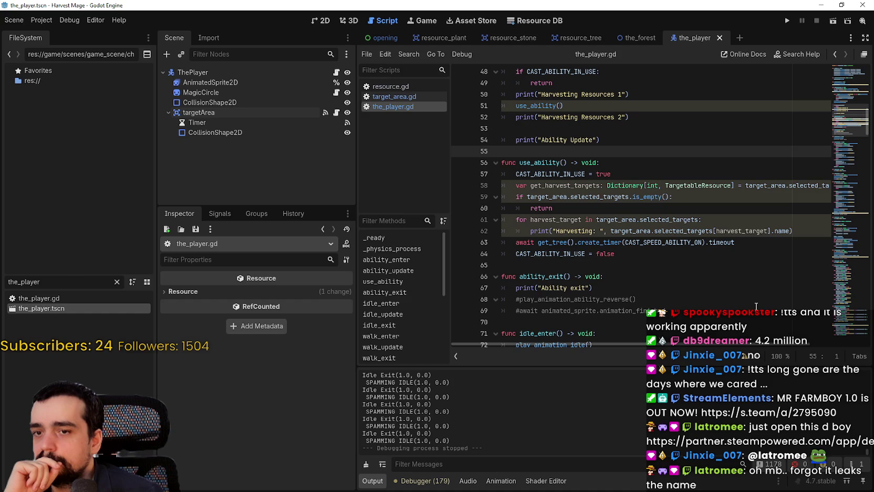
click(698, 264)
click(580, 106)
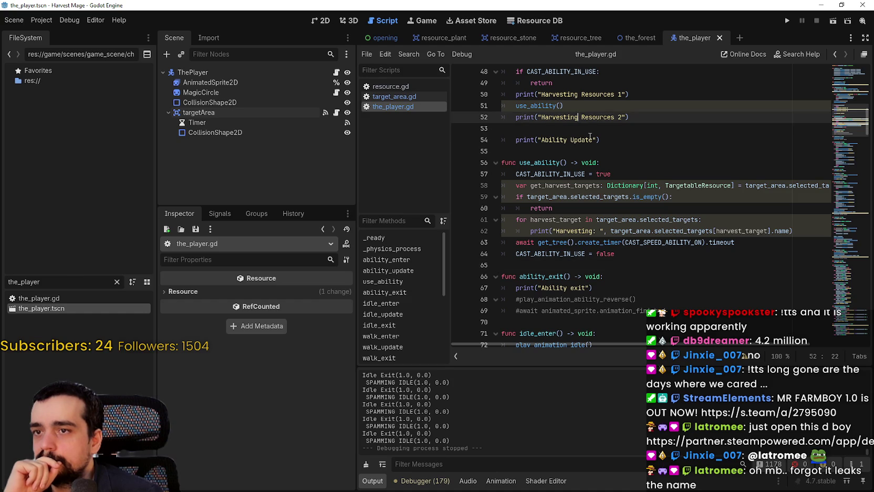
scroll(594, 210, up, 2)
scroll(611, 253, down, 2)
click(652, 261)
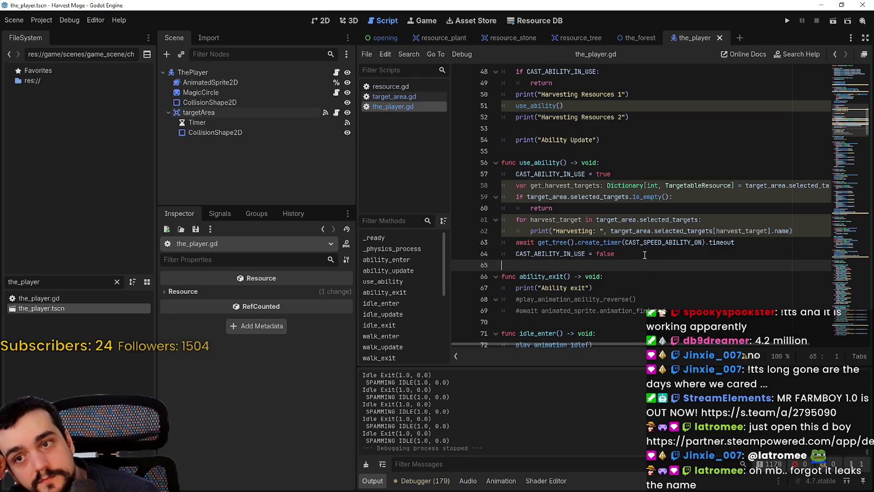
mouse_move(796, 231)
mouse_down()
mouse_move(541, 245)
mouse_move(502, 232)
mouse_up()
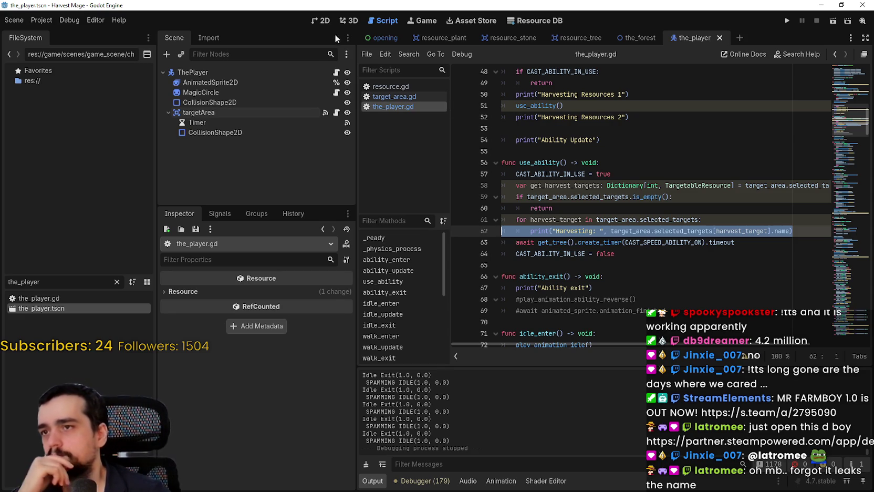
In the 2D view, add a GPUParticles2D child under ThePlayer via a 'particle' search
click(321, 20)
scroll(511, 179, up, 6)
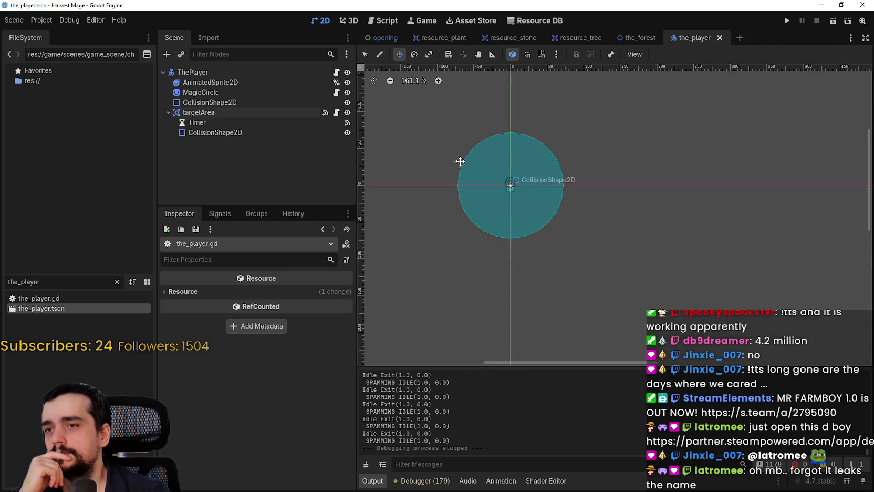
right_click(167, 73)
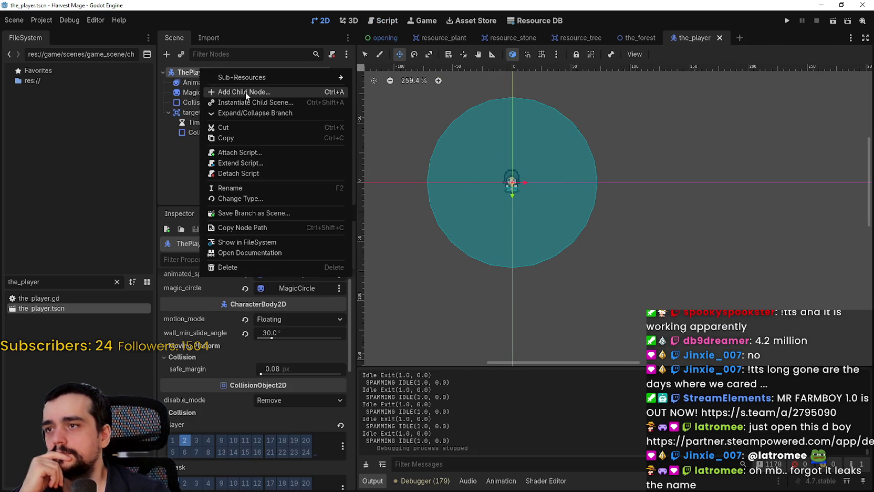
click(245, 93)
text(particle)
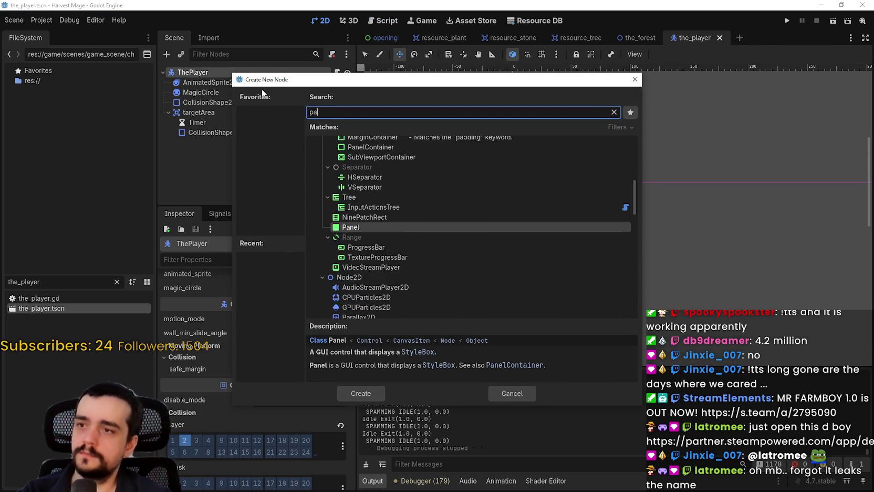
key(Down)
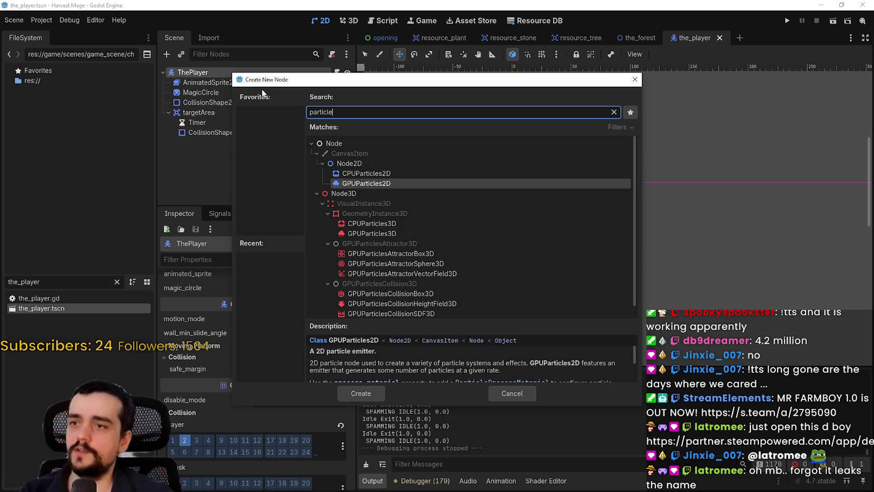
key(Return)
scroll(574, 294, down, 3)
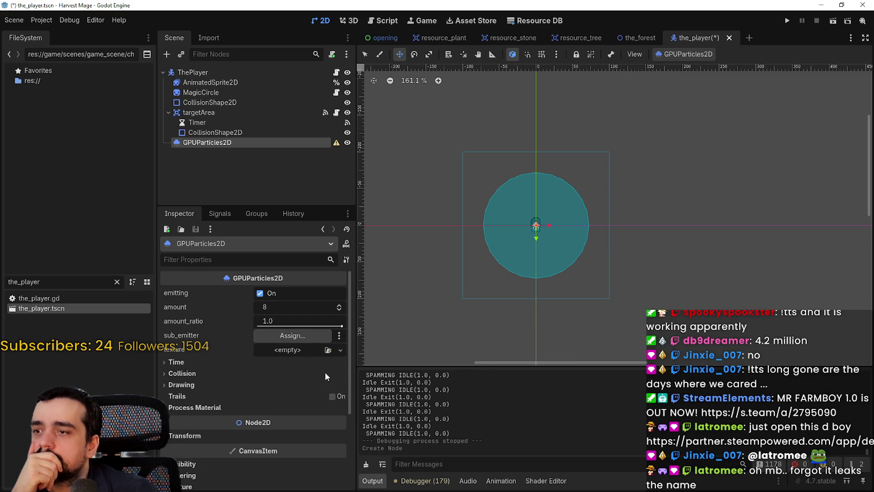
Give the particle texture a new AtlasTexture using npc_atlas.png as its atlas
click(306, 352)
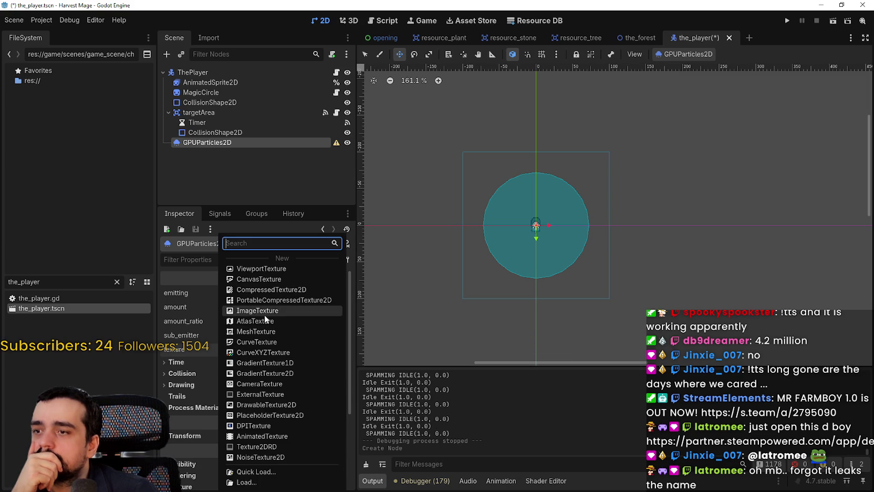
click(262, 324)
click(291, 350)
scroll(281, 368, down, 3)
click(280, 387)
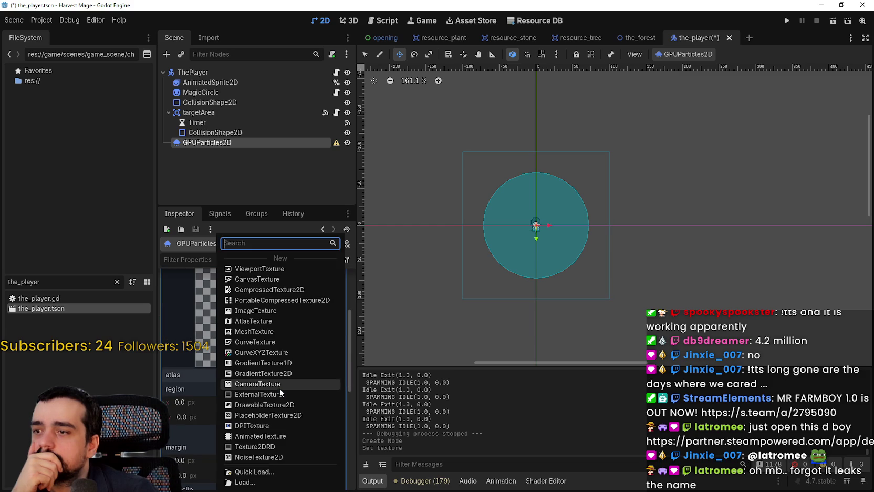
click(273, 472)
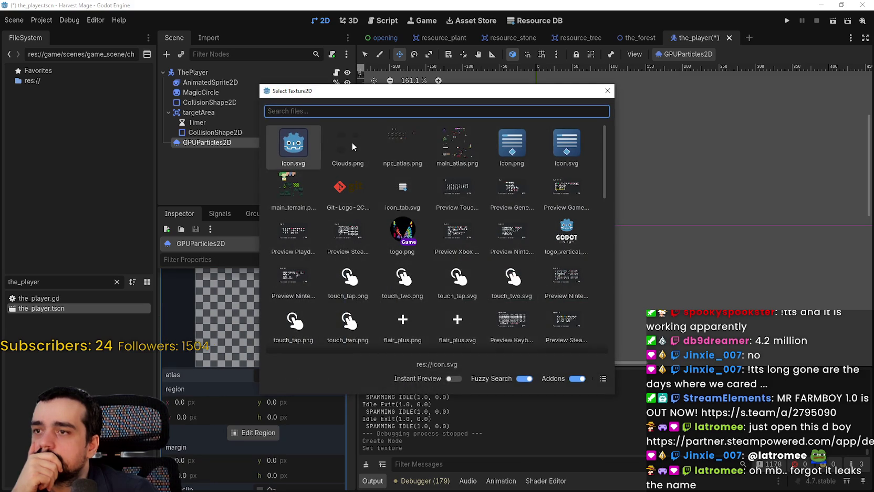
double_click(396, 140)
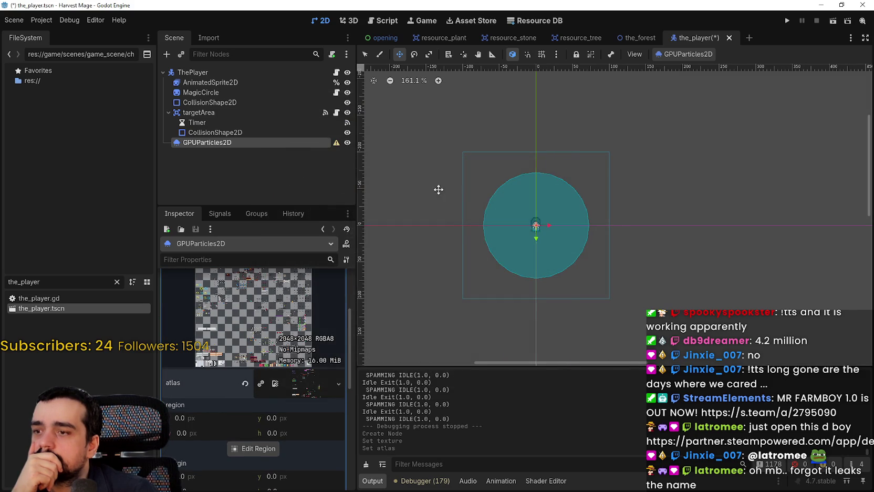
Set the atlas region to the first axe sprite, 24×24 at 320, 480
click(264, 450)
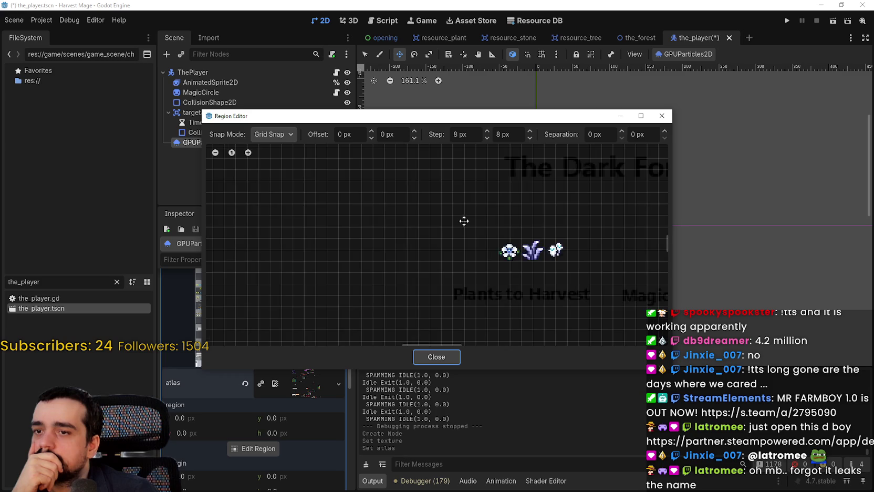
scroll(445, 234, down, 4)
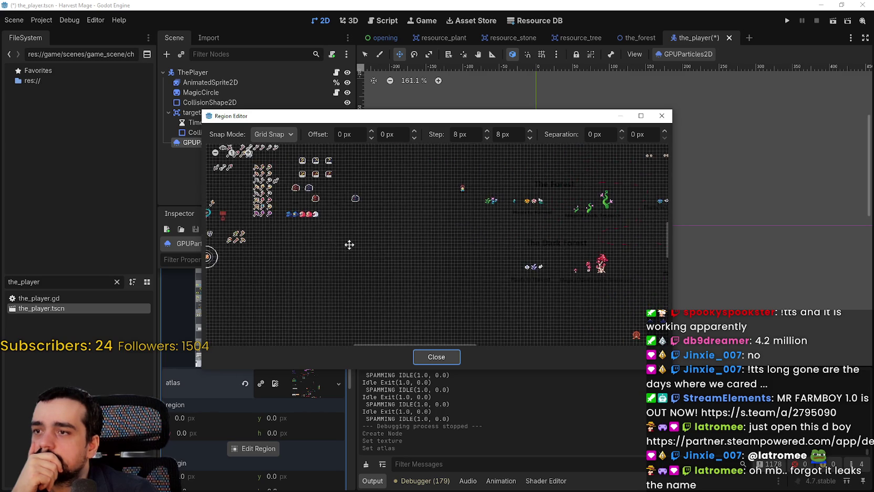
scroll(413, 265, down, 2)
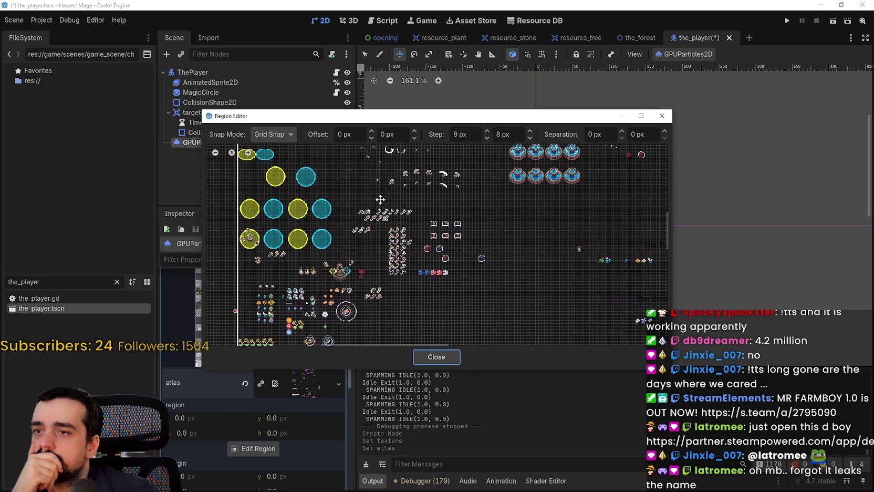
scroll(434, 283, up, 2)
scroll(433, 283, up, 5)
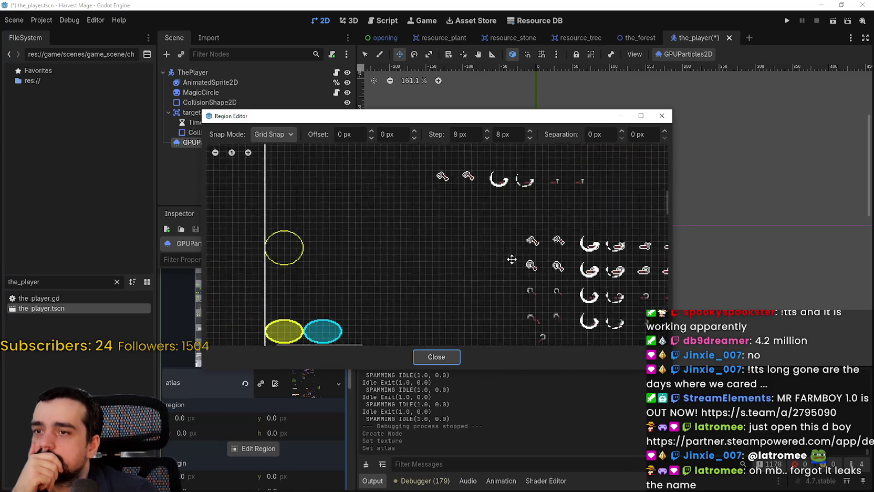
scroll(484, 254, down, 2)
drag(253, 233, 266, 241)
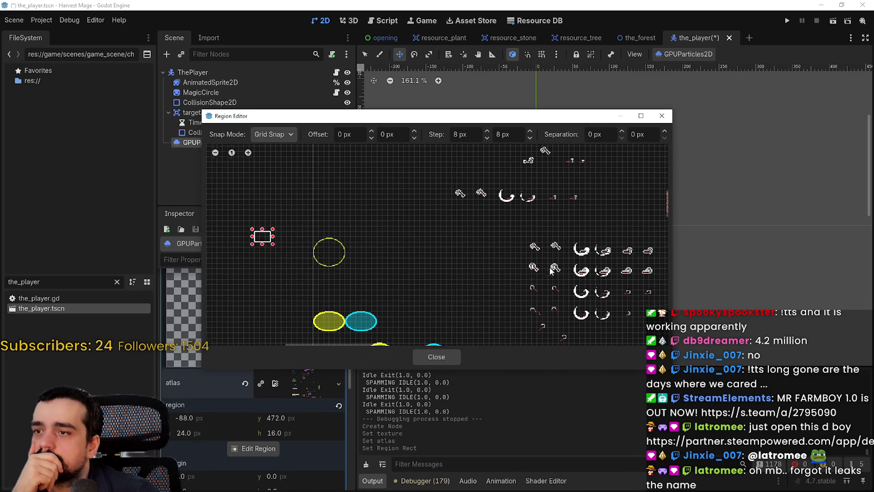
scroll(573, 264, up, 4)
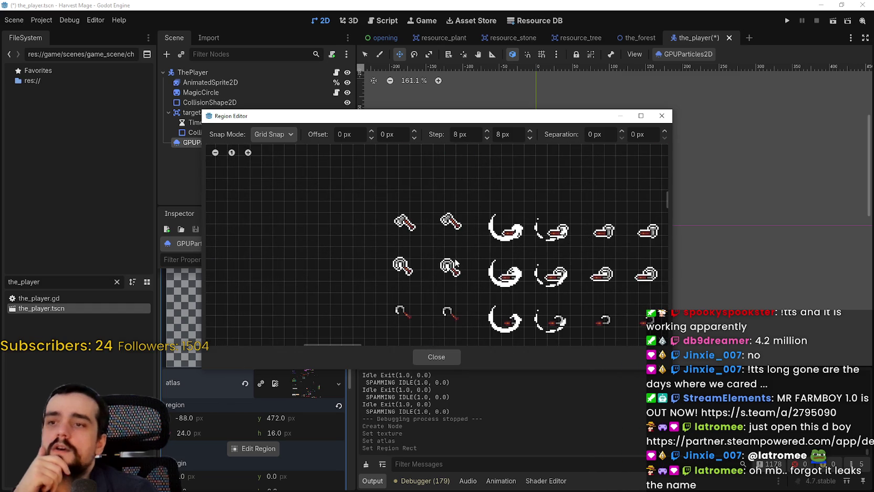
drag(445, 260, 370, 241)
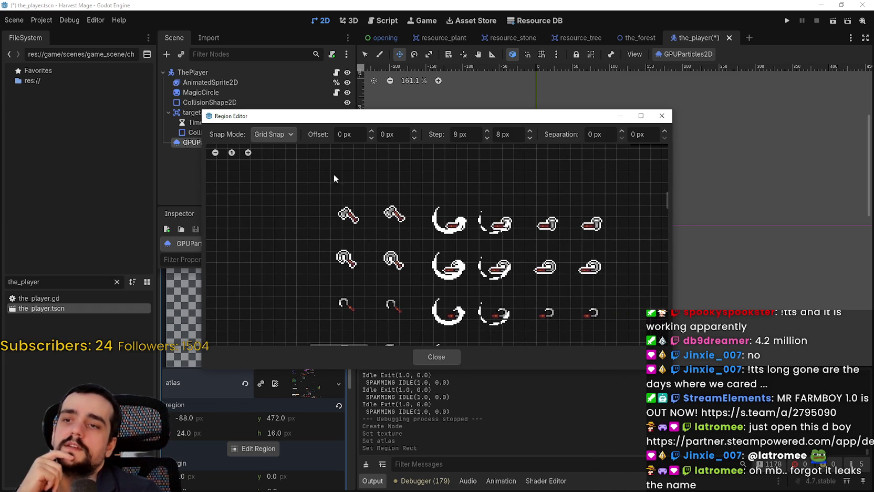
drag(414, 224, 423, 168)
scroll(422, 218, up, 3)
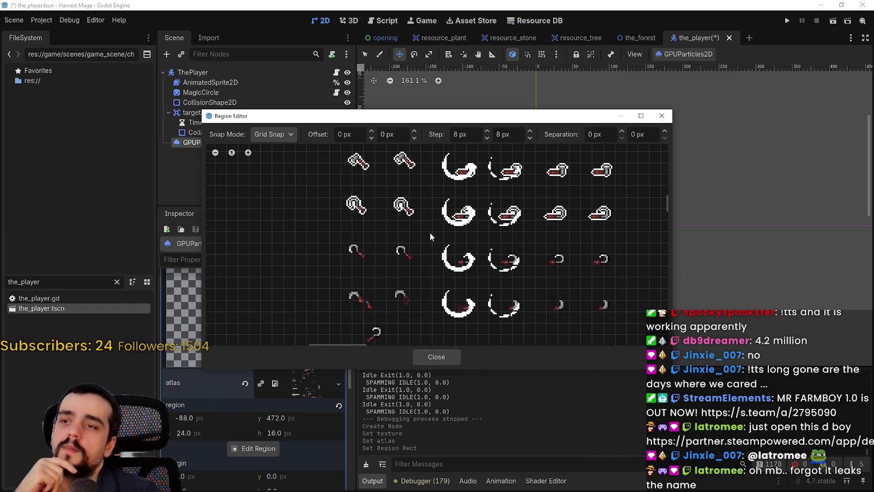
scroll(405, 223, up, 1)
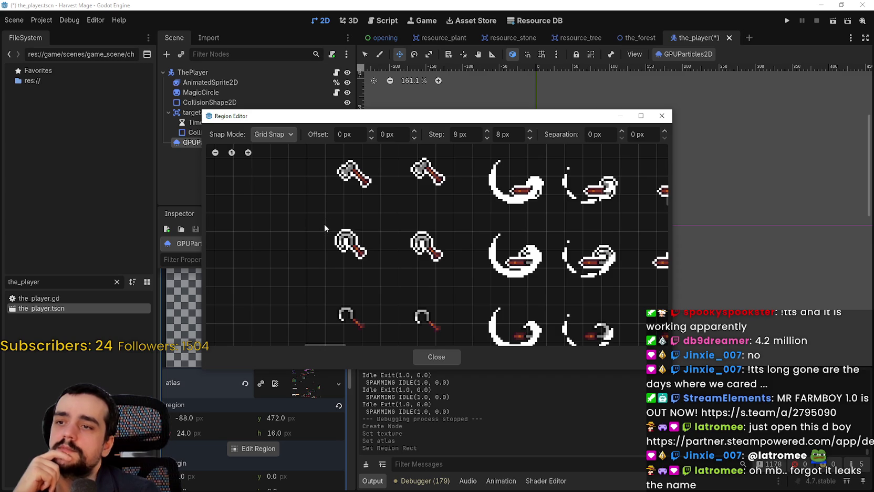
drag(328, 178, 361, 218)
drag(362, 188, 416, 246)
click(436, 357)
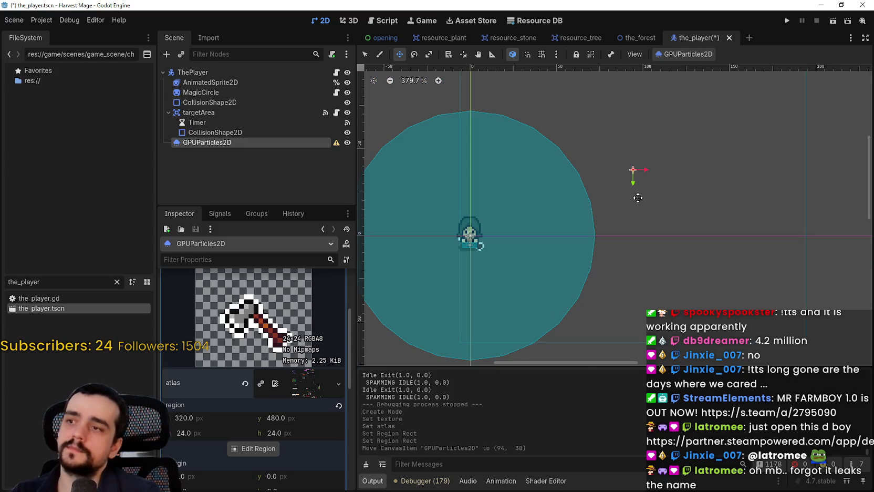
mouse_move(627, 197)
mouse_down()
mouse_move(595, 216)
mouse_move(610, 222)
mouse_move(563, 227)
mouse_up()
key(ctrl+z)
key(ctrl+z)
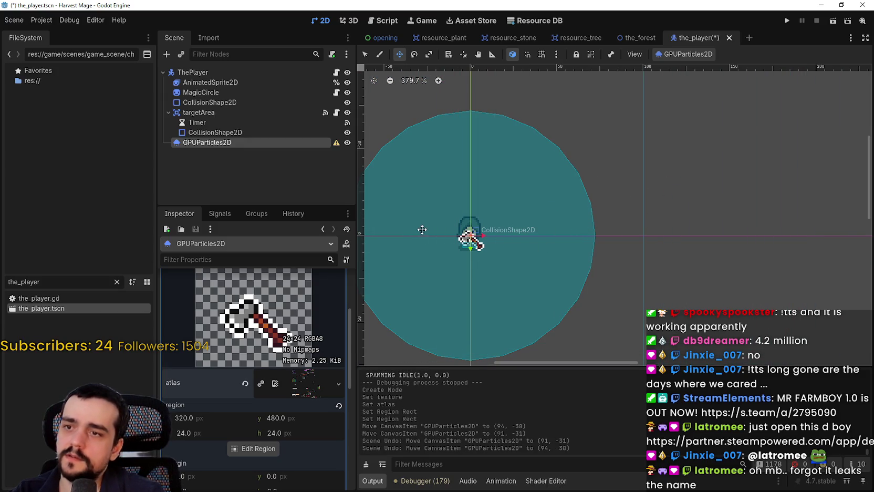
scroll(264, 365, up, 4)
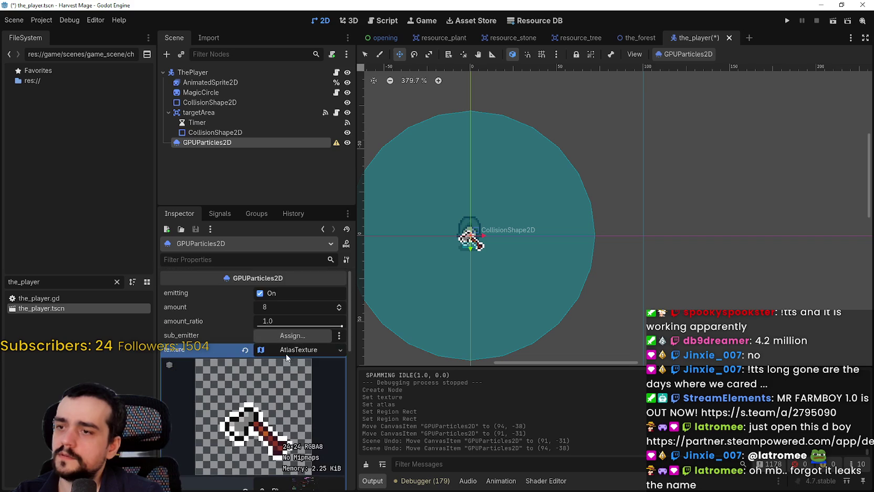
click(298, 351)
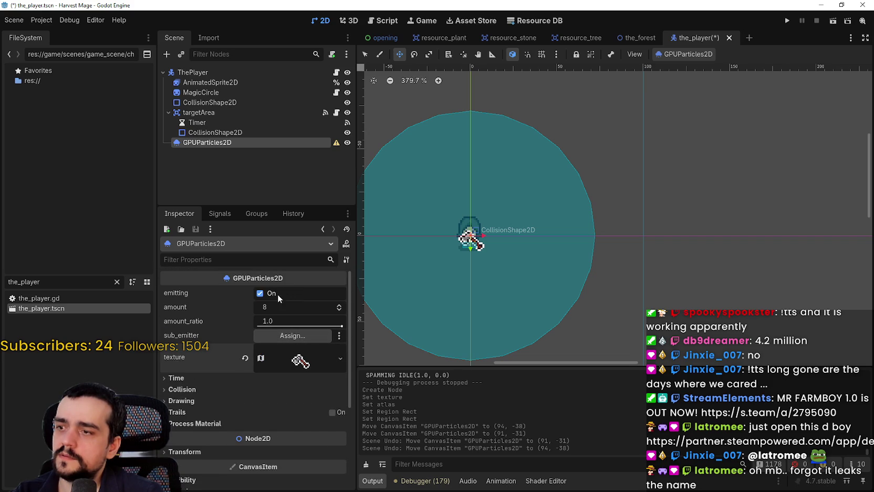
drag(435, 306, 481, 272)
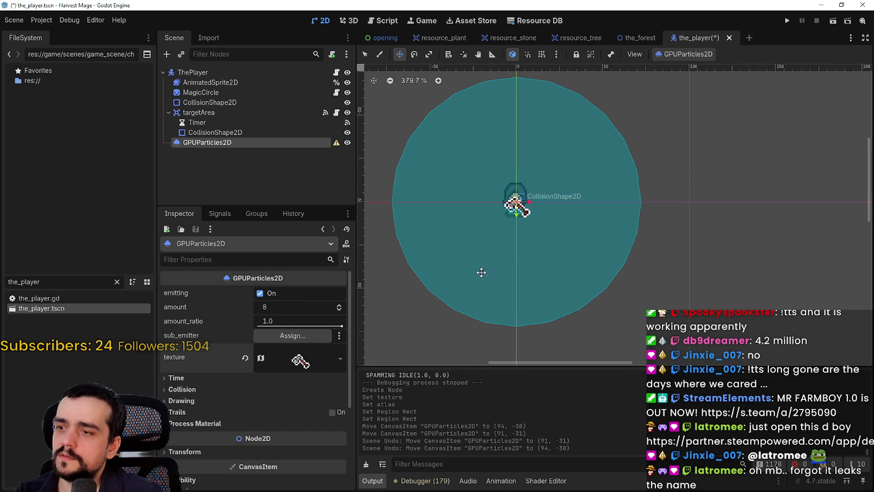
click(212, 379)
click(212, 379)
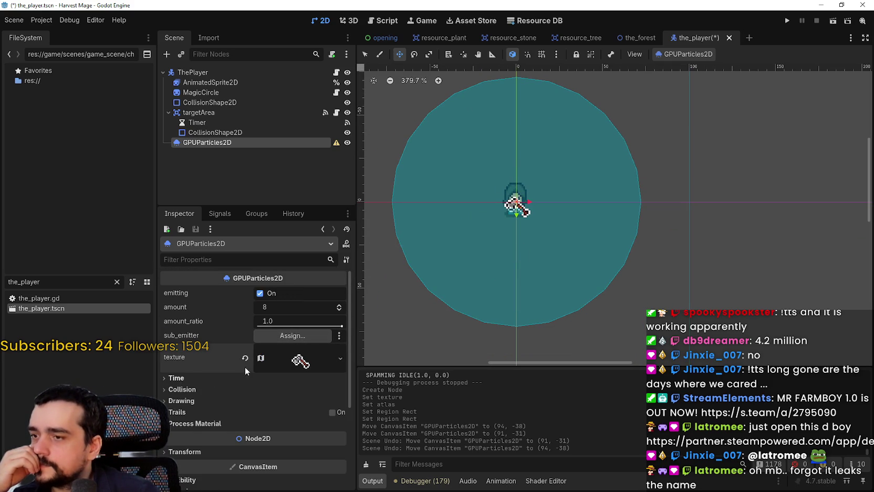
click(303, 358)
click(299, 360)
scroll(257, 390, down, 2)
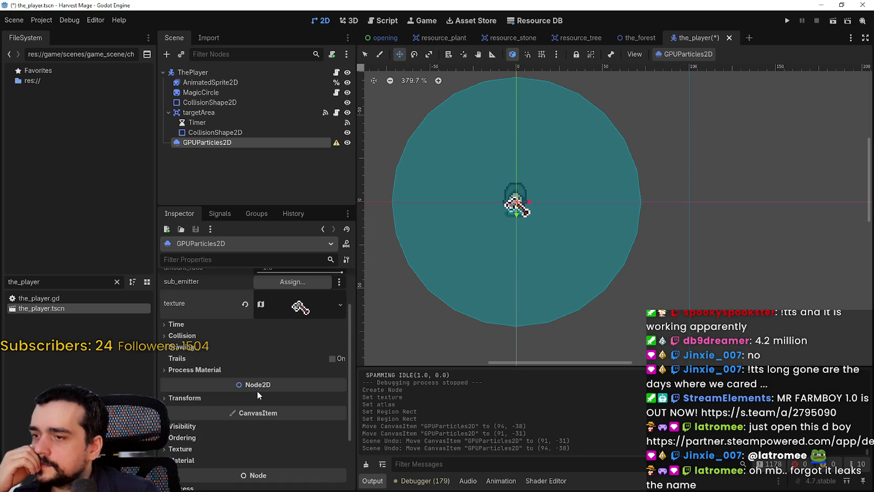
click(231, 368)
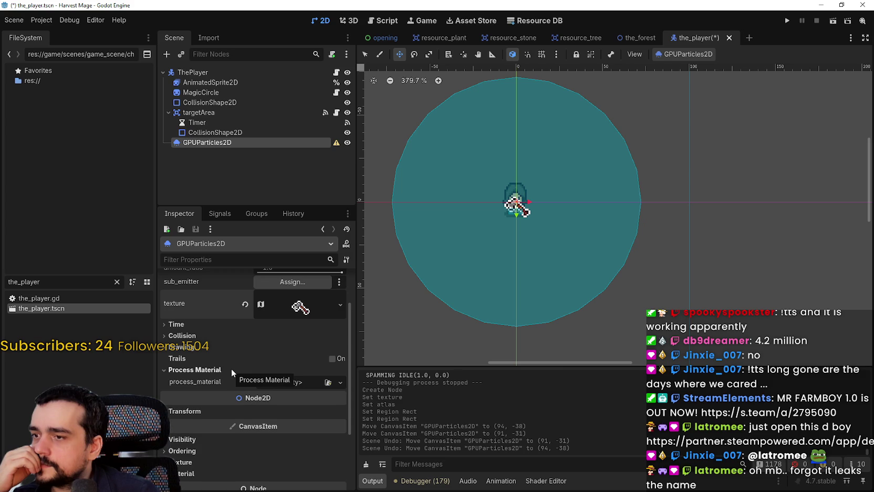
click(231, 368)
click(220, 398)
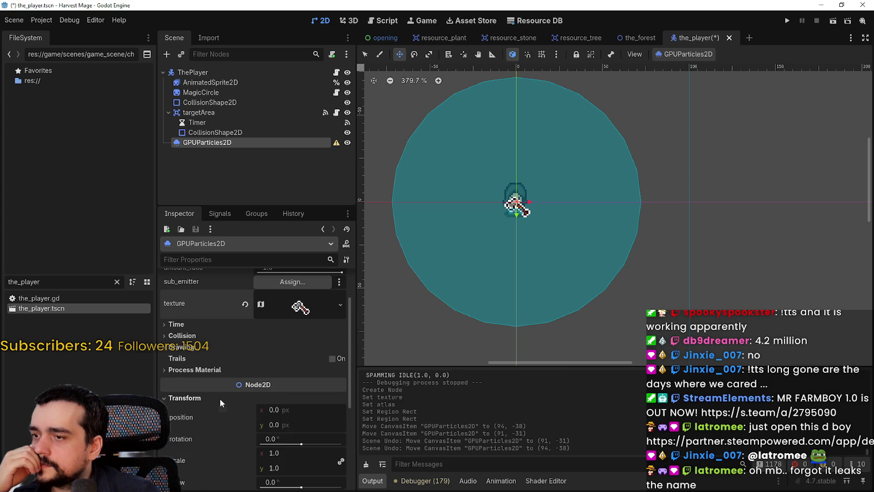
click(220, 398)
scroll(220, 398, up, 2)
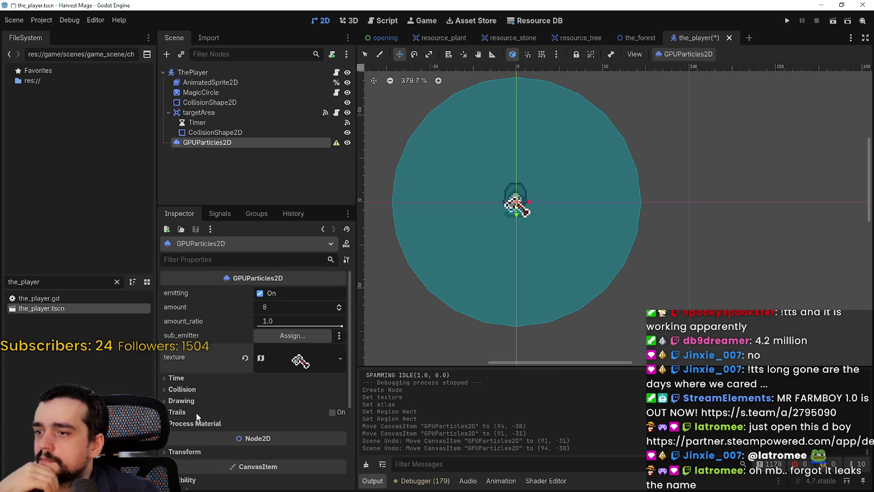
scroll(192, 389, down, 4)
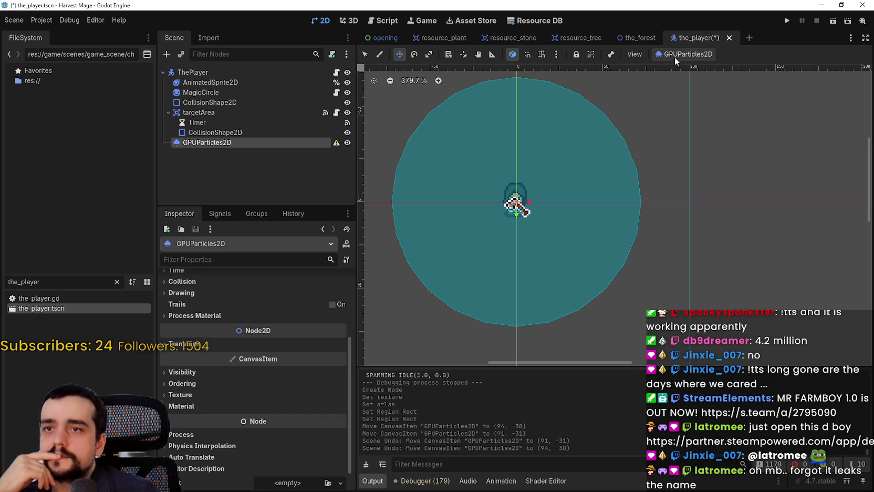
scroll(214, 411, up, 3)
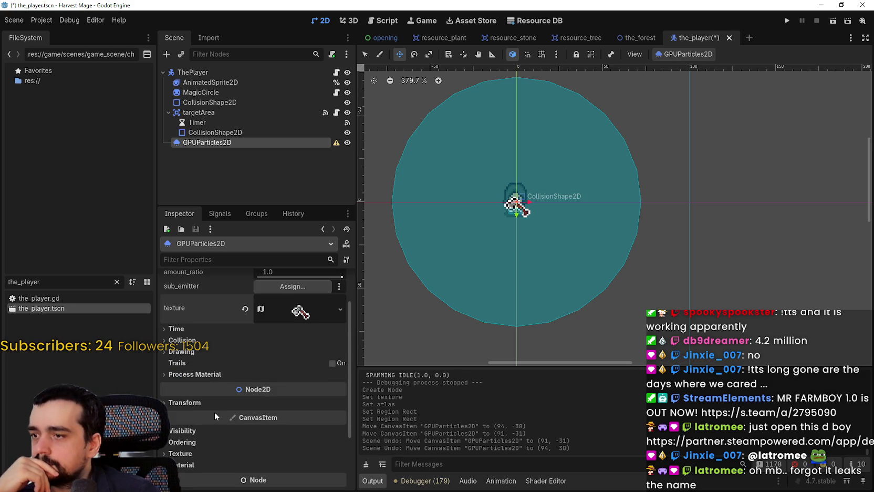
click(190, 329)
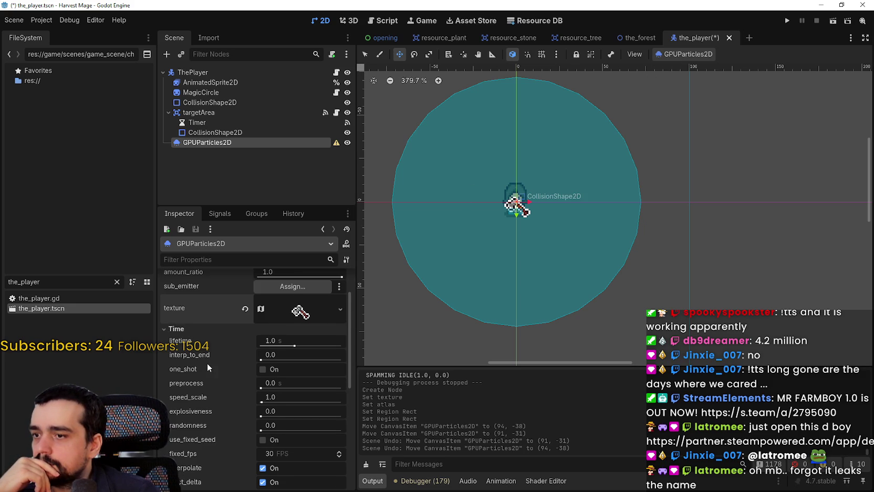
scroll(242, 397, down, 1)
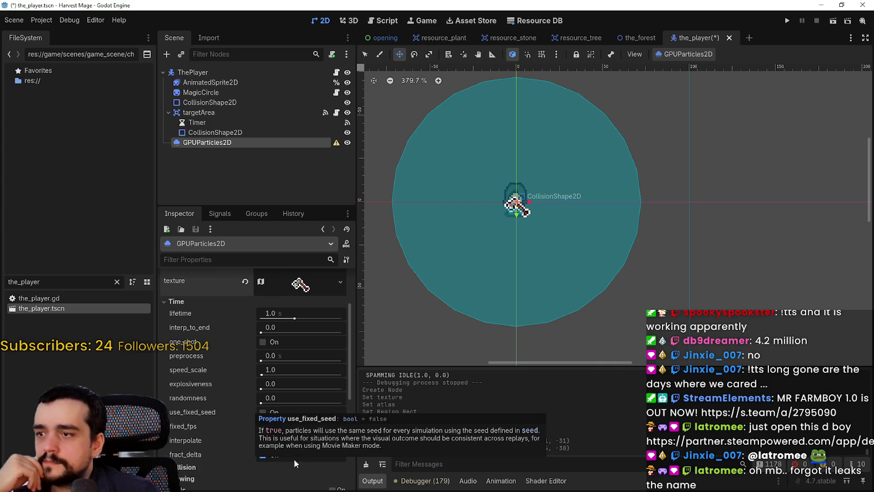
scroll(210, 420, down, 2)
click(203, 424)
scroll(203, 423, down, 4)
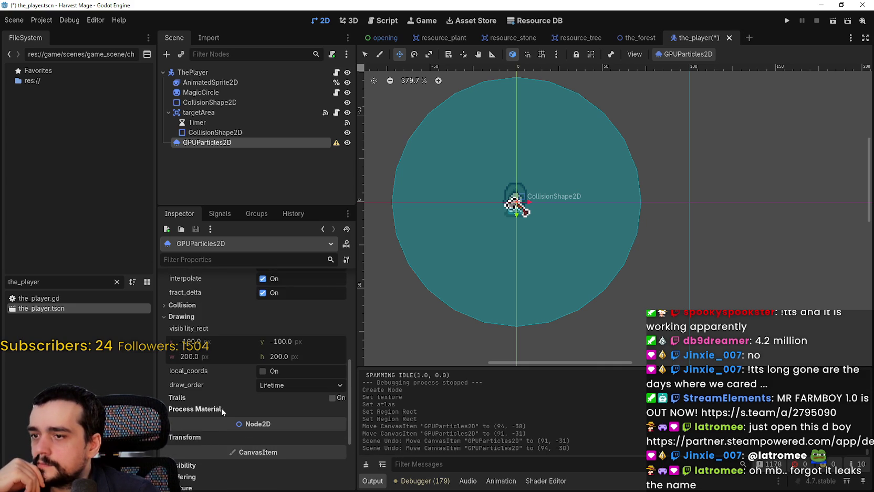
scroll(221, 408, up, 5)
scroll(224, 407, up, 2)
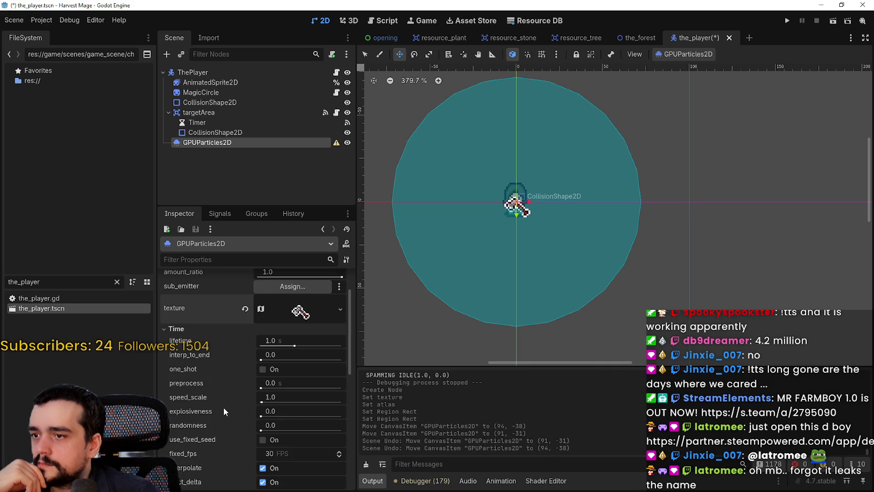
scroll(272, 372, up, 2)
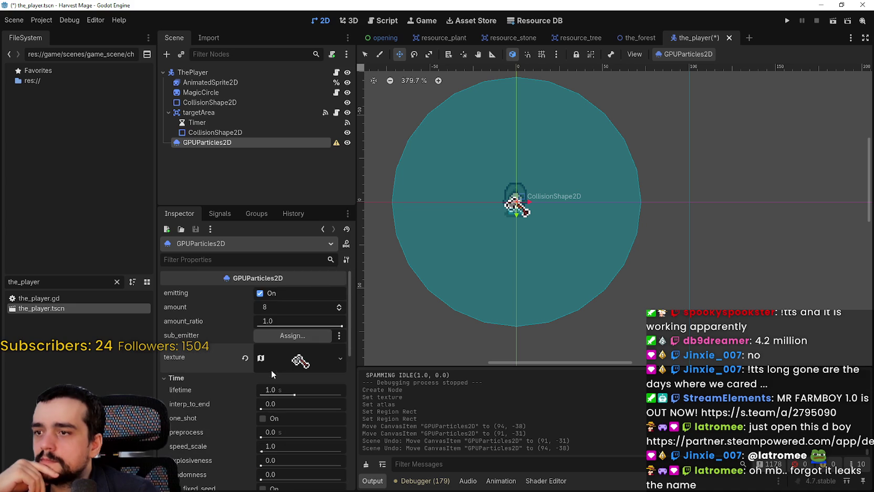
click(695, 53)
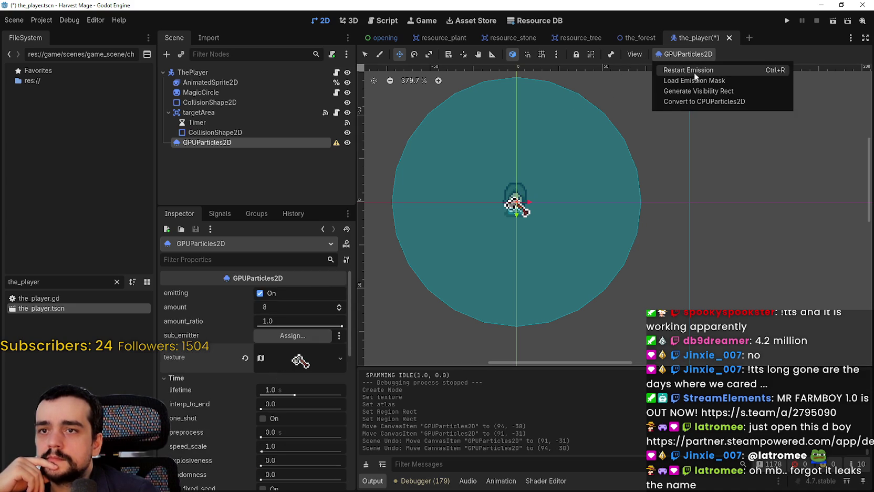
click(692, 68)
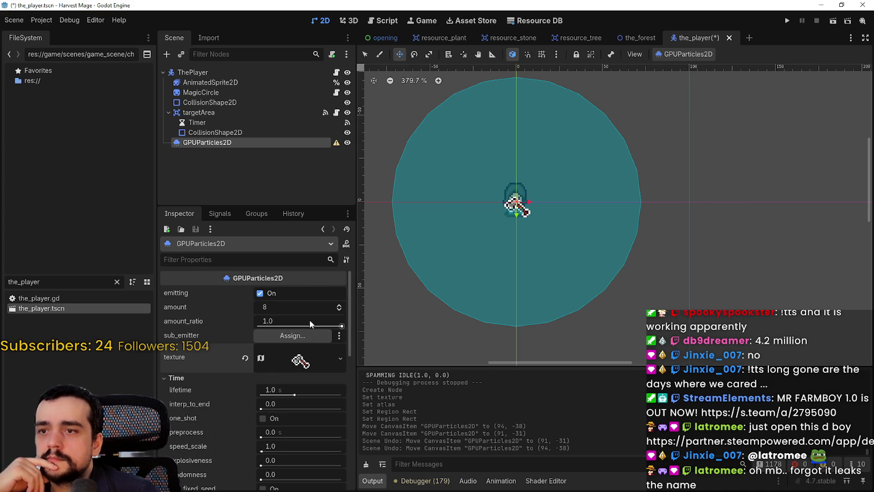
click(287, 293)
Set preprocess to 1.15 s, leaving amount at 8 and fixed seed off
click(339, 305)
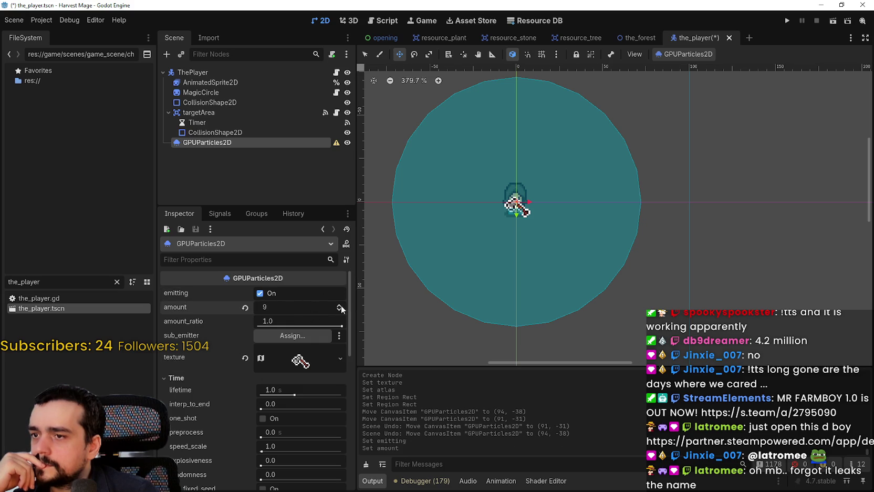
click(338, 310)
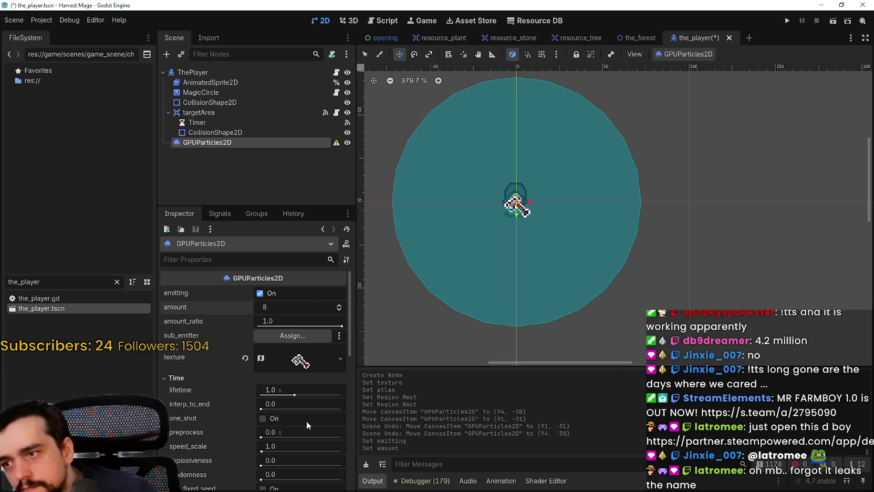
scroll(281, 404, down, 1)
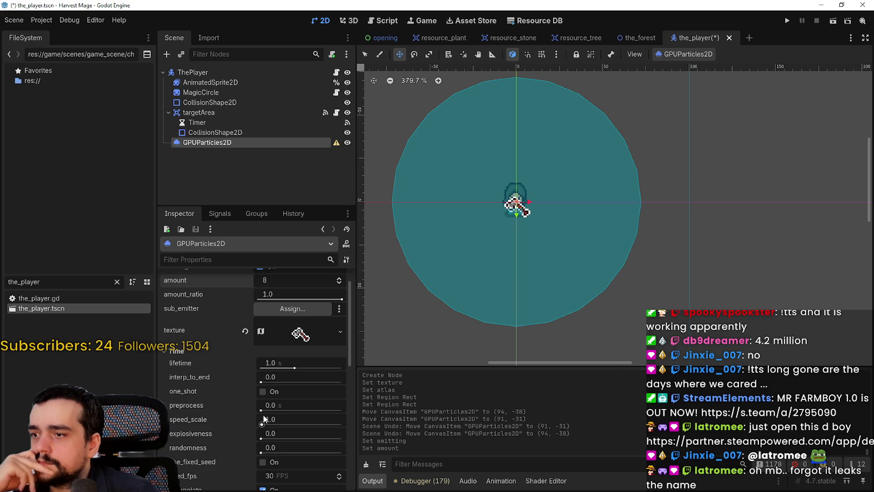
drag(262, 410, 266, 410)
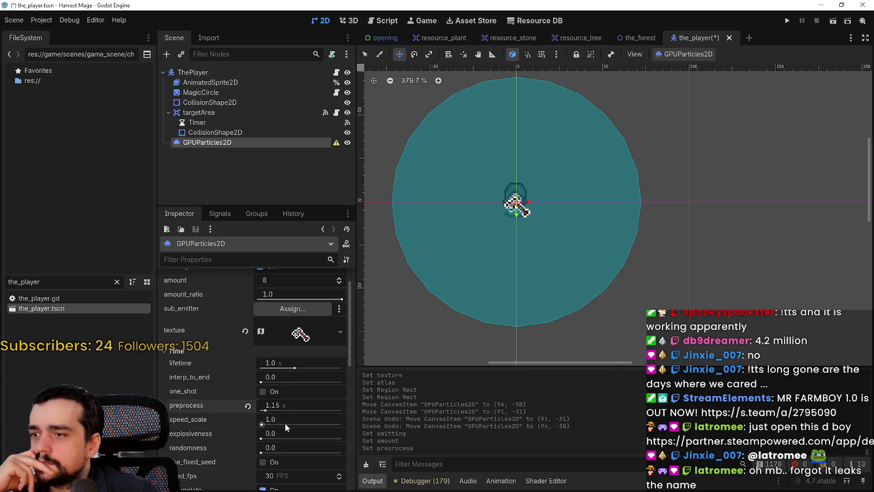
scroll(284, 423, down, 1)
click(268, 435)
click(269, 435)
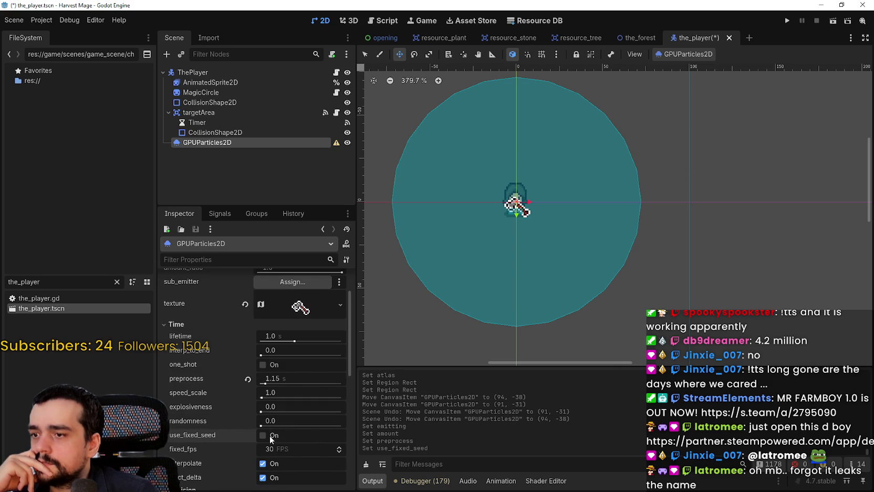
Inspect the axe texture's region, then list the process_material options
scroll(284, 441, down, 4)
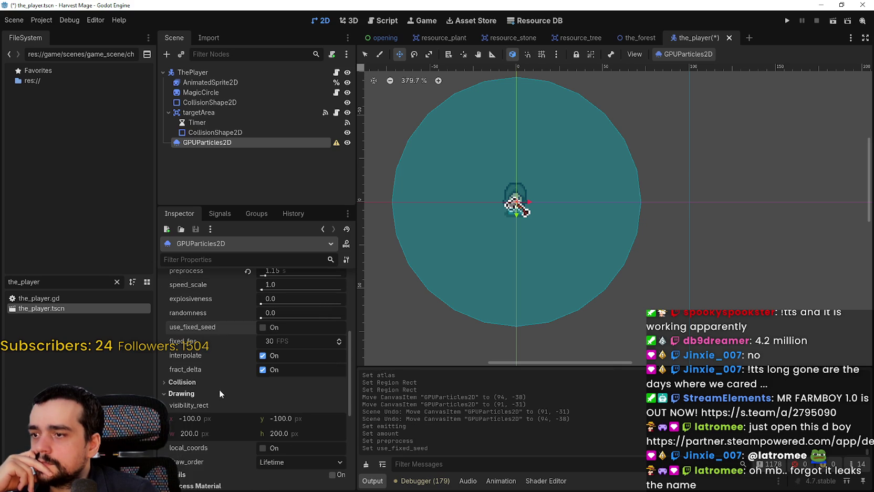
scroll(246, 420, down, 2)
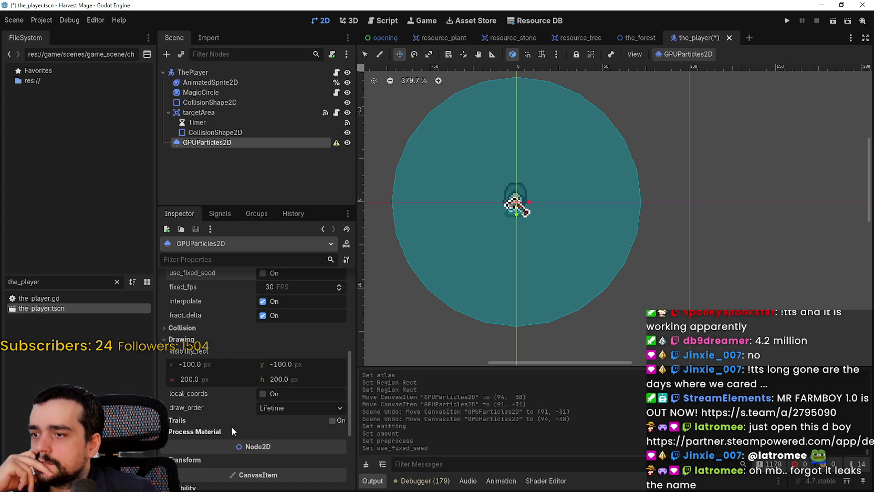
scroll(249, 424, up, 2)
scroll(249, 424, up, 2)
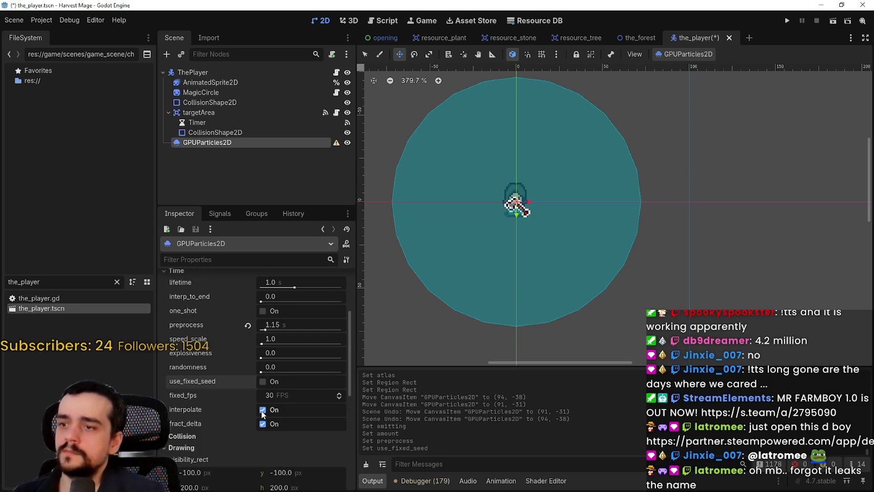
scroll(254, 422, up, 2)
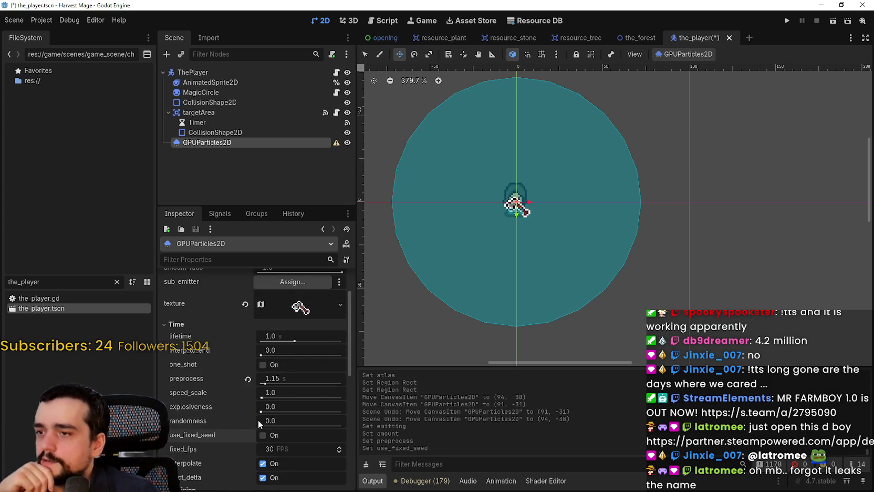
scroll(300, 345, up, 2)
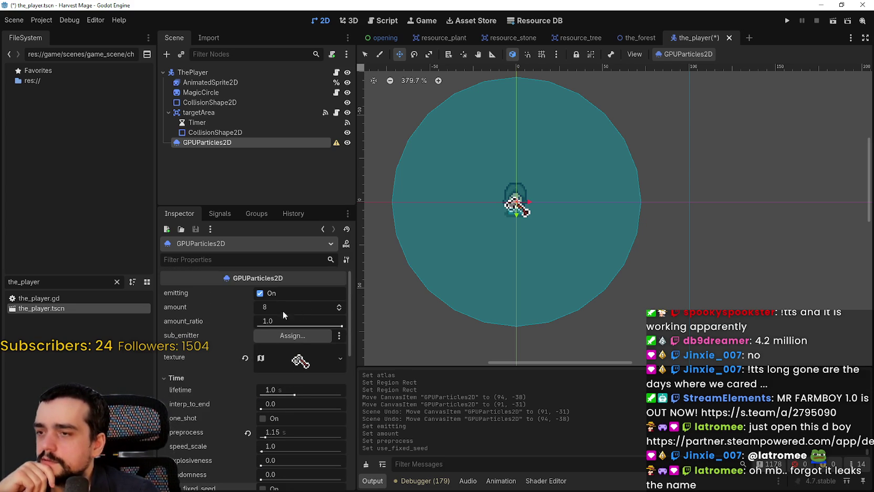
scroll(288, 310, down, 1)
click(283, 336)
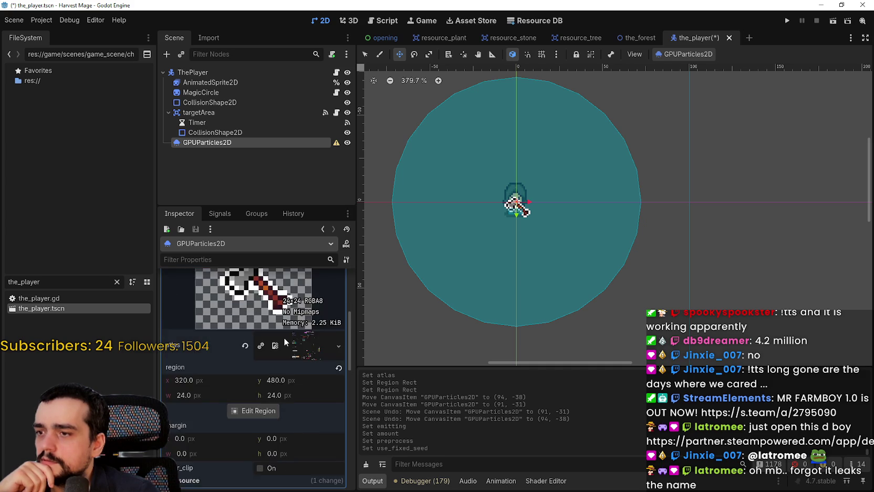
scroll(288, 323, down, 5)
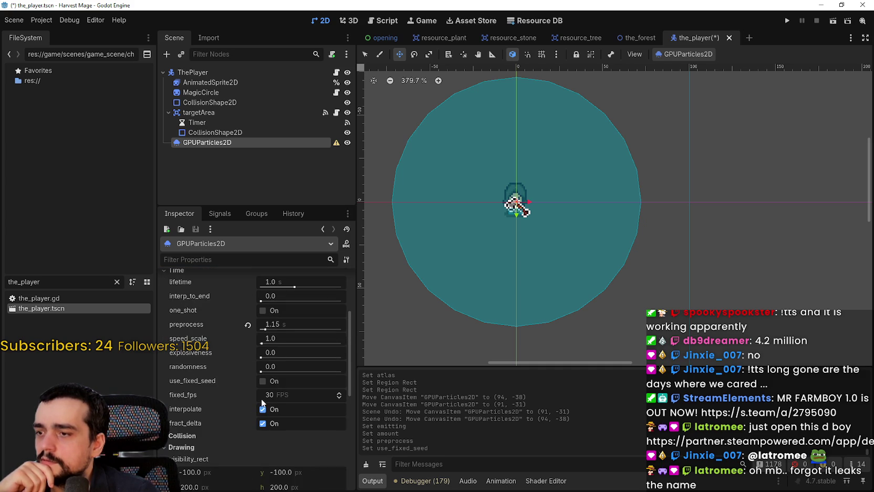
scroll(261, 399, down, 4)
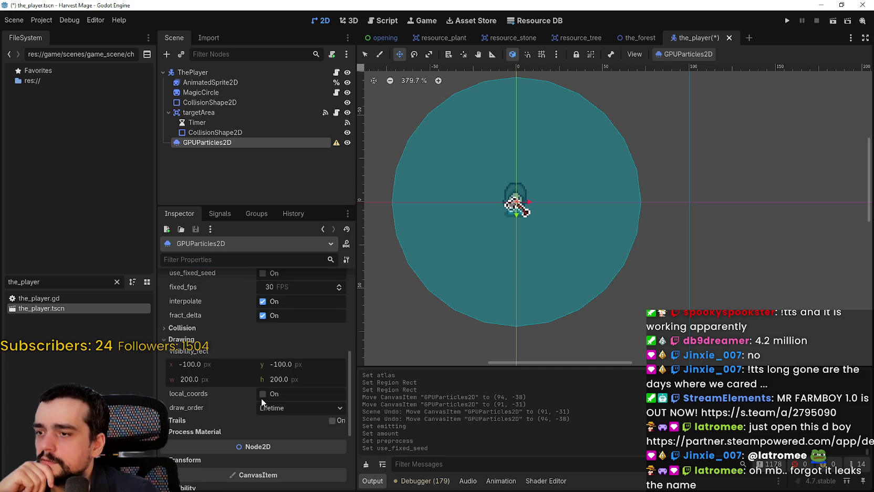
scroll(243, 424, down, 1)
click(247, 404)
click(312, 418)
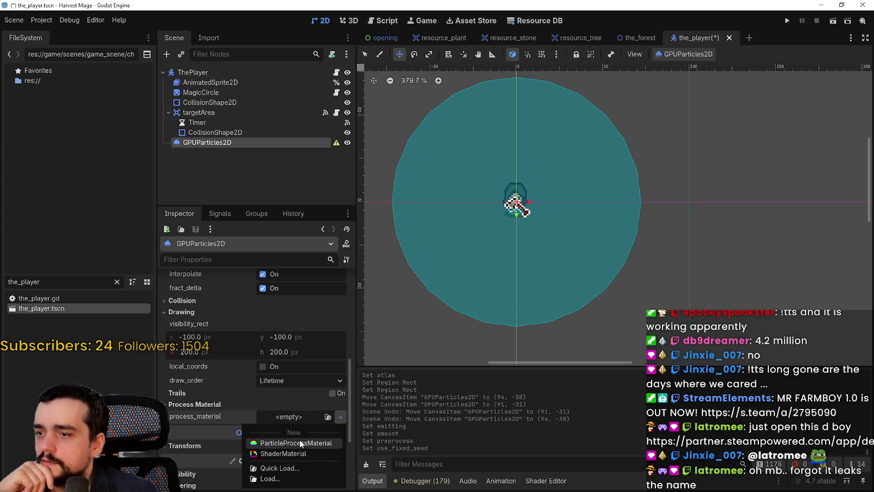
Assign a new ParticleProcessMaterial and look through its Particle Flags settings
click(300, 440)
click(291, 416)
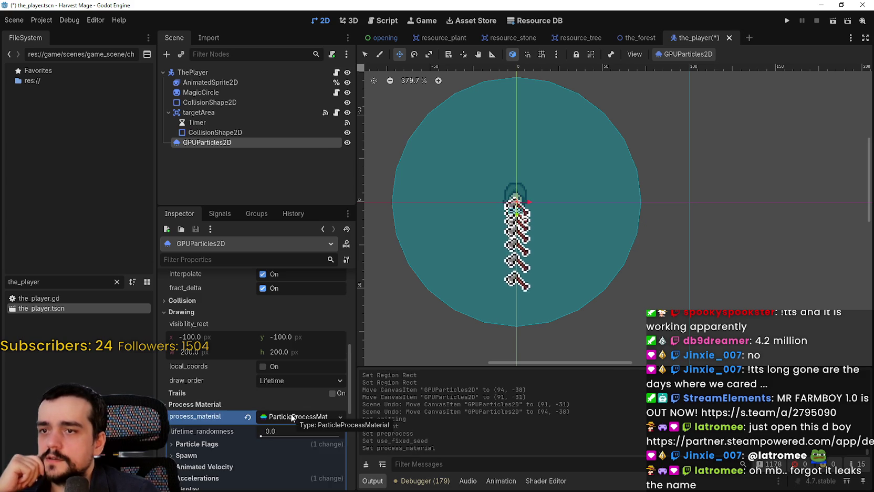
scroll(291, 417, down, 3)
scroll(657, 163, down, 5)
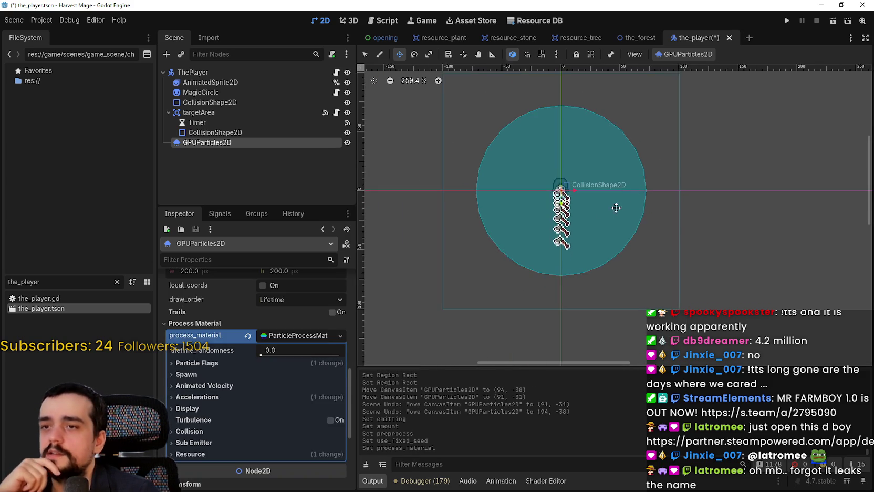
scroll(619, 205, up, 2)
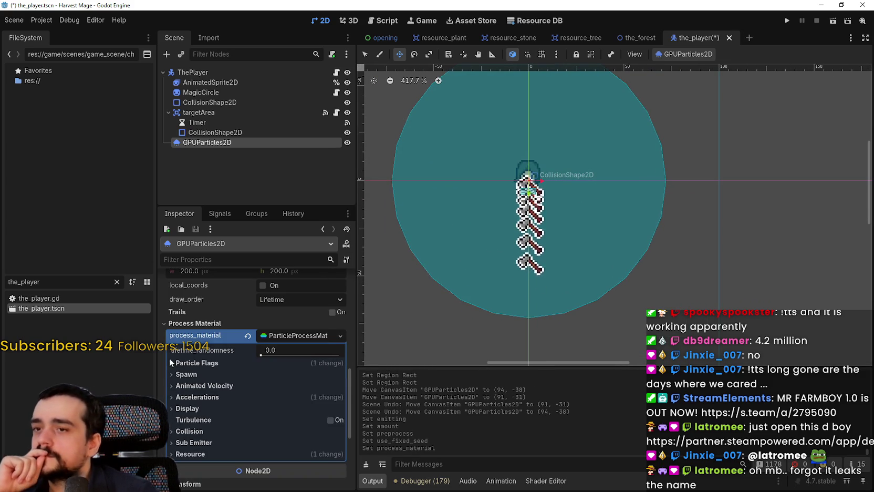
click(192, 363)
click(188, 363)
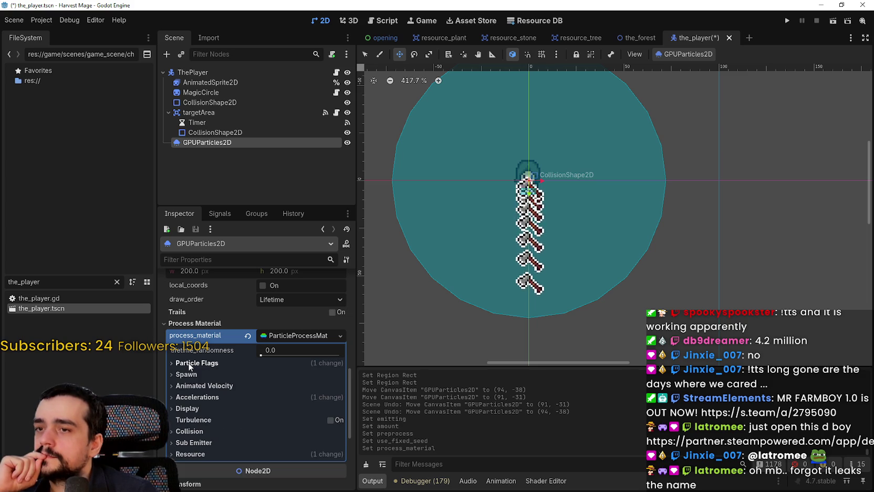
Move the emitter right of the magic circle to (113, -19)
scroll(527, 213, up, 1)
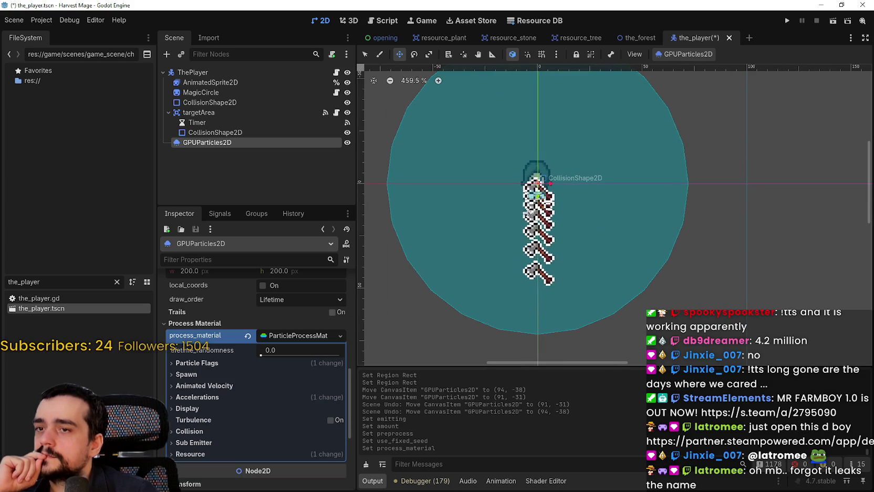
scroll(528, 211, down, 3)
mouse_move(551, 206)
mouse_down()
mouse_move(640, 142)
mouse_move(715, 167)
mouse_move(718, 181)
mouse_up()
mouse_move(660, 174)
mouse_down()
mouse_move(594, 130)
mouse_move(536, 176)
mouse_move(565, 157)
mouse_move(574, 101)
mouse_move(410, 192)
mouse_move(604, 236)
mouse_move(473, 218)
mouse_move(696, 142)
mouse_move(446, 138)
mouse_move(611, 234)
mouse_move(500, 103)
mouse_move(413, 210)
mouse_move(530, 110)
mouse_move(525, 221)
mouse_move(613, 265)
mouse_move(691, 156)
mouse_move(599, 180)
mouse_move(522, 133)
mouse_move(582, 253)
mouse_move(525, 210)
mouse_move(486, 230)
mouse_move(525, 236)
mouse_move(564, 224)
mouse_move(549, 210)
mouse_move(549, 234)
mouse_move(630, 184)
mouse_move(666, 144)
mouse_move(617, 232)
mouse_move(439, 211)
mouse_move(478, 194)
mouse_move(746, 200)
mouse_move(751, 247)
mouse_move(746, 158)
mouse_move(790, 173)
mouse_move(415, 168)
mouse_move(808, 152)
mouse_move(447, 171)
mouse_move(683, 169)
mouse_move(630, 181)
mouse_move(428, 173)
mouse_move(442, 168)
mouse_move(420, 157)
mouse_move(415, 184)
mouse_move(633, 172)
mouse_move(711, 180)
mouse_up()
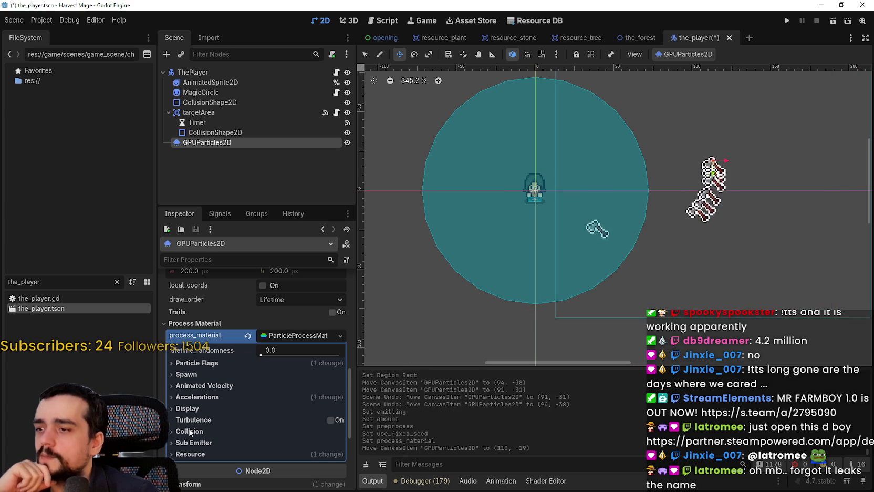
click(224, 409)
scroll(226, 417, down, 2)
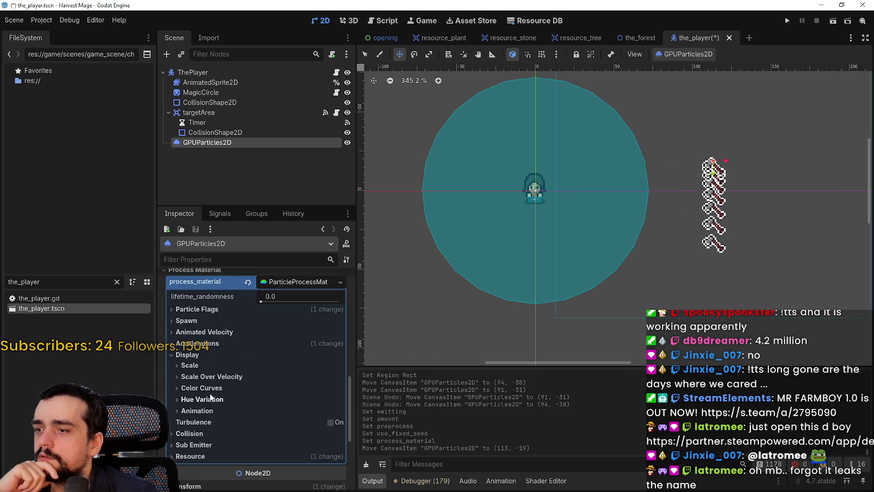
click(212, 411)
scroll(212, 417, down, 2)
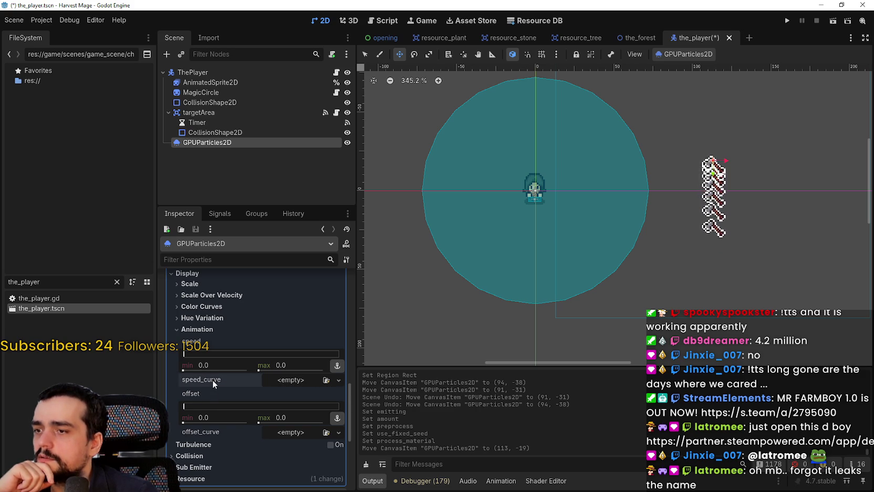
click(282, 380)
click(275, 382)
scroll(205, 418, down, 1)
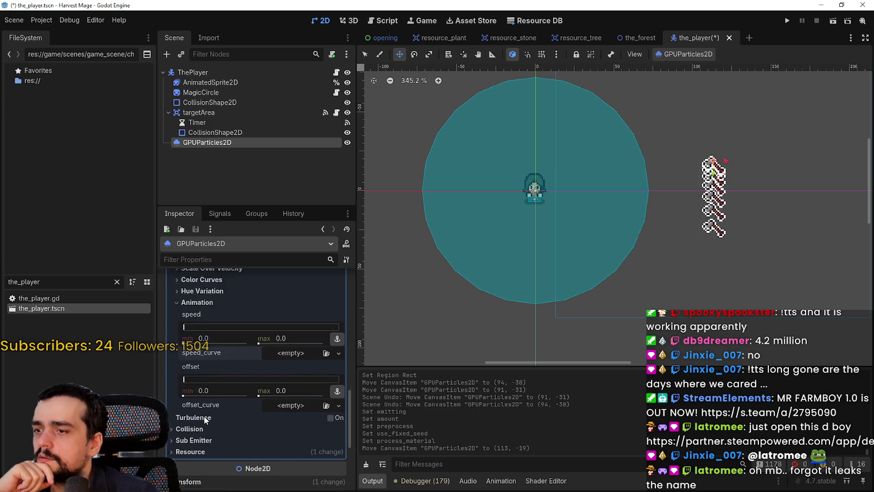
scroll(205, 419, down, 1)
click(295, 330)
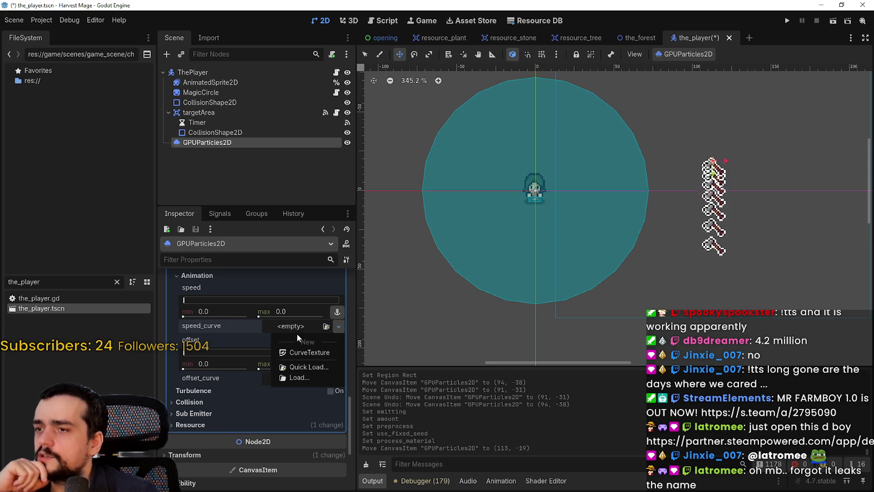
click(294, 329)
click(293, 326)
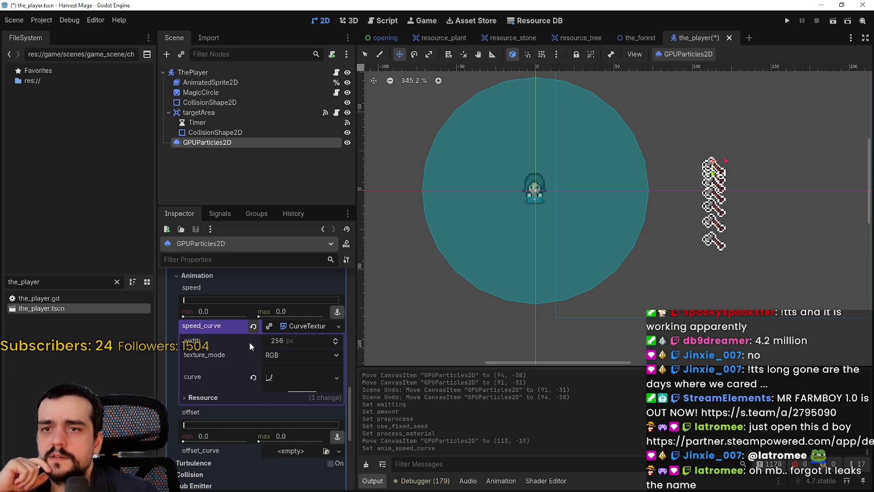
click(253, 326)
scroll(252, 363, up, 3)
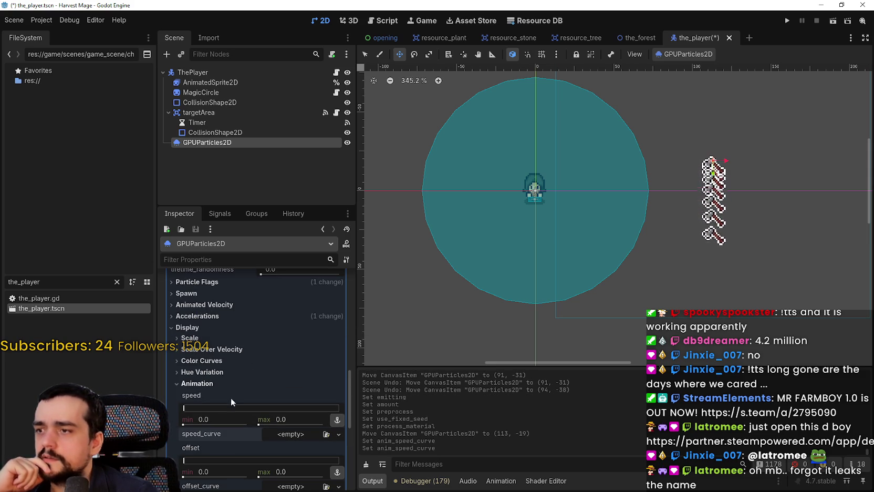
click(198, 381)
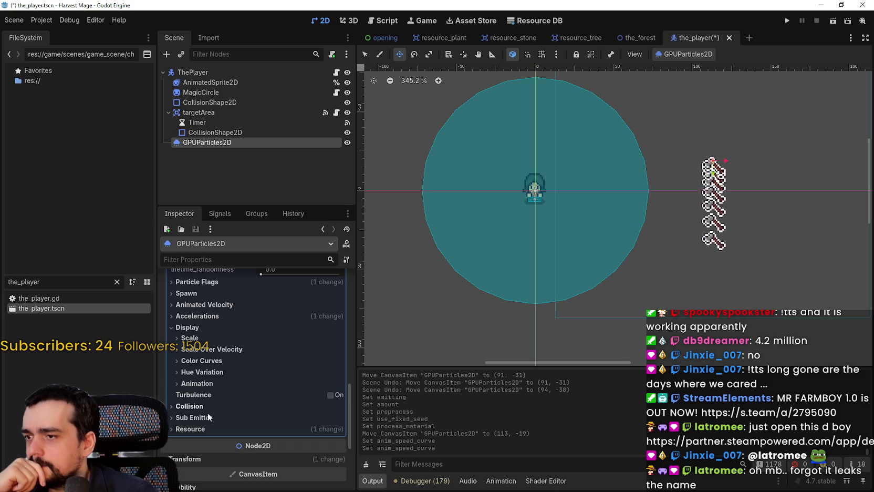
click(198, 384)
scroll(271, 430, down, 2)
scroll(301, 438, down, 1)
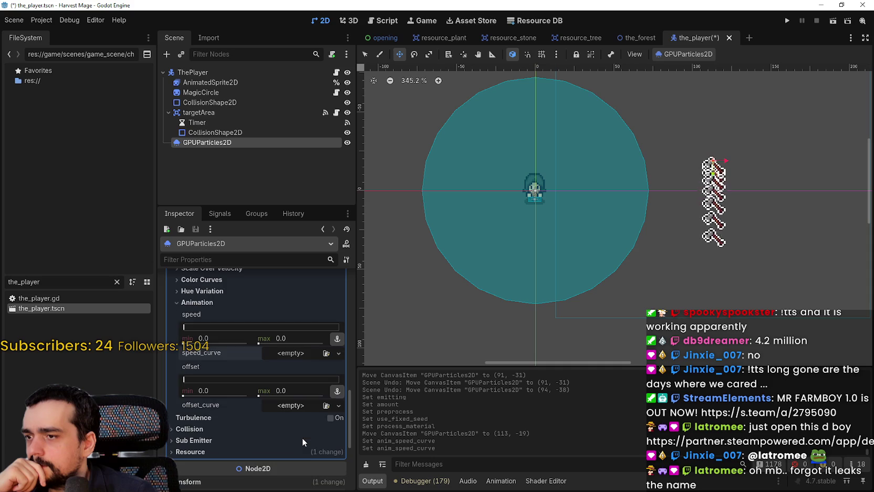
click(338, 406)
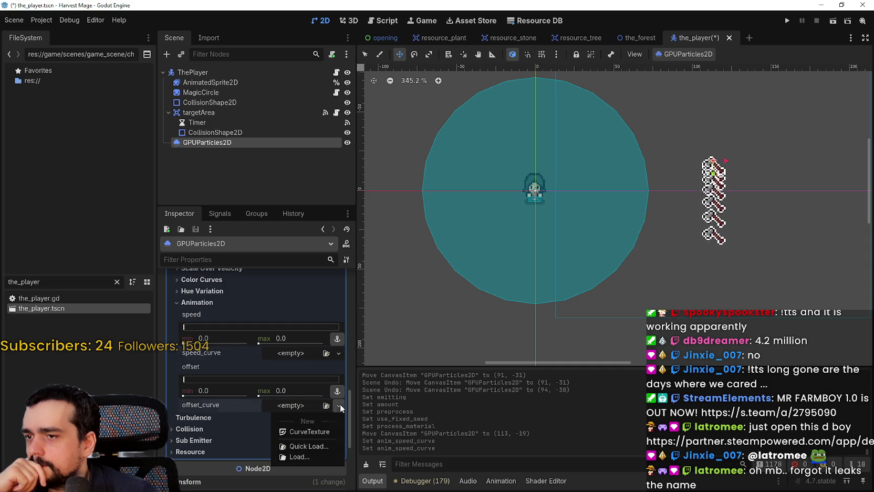
scroll(286, 399, up, 5)
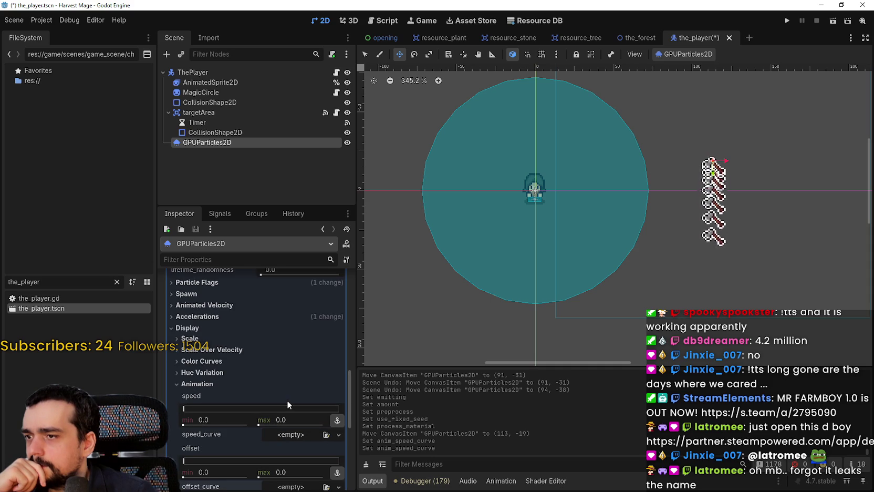
scroll(222, 344, up, 2)
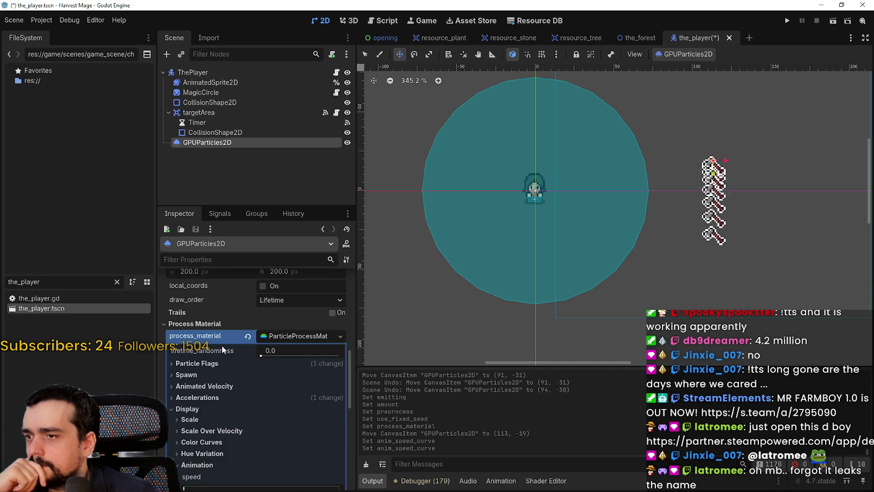
Browse the process material's Spawn position, angle and velocity options
click(208, 365)
click(208, 364)
click(199, 375)
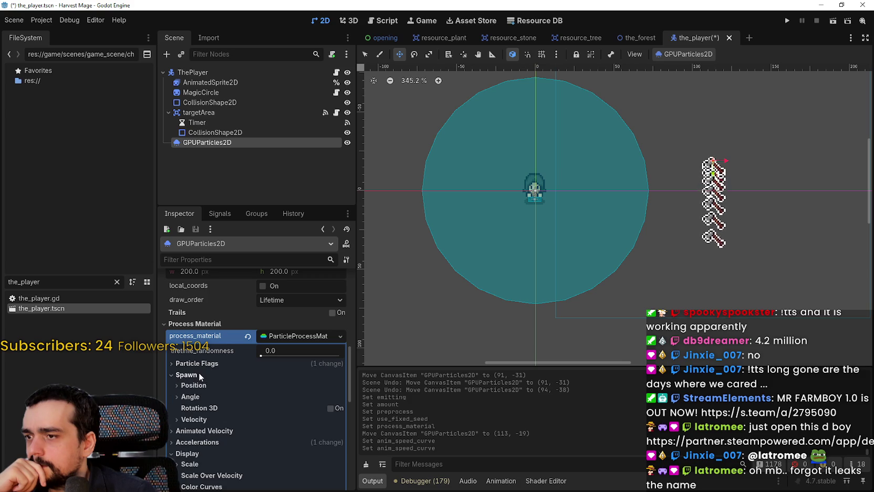
click(205, 419)
click(205, 419)
click(210, 396)
click(210, 396)
click(210, 386)
click(210, 386)
scroll(215, 389, up, 4)
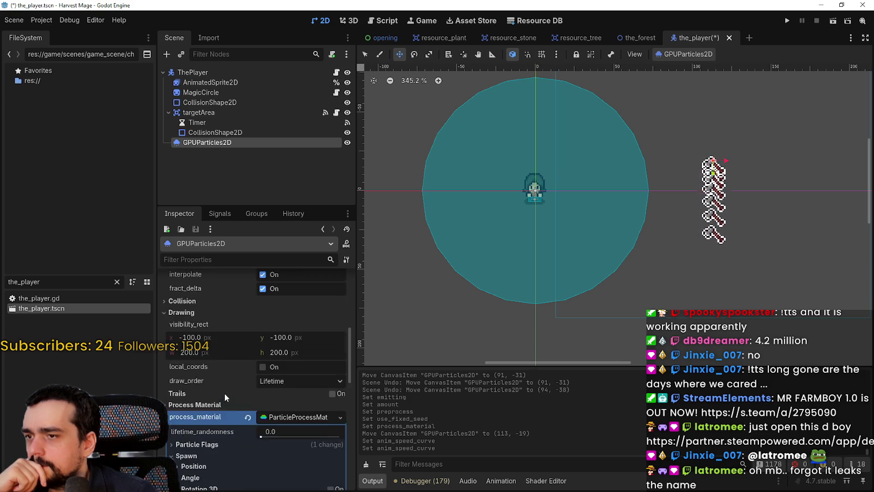
scroll(253, 403, up, 8)
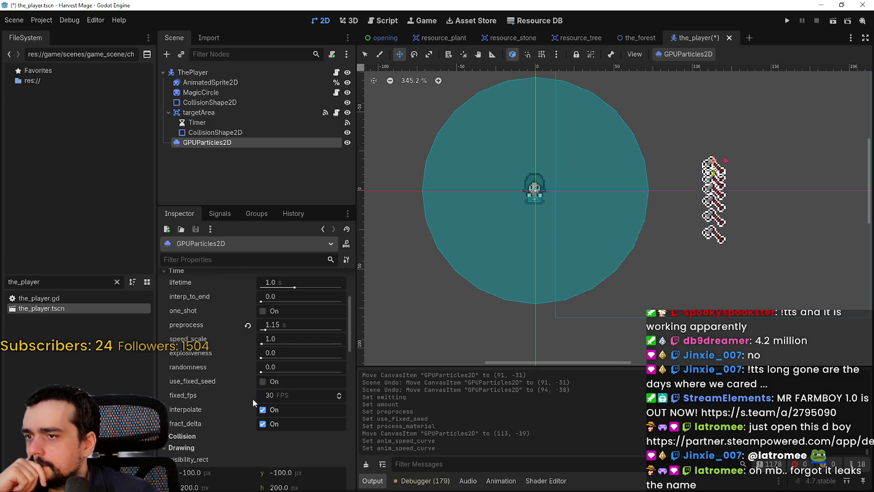
Replace the particles' axe texture with a new AnimatedTexture
click(284, 361)
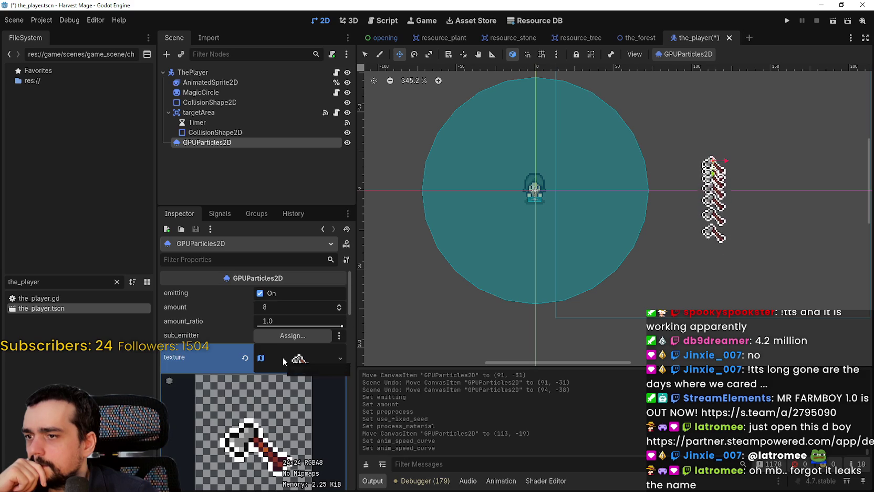
click(284, 361)
click(282, 354)
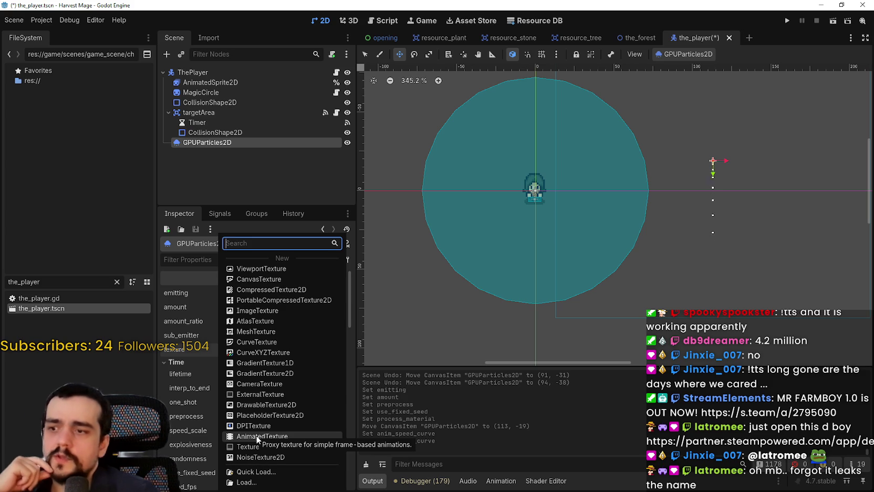
click(293, 431)
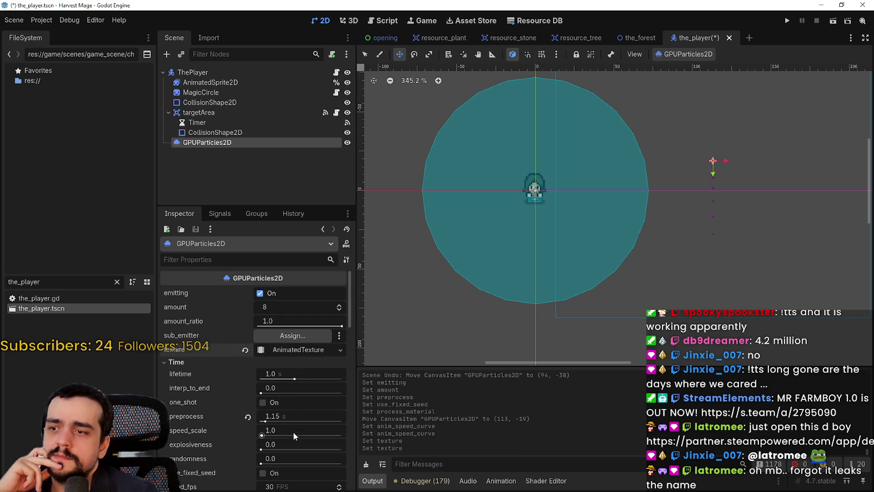
click(301, 349)
scroll(297, 394, down, 4)
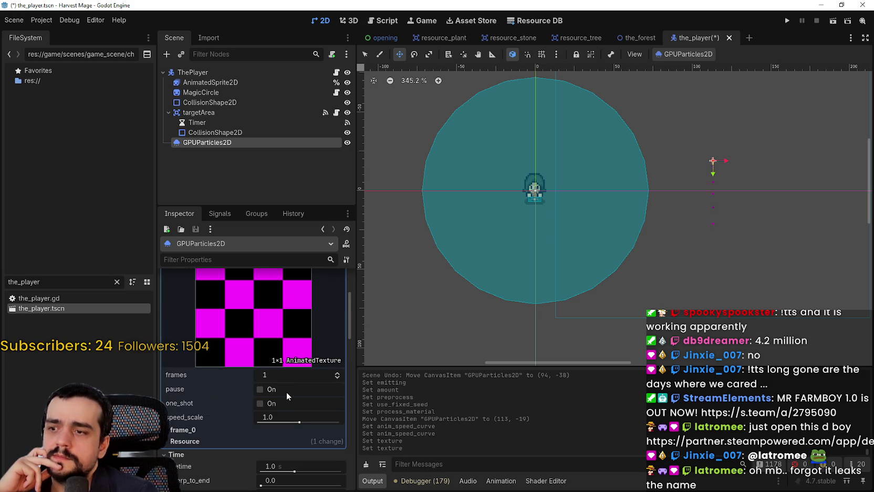
Make frame_0's texture a new AtlasTexture using main_atlas.png, then open its region editor
click(179, 430)
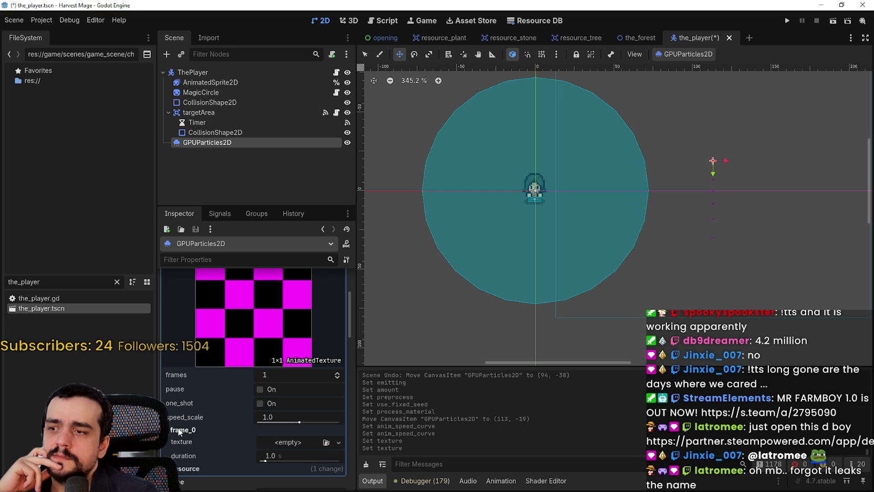
click(283, 443)
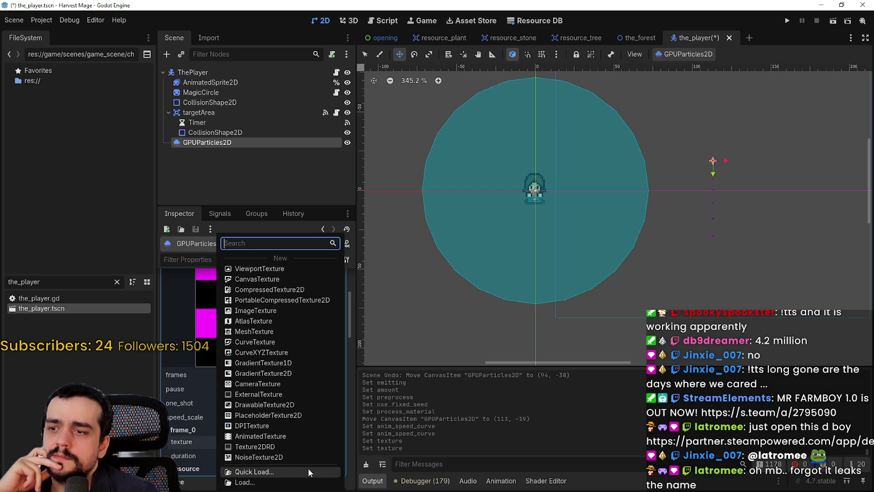
click(260, 319)
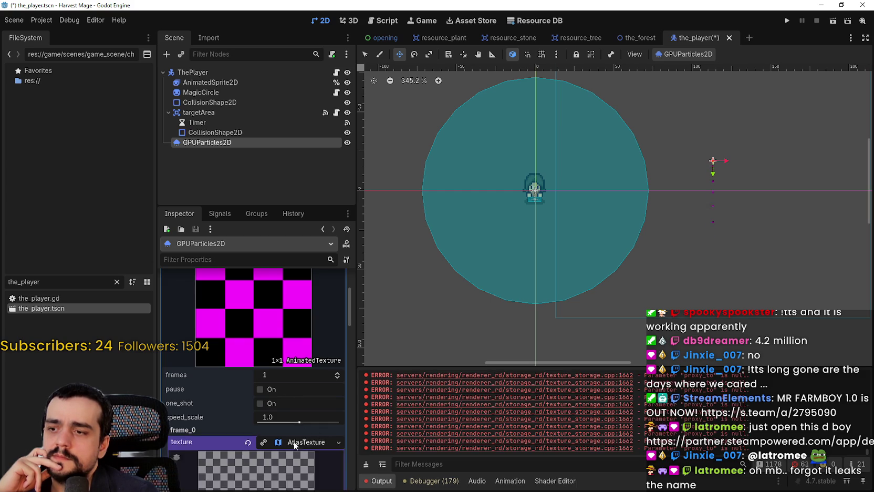
click(295, 442)
scroll(288, 374, down, 3)
click(288, 360)
click(236, 472)
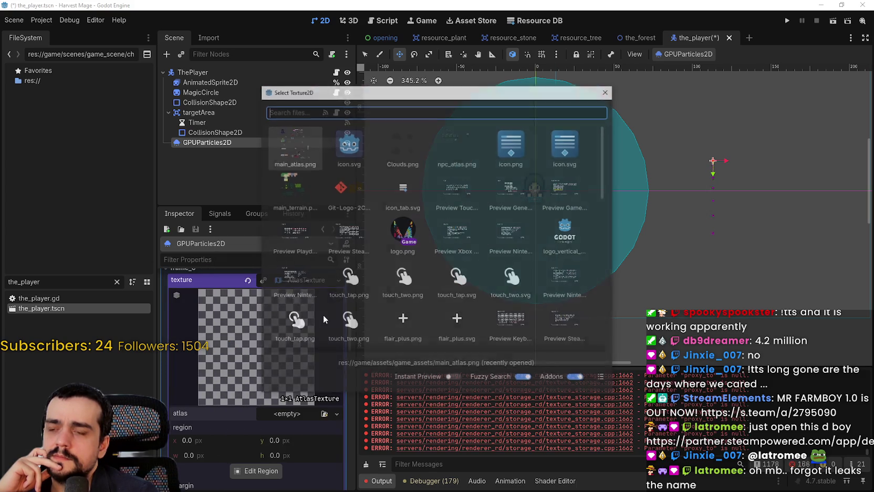
key(Return)
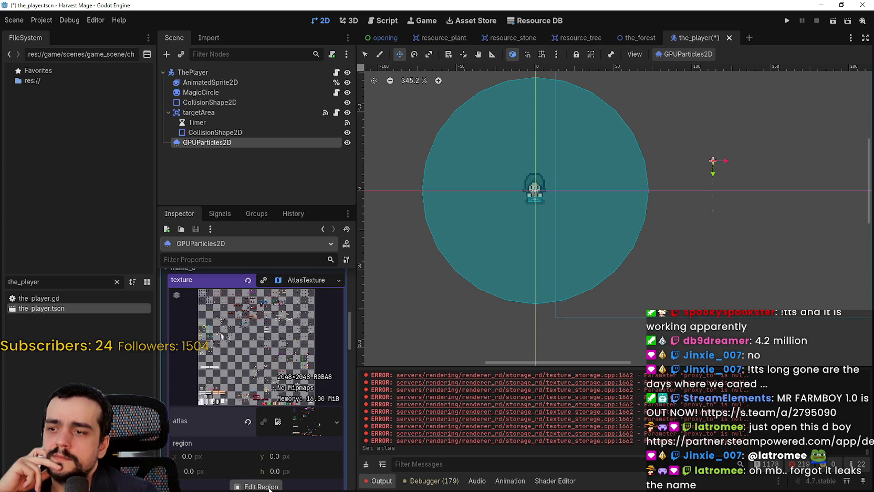
click(261, 486)
Set frame_0's atlas region to the 32×32 axe sprite at 320, 480 on main_atlas.png
scroll(309, 205, up, 3)
drag(254, 177, 278, 190)
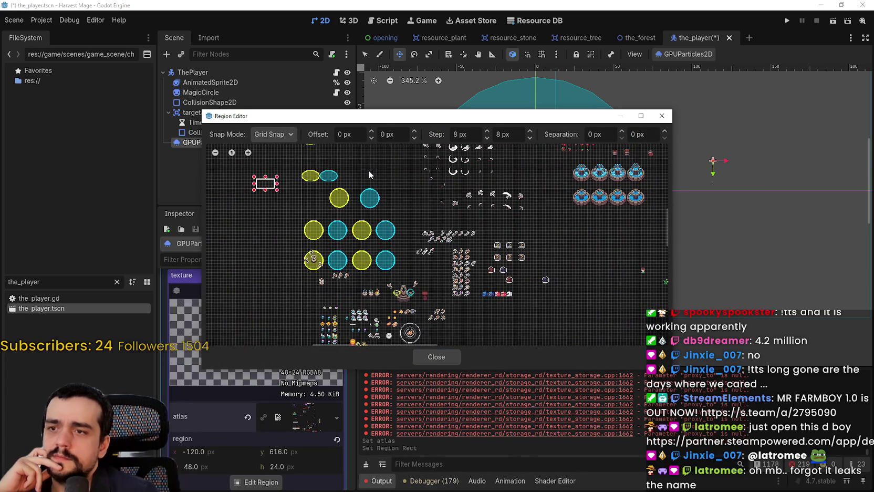
scroll(456, 215, up, 5)
drag(456, 215, 368, 216)
scroll(363, 215, up, 4)
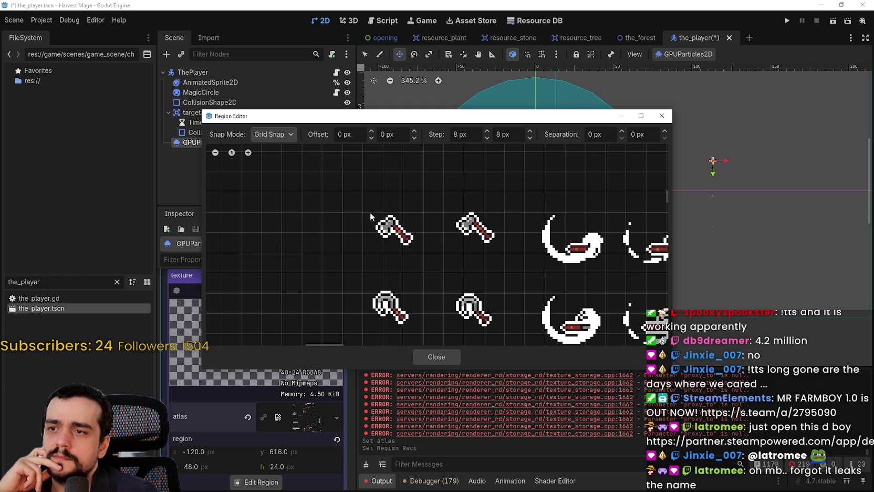
scroll(361, 198, down, 2)
drag(515, 229, 439, 229)
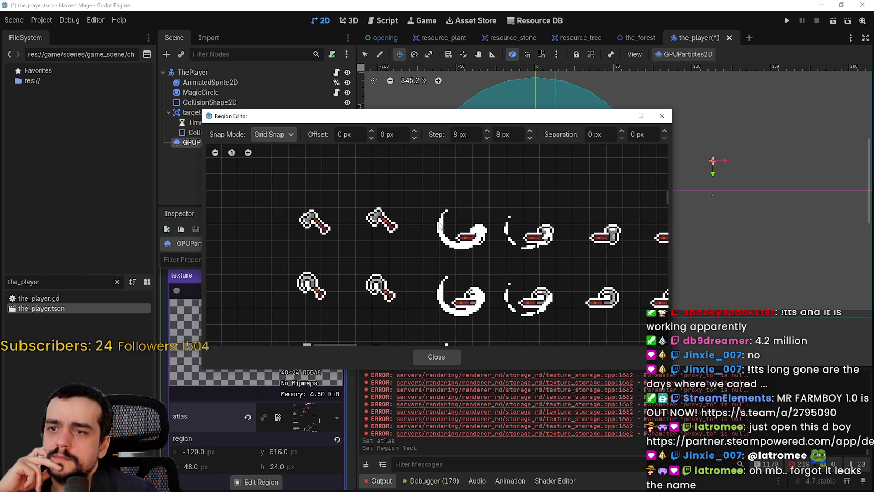
mouse_move(423, 196)
mouse_down()
mouse_move(499, 262)
mouse_move(406, 261)
mouse_up()
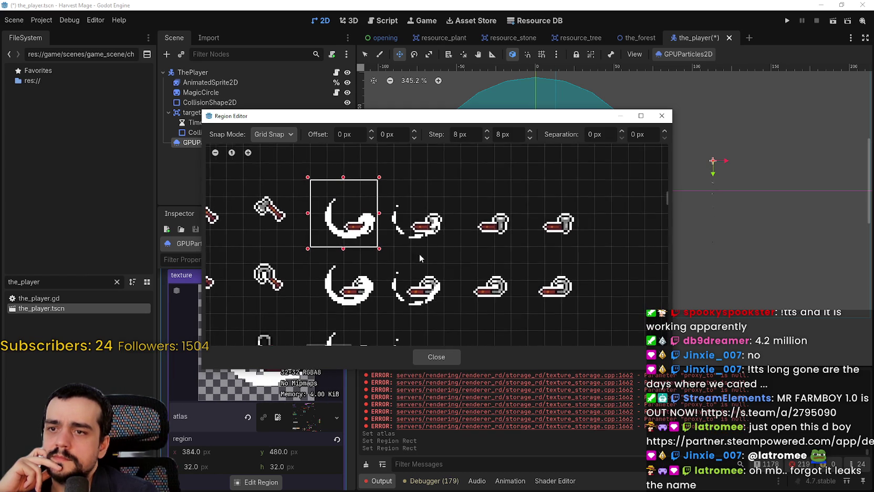
drag(310, 264, 449, 273)
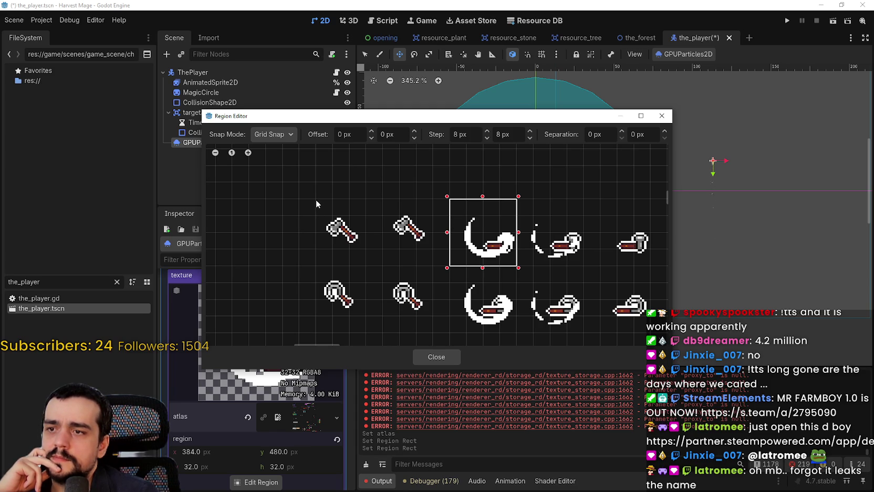
drag(316, 201, 383, 265)
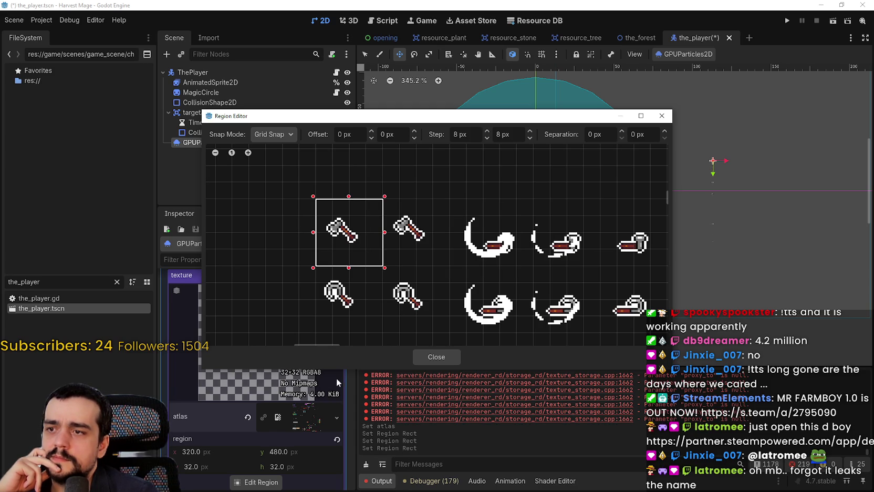
click(435, 357)
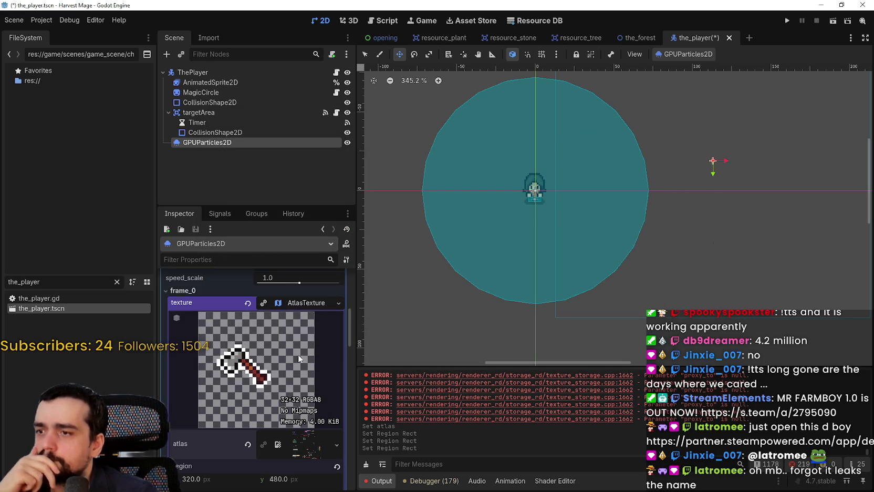
click(297, 304)
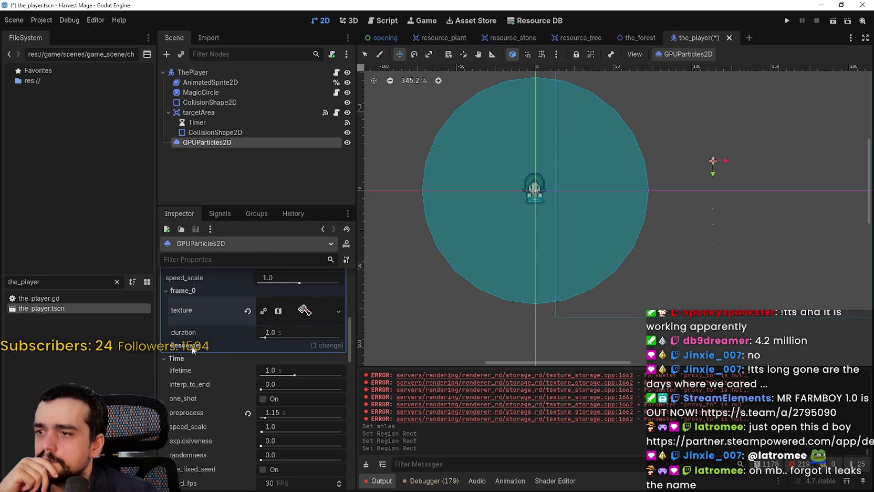
Set the AnimatedTexture to 2 frames and paste frame_0's atlas texture into frame_1
scroll(193, 348, up, 3)
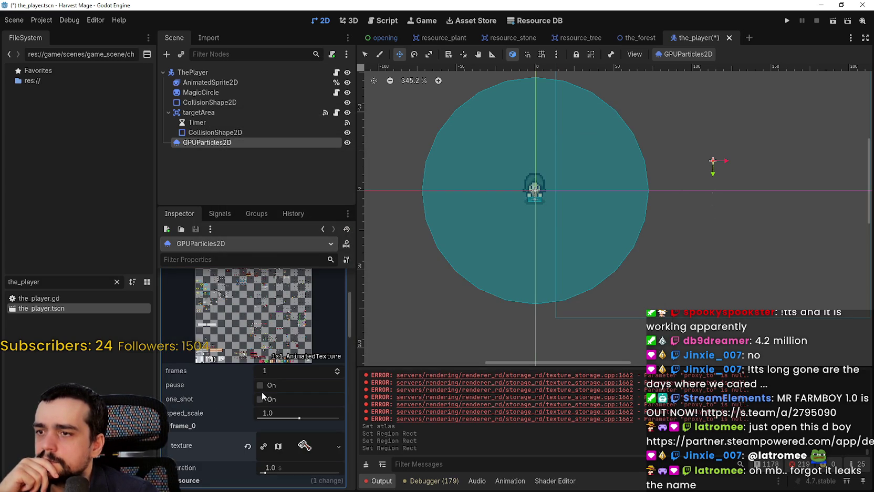
click(339, 369)
scroll(299, 450, down, 3)
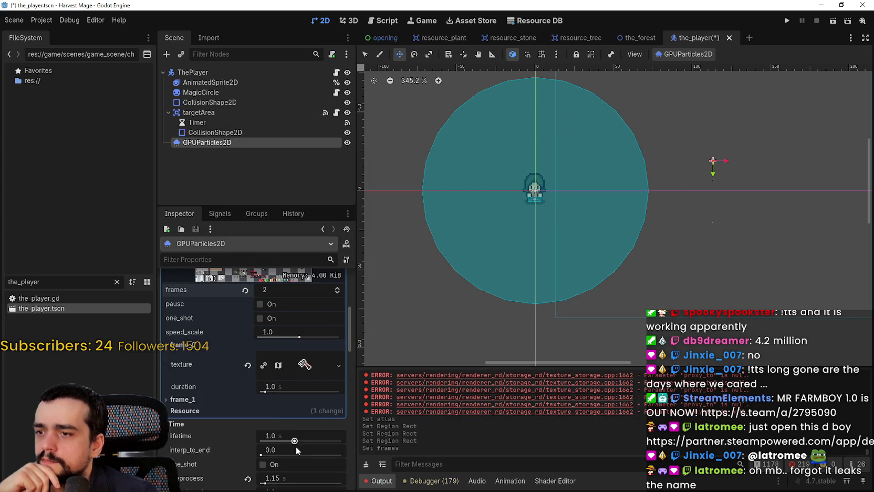
click(182, 399)
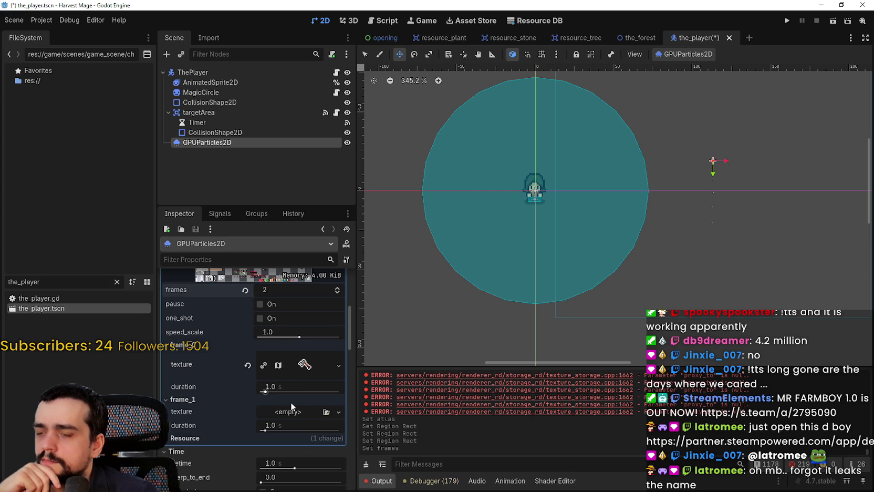
right_click(210, 364)
click(216, 401)
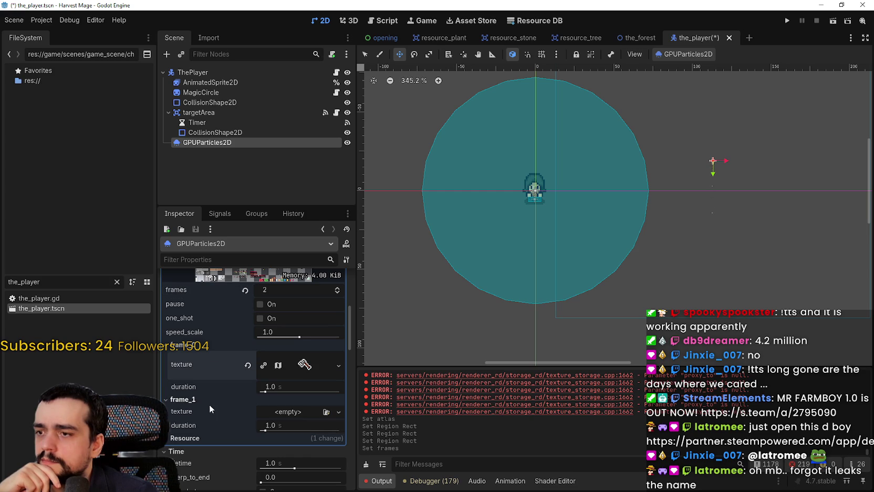
scroll(689, 209, up, 3)
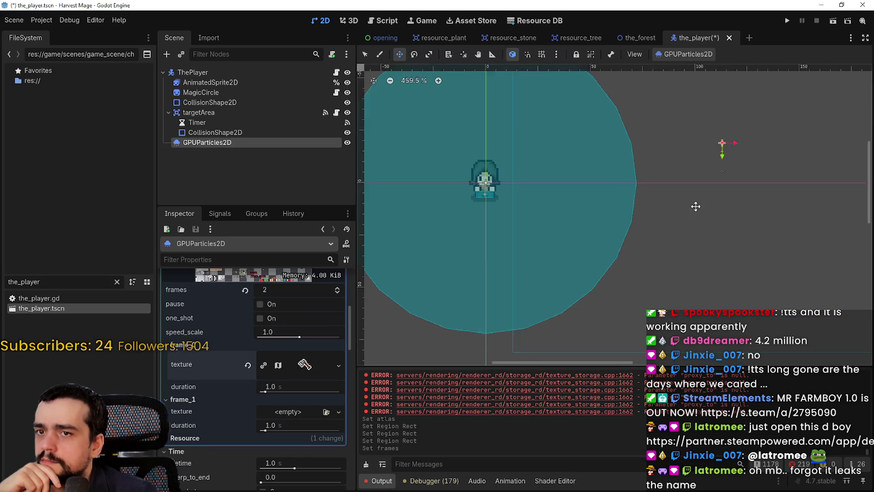
scroll(502, 288, down, 3)
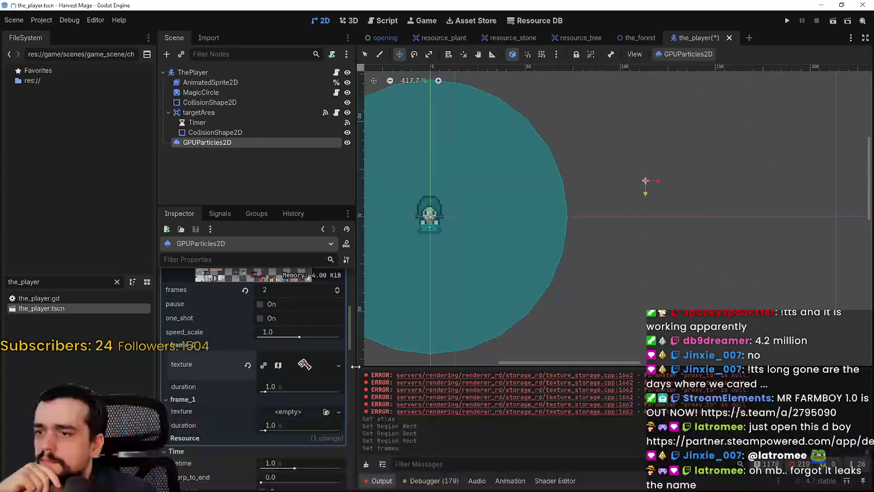
right_click(195, 415)
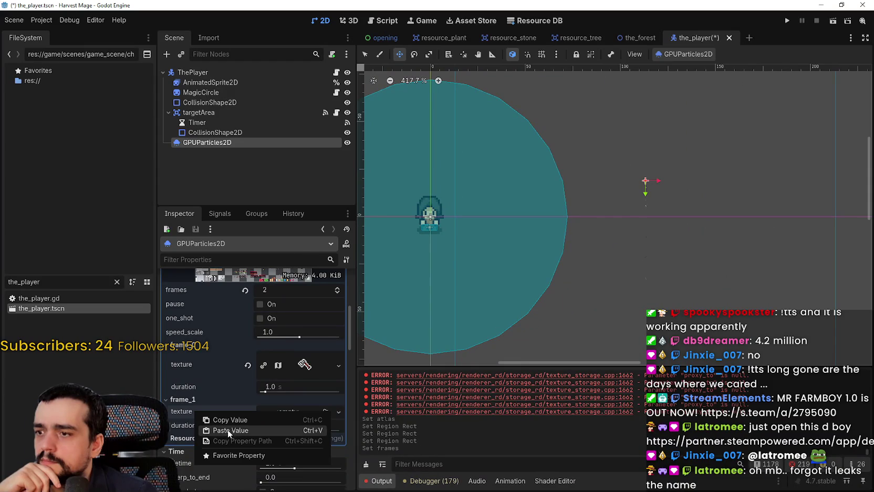
click(229, 431)
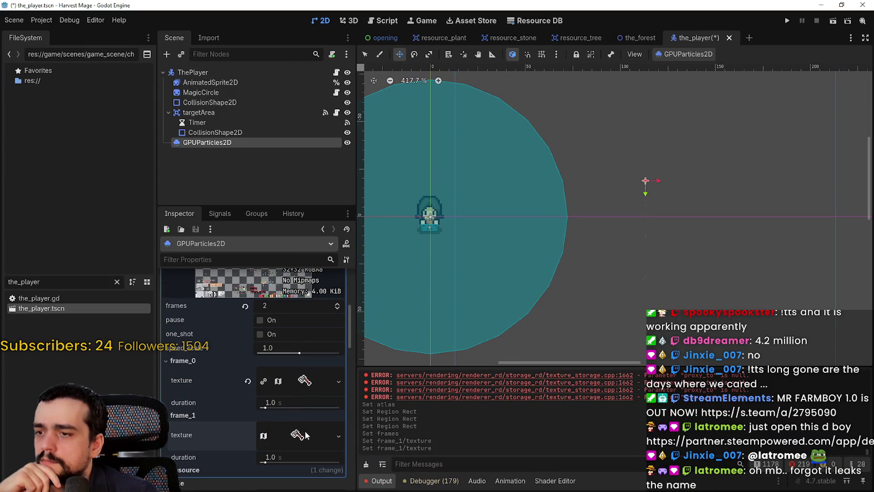
Move frame_1's atlas region to the 32×32 axe sprite at 352, 480
click(269, 439)
scroll(269, 426, down, 2)
click(256, 433)
scroll(446, 241, down, 5)
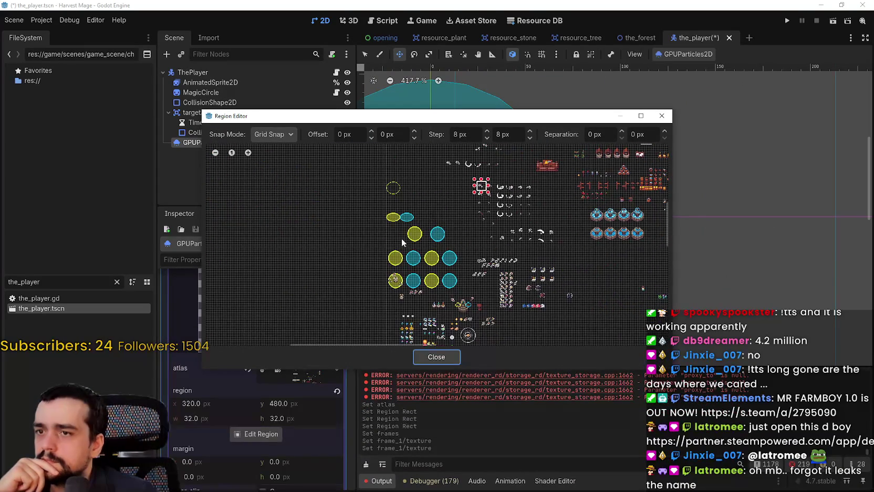
scroll(429, 215, up, 5)
scroll(419, 242, up, 3)
drag(402, 229, 435, 297)
click(436, 357)
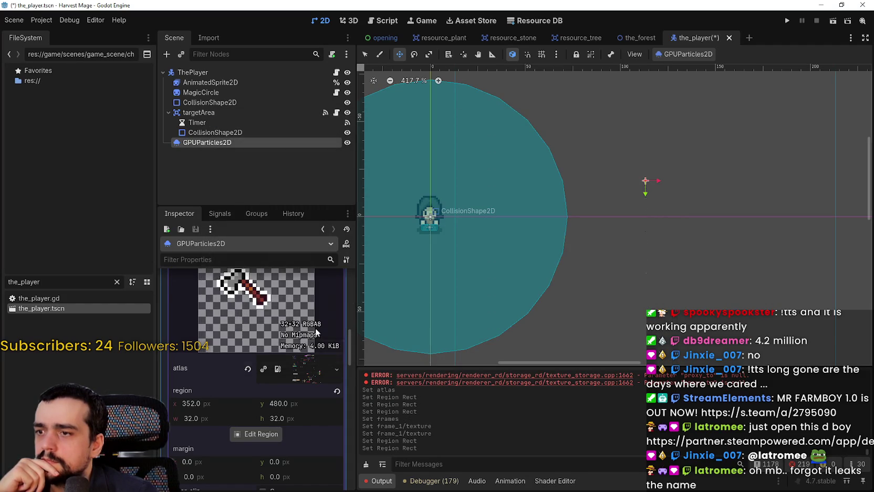
scroll(296, 355, up, 2)
click(296, 354)
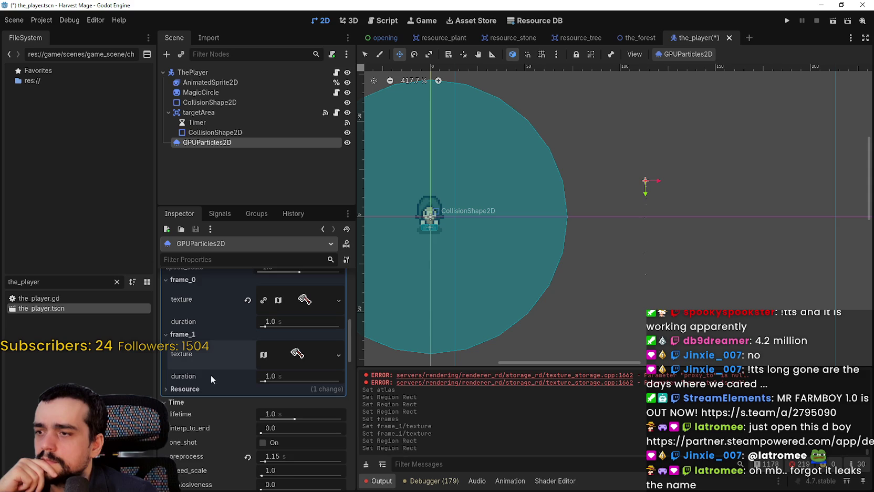
Raise the AnimatedTexture to 3 frames and paste the copied atlas texture into frame_2
scroll(255, 363, up, 1)
scroll(316, 329, up, 2)
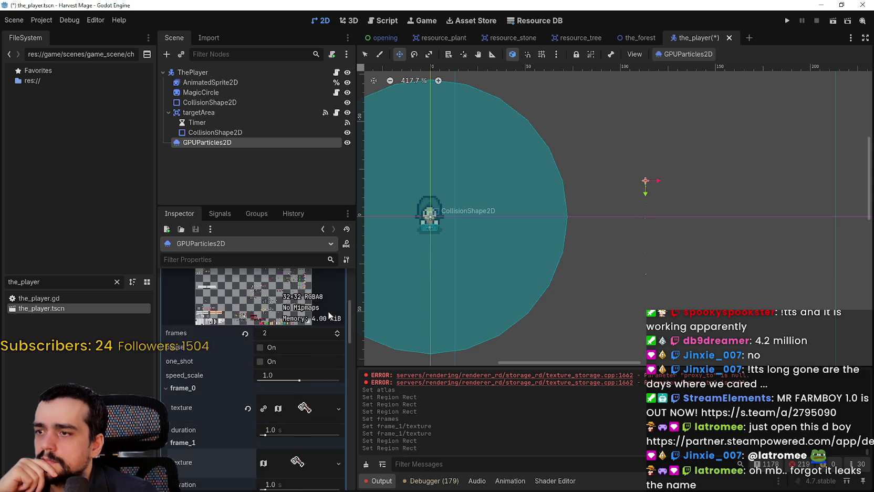
click(338, 358)
scroll(646, 195, up, 7)
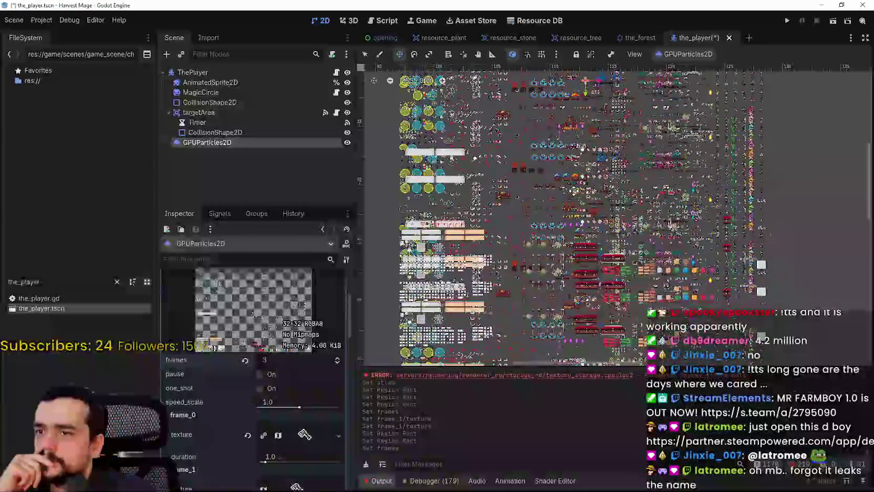
mouse_move(574, 185)
mouse_down()
mouse_move(547, 119)
mouse_move(583, 124)
mouse_up()
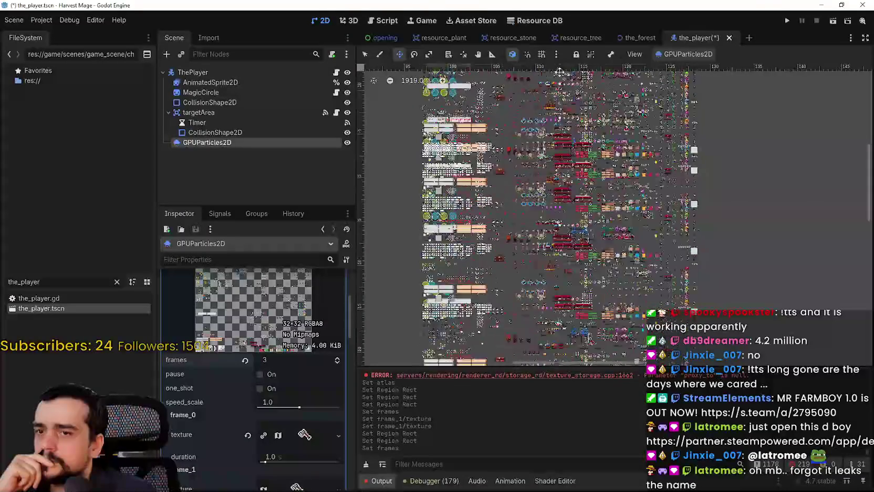
scroll(274, 411, down, 5)
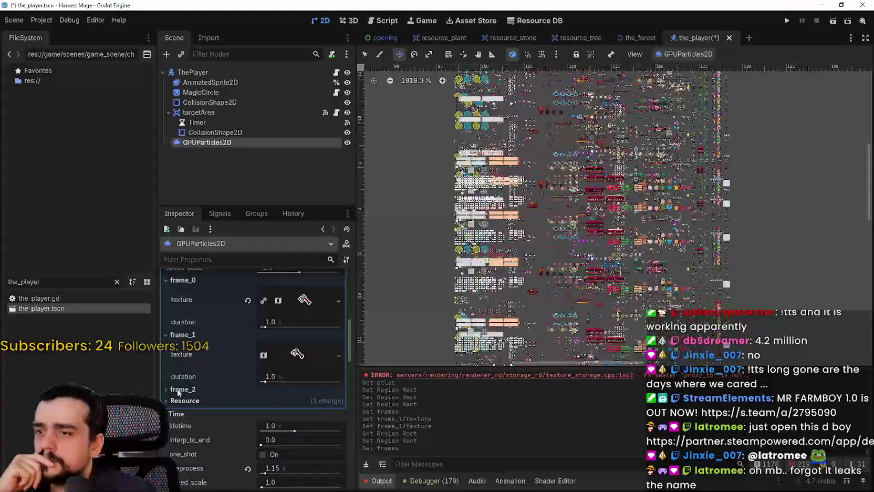
right_click(259, 408)
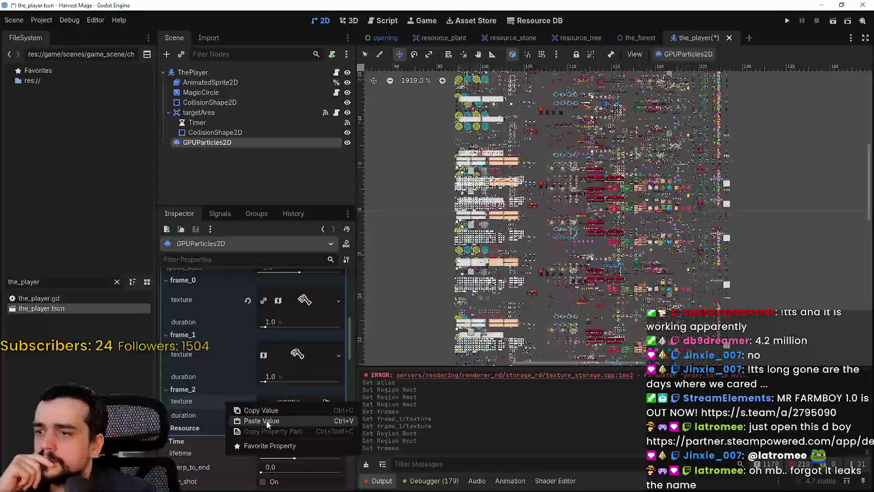
click(267, 421)
Move frame_2's region to the 32×32 crescent slash sprite at 384, 480
click(295, 410)
click(257, 434)
scroll(426, 235, up, 10)
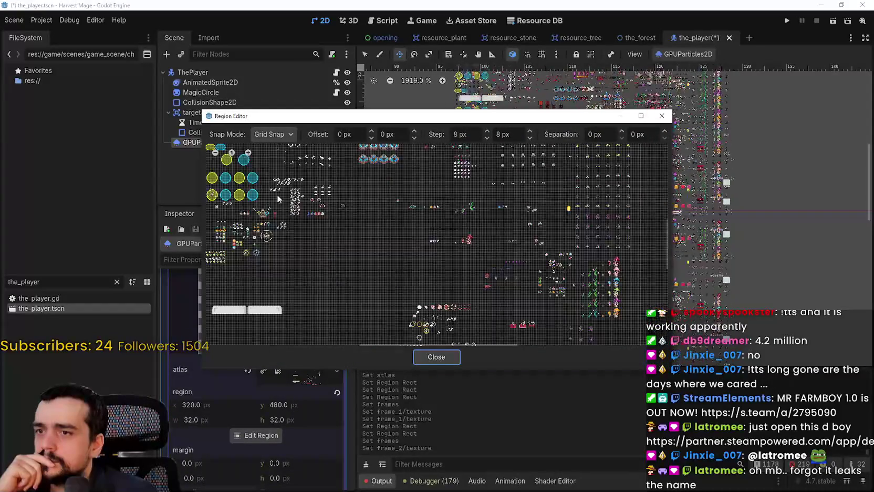
scroll(425, 236, up, 6)
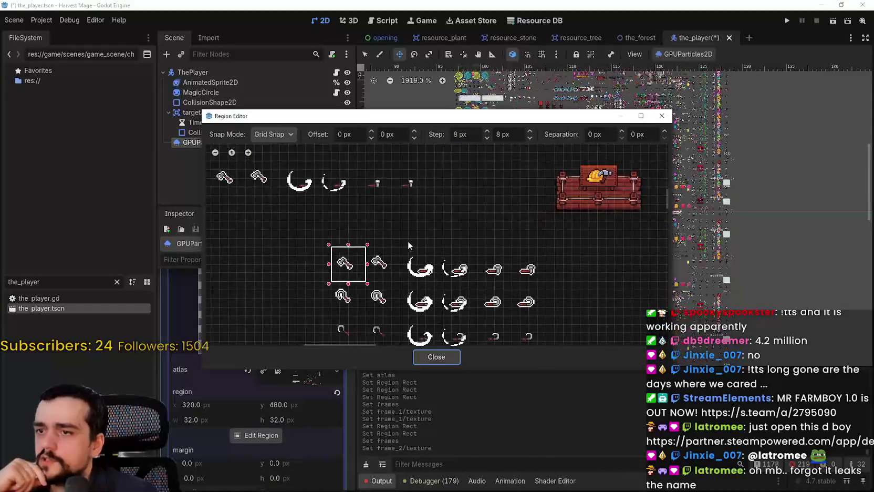
scroll(407, 254, up, 2)
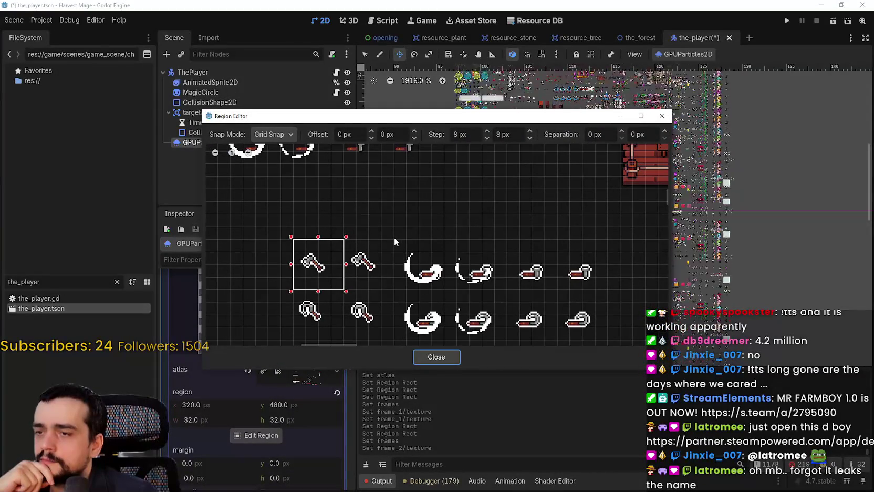
mouse_move(395, 237)
mouse_down()
mouse_move(420, 280)
mouse_move(446, 290)
mouse_up()
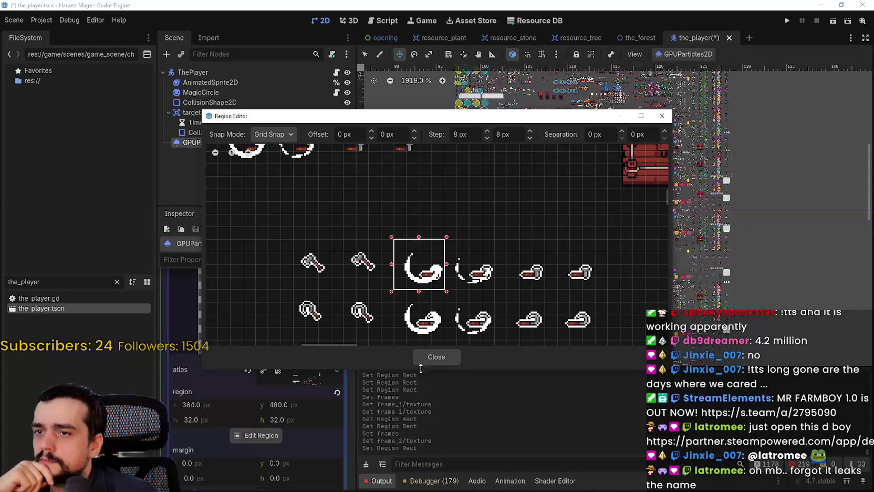
click(436, 357)
scroll(312, 381, up, 5)
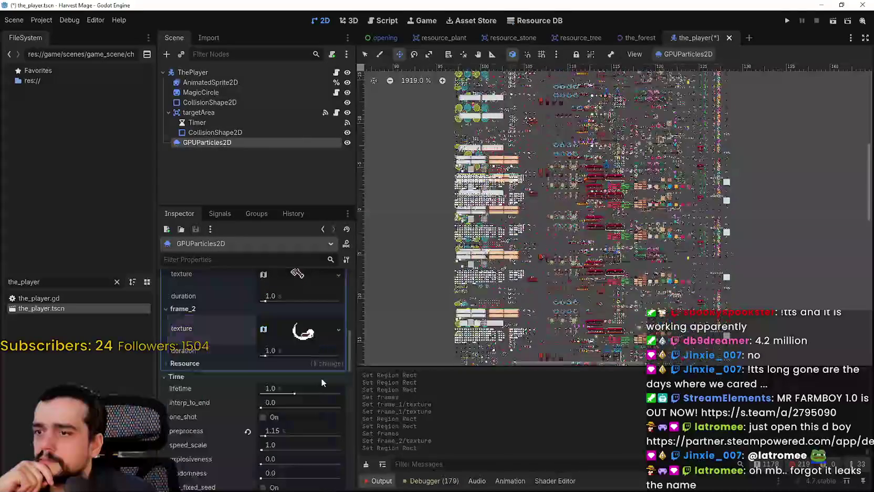
scroll(313, 381, up, 10)
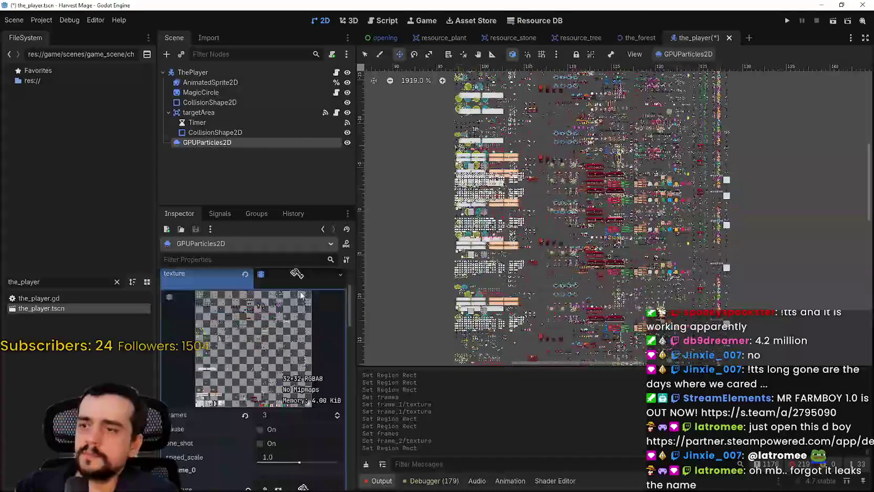
Save the_player scene with Ctrl+S
key(ctrl+s)
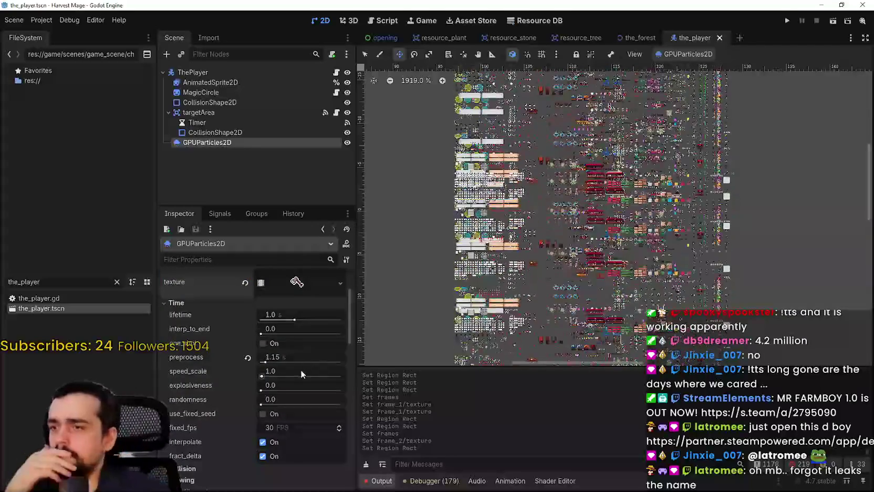
scroll(286, 437, down, 3)
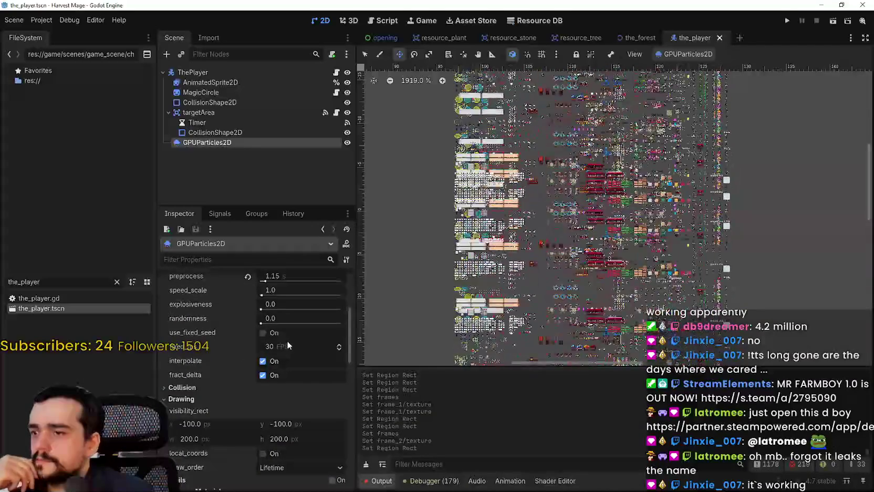
scroll(290, 419, down, 3)
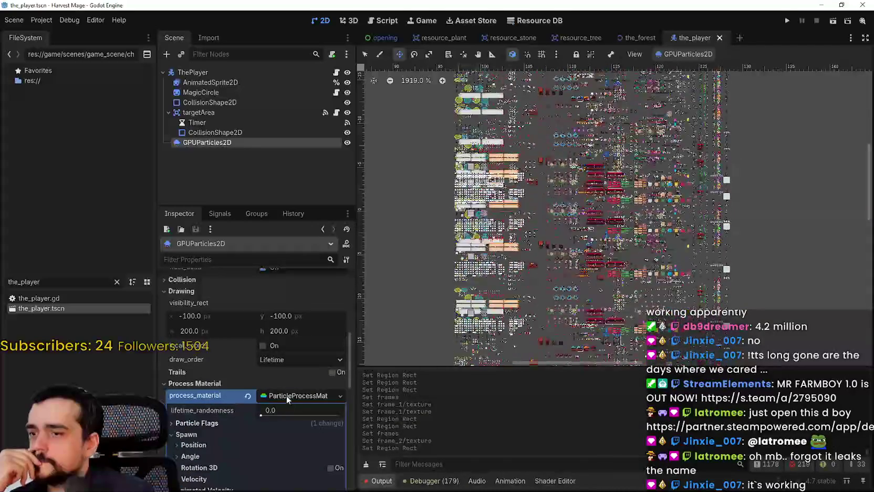
scroll(299, 417, down, 4)
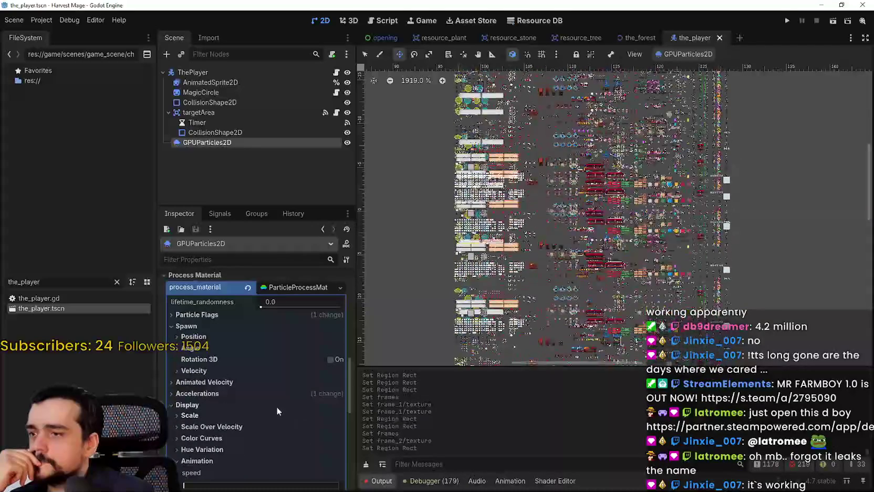
Check the particles' Accelerations settings, then close the_player scene tab
click(196, 339)
click(197, 339)
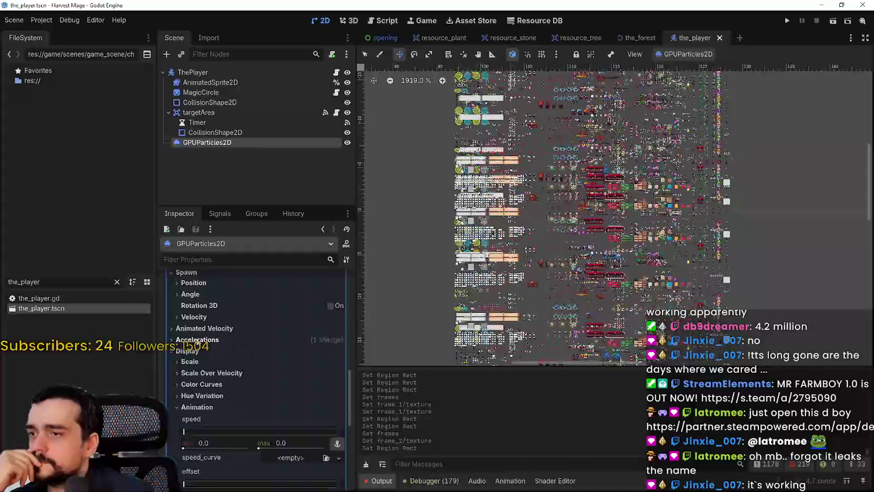
scroll(514, 271, down, 4)
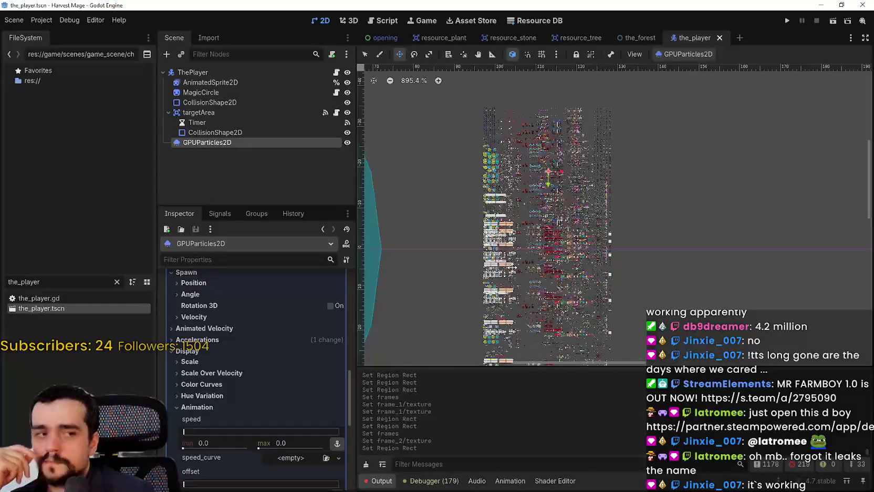
scroll(562, 224, down, 1)
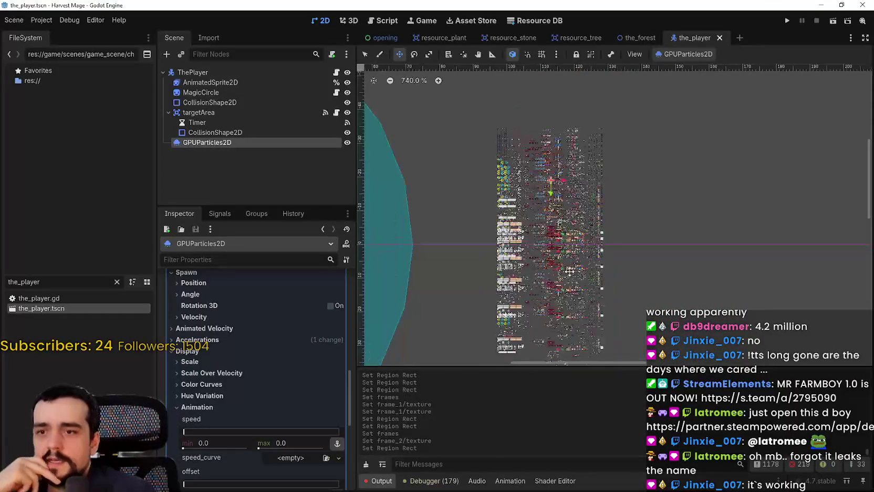
scroll(195, 432, up, 8)
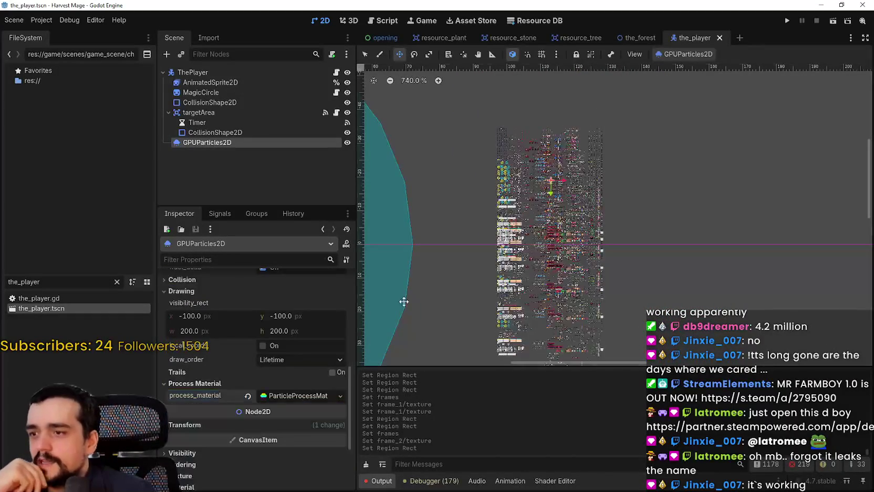
scroll(641, 122, up, 1)
click(720, 39)
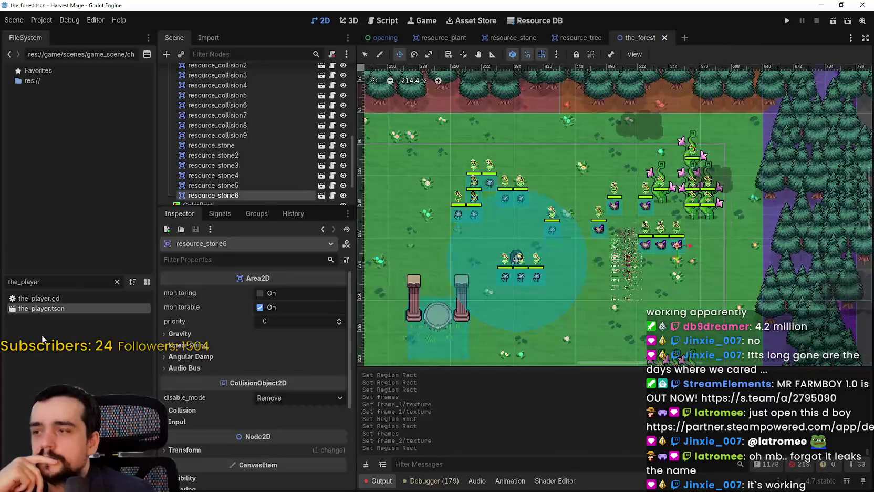
Reopen the_player.tscn and try the animated texture's one_shot option, leaving it unchanged
double_click(59, 308)
scroll(543, 186, up, 10)
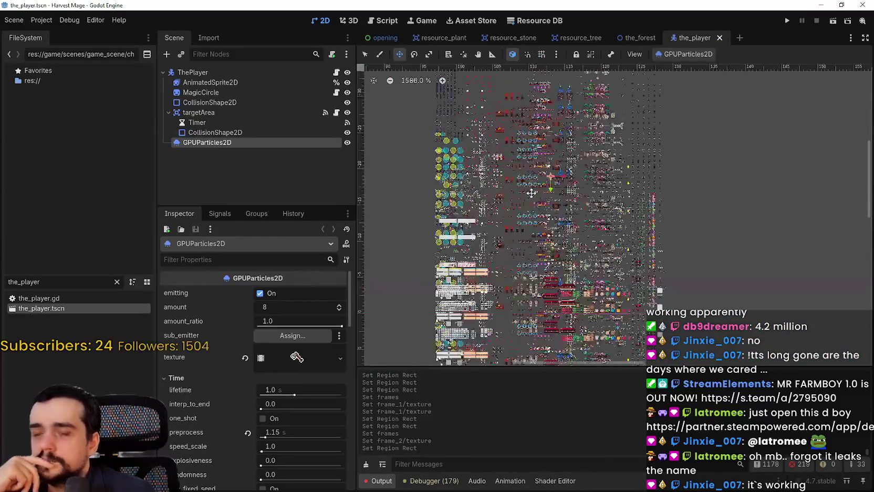
scroll(471, 226, down, 8)
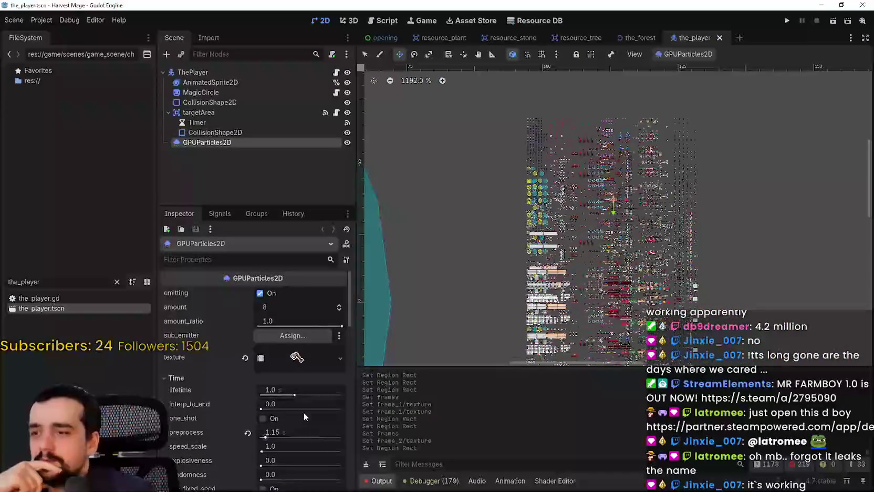
click(259, 361)
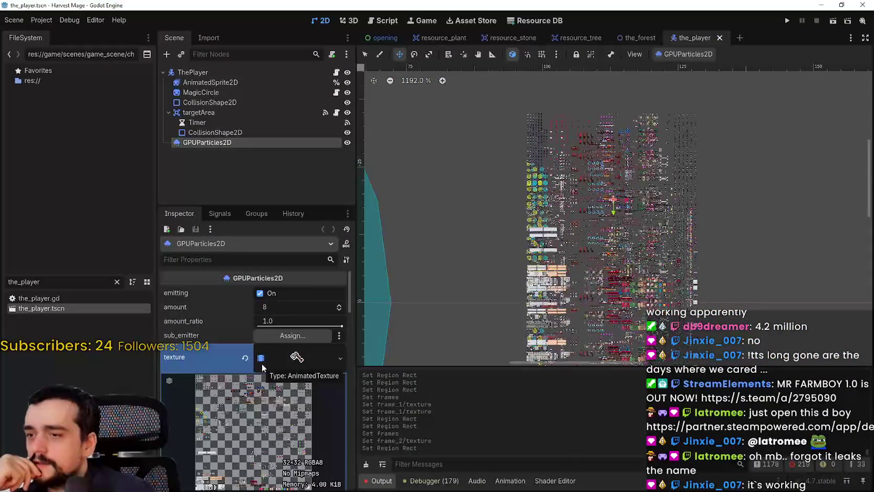
scroll(271, 370, down, 3)
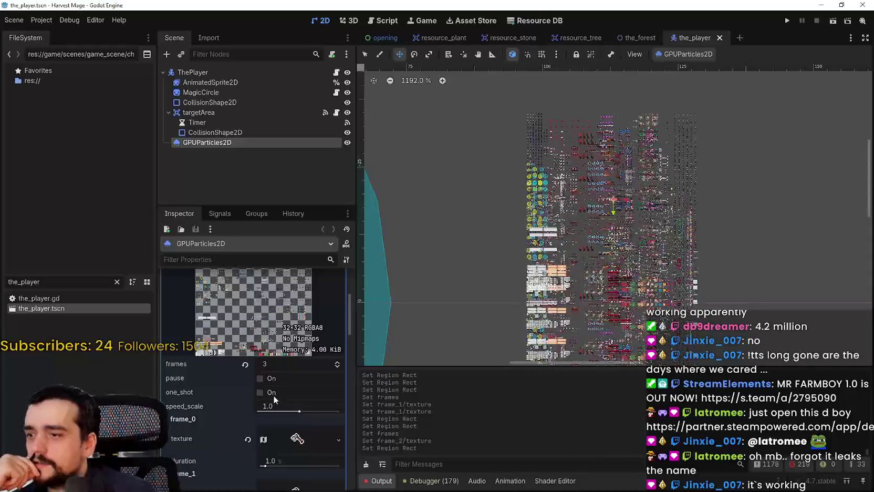
click(260, 393)
click(271, 393)
scroll(302, 407, down, 5)
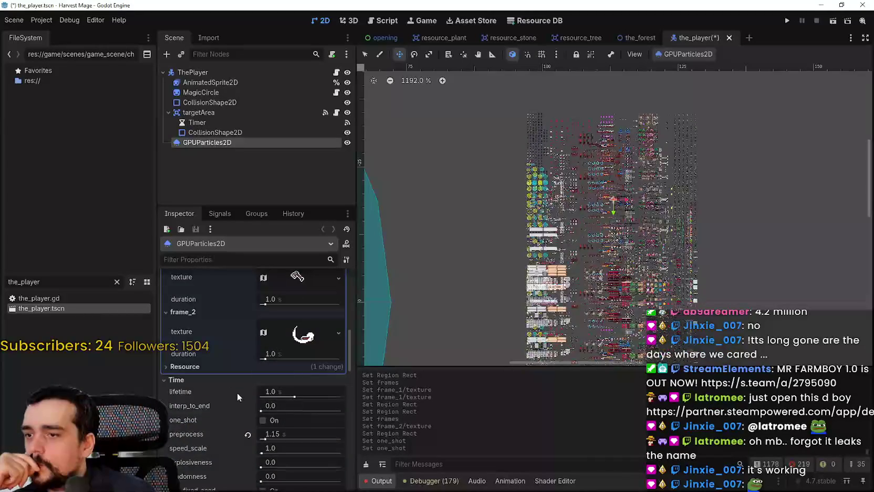
scroll(252, 391, up, 10)
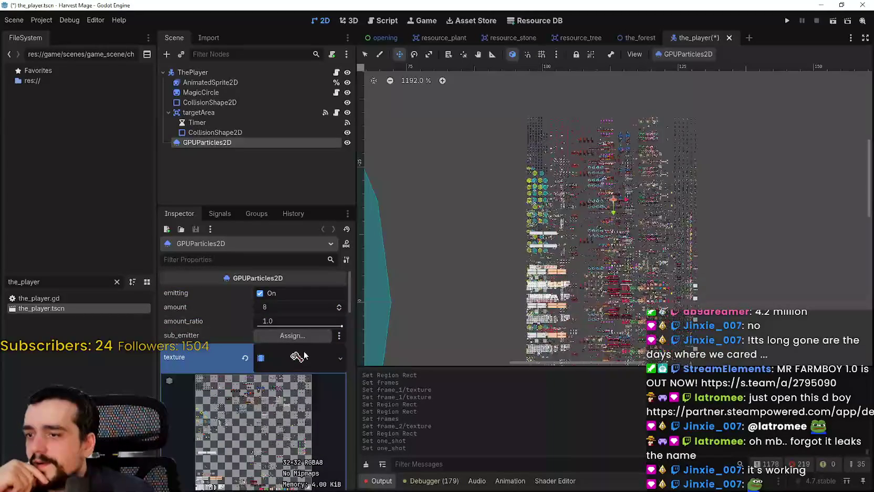
click(298, 357)
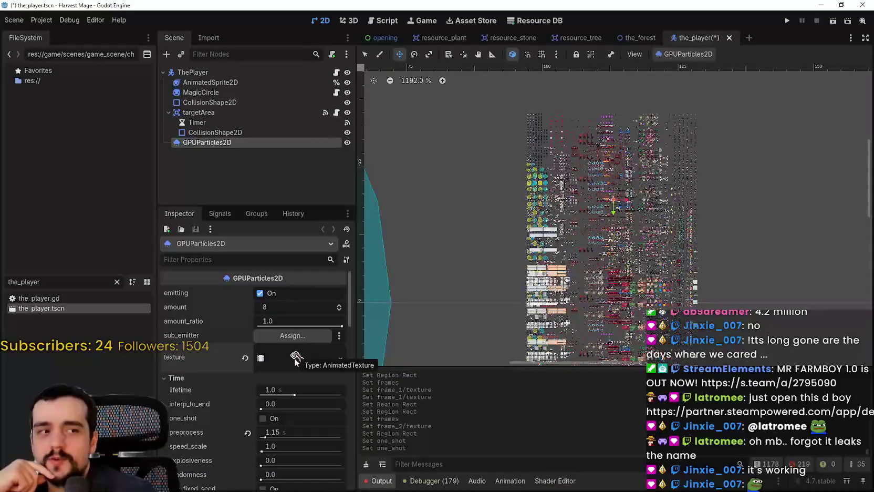
Turn off use_fixed_seed, toggle interpolate, and save the player scene
scroll(709, 223, up, 3)
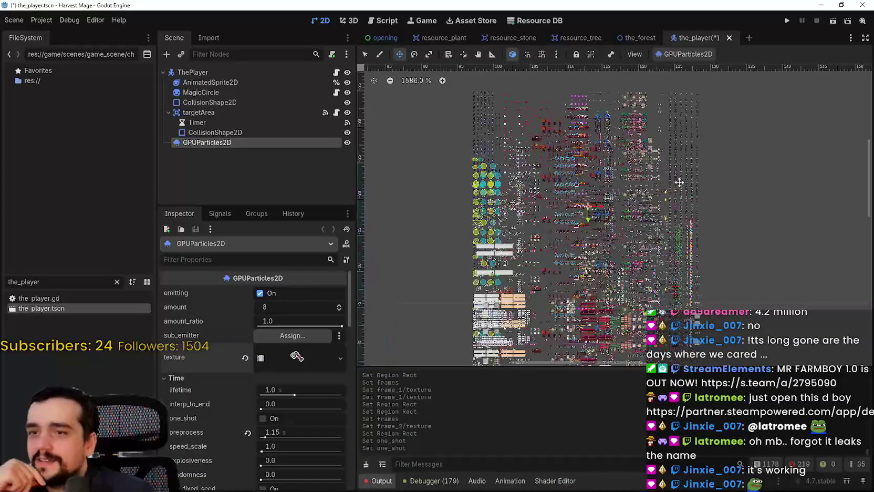
scroll(258, 425, down, 3)
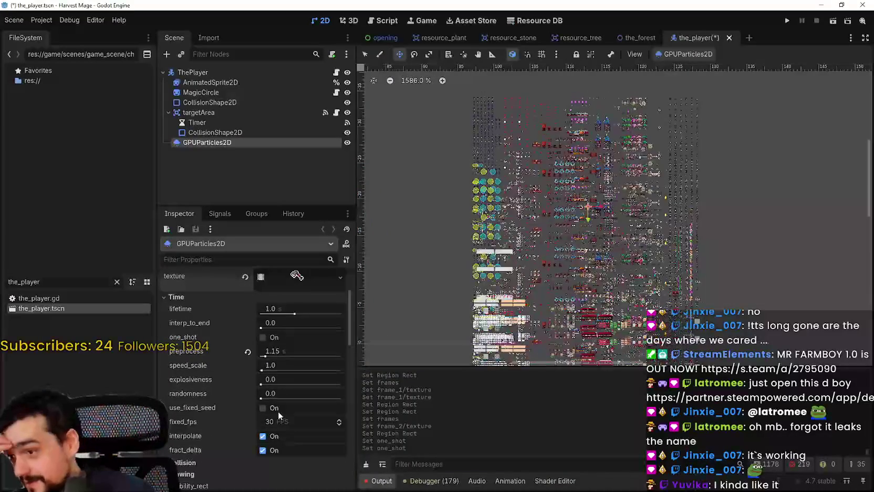
click(272, 408)
click(262, 408)
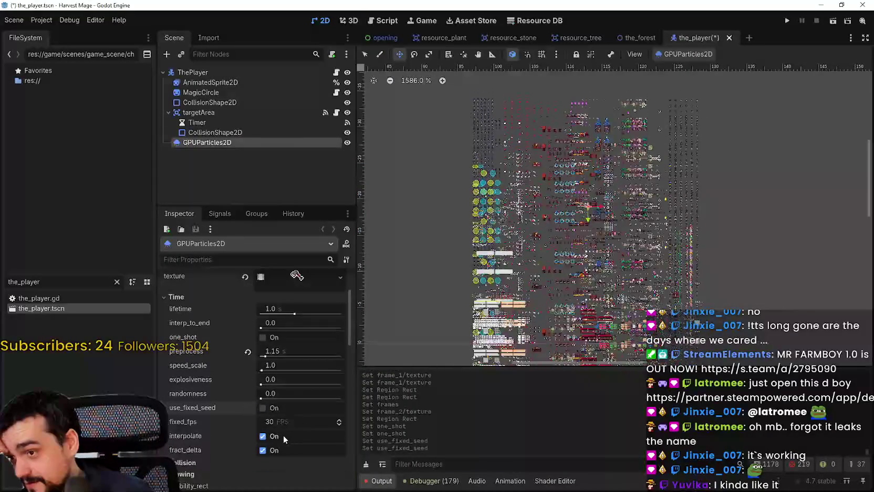
click(276, 438)
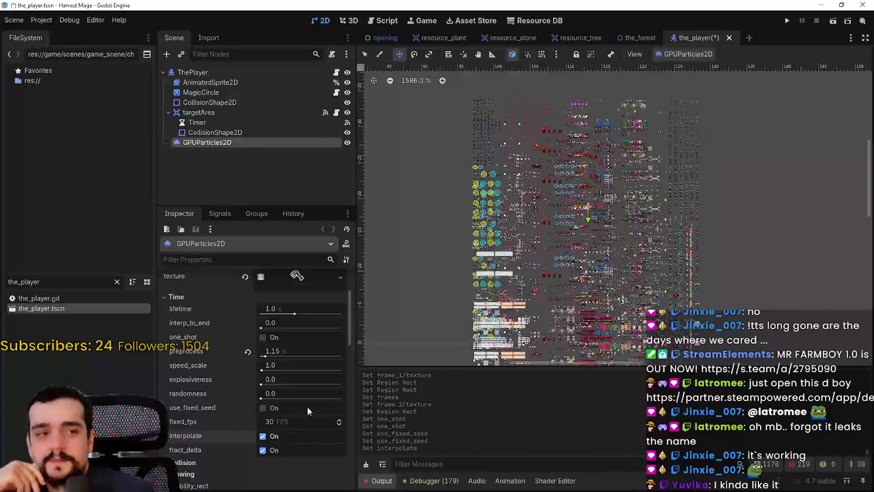
scroll(750, 231, up, 3)
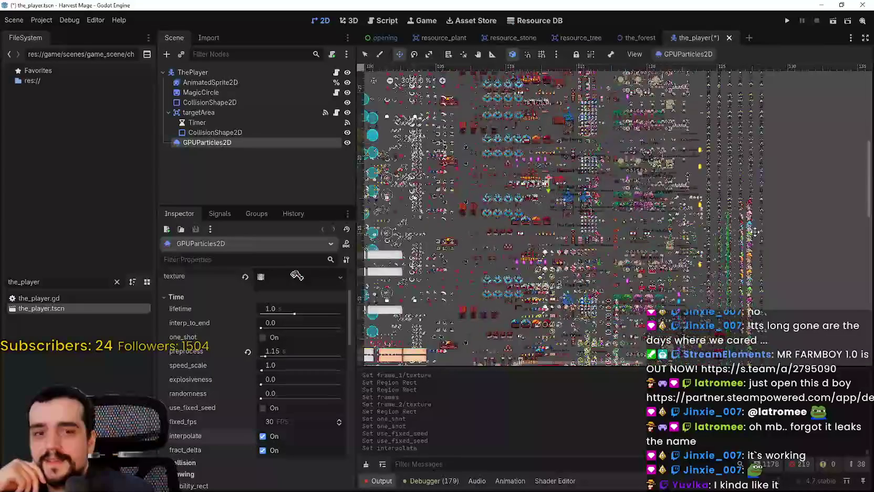
scroll(655, 255, up, 5)
scroll(655, 256, down, 8)
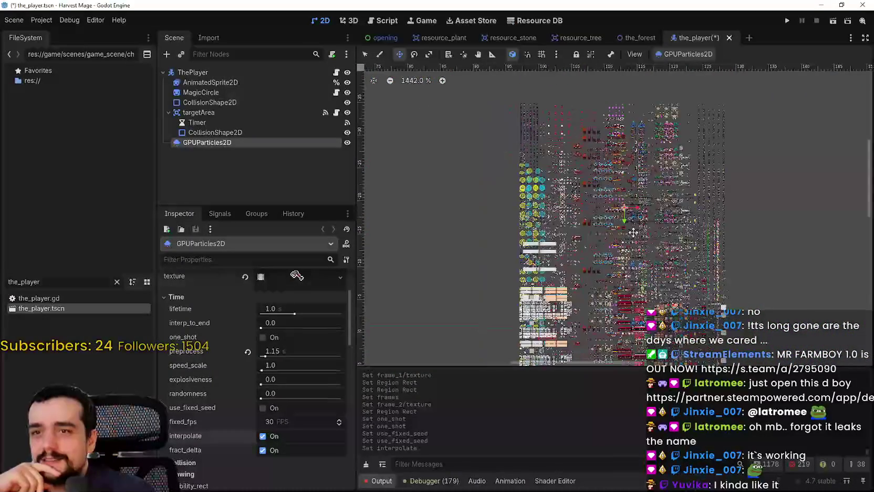
drag(621, 257, 586, 225)
key(ctrl+s)
Toggle local_coords on and back off, then save the scene again
scroll(259, 462, down, 4)
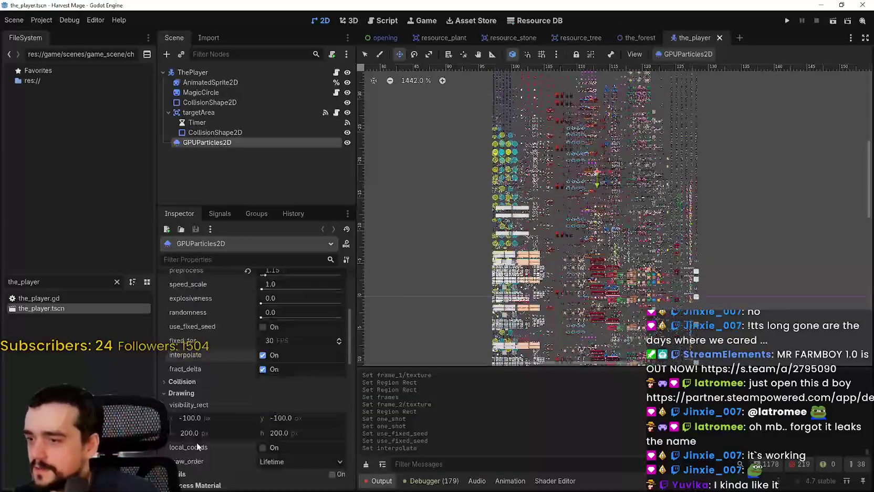
scroll(265, 446, down, 1)
click(272, 396)
click(271, 396)
key(ctrl+s)
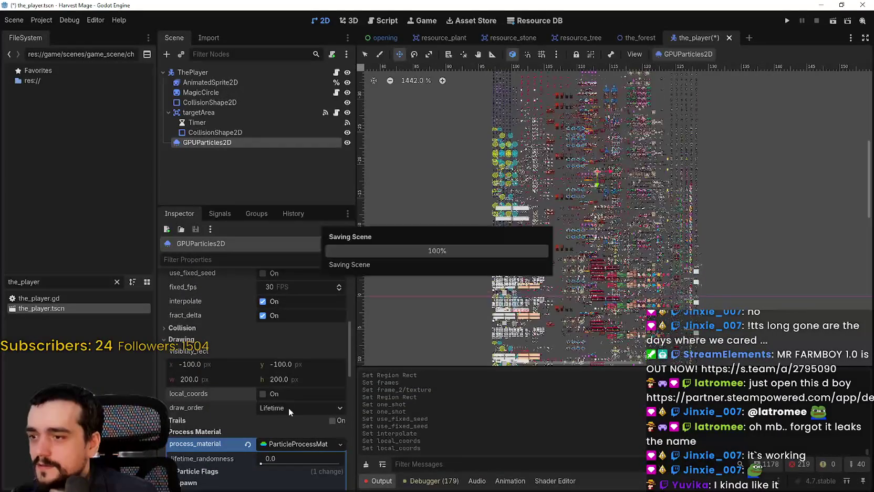
scroll(287, 408, up, 8)
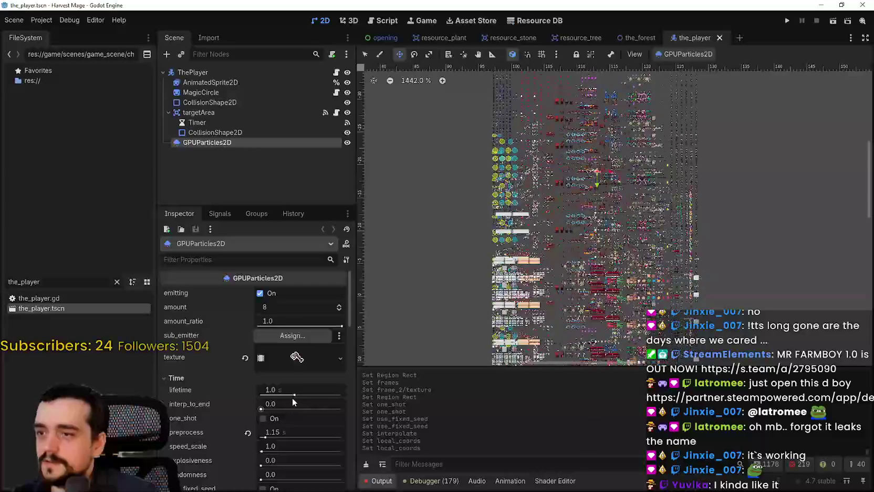
scroll(288, 397, down, 5)
Clear the process material, undo the change, and save the scene
click(245, 387)
click(247, 389)
scroll(566, 172, up, 8)
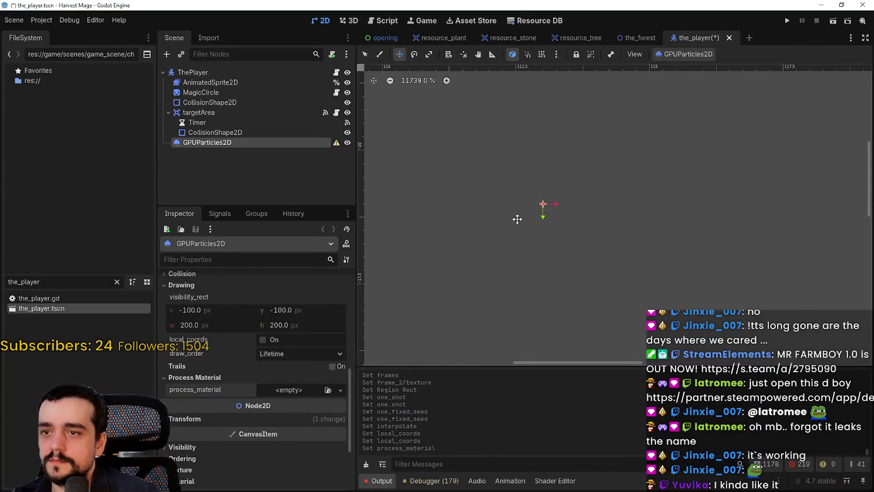
scroll(523, 210, down, 5)
key(ctrl+z)
key(ctrl+s)
Inspect the process material's Resource settings, then collapse the material
scroll(275, 427, down, 1)
scroll(275, 416, down, 2)
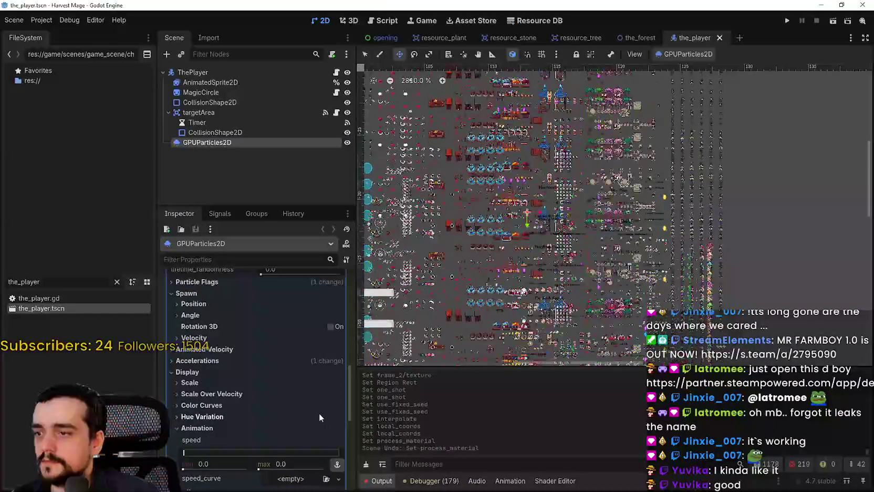
scroll(319, 412, down, 4)
scroll(319, 410, down, 3)
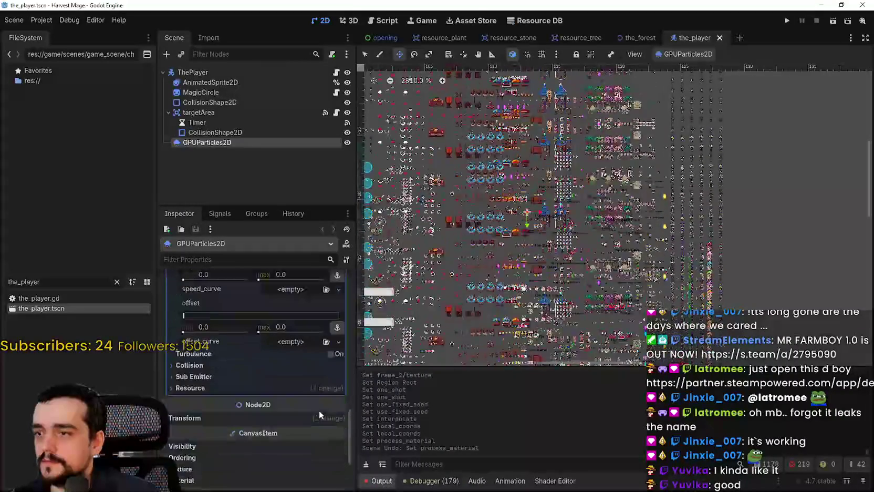
click(225, 385)
click(226, 386)
scroll(550, 226, down, 5)
scroll(253, 355, up, 10)
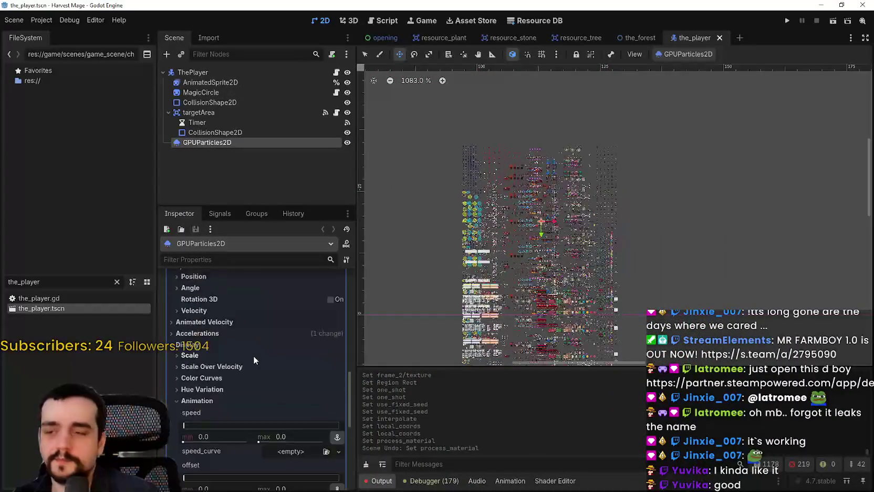
click(302, 444)
scroll(308, 412, up, 10)
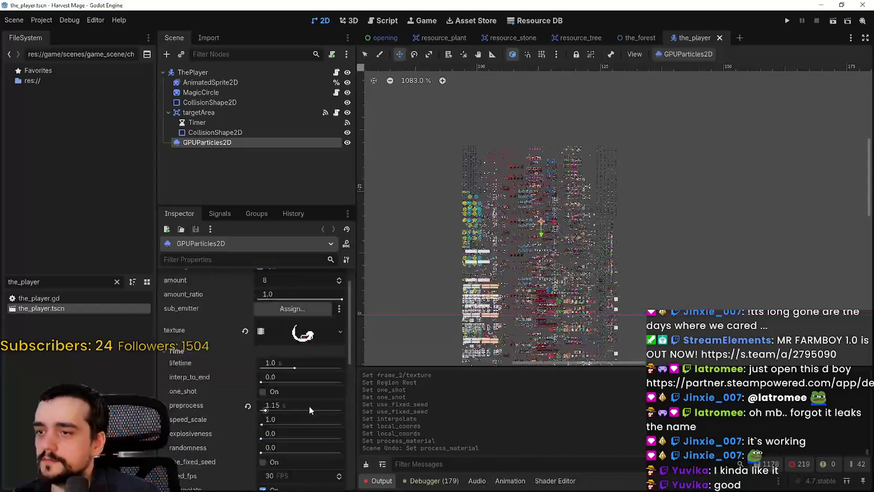
Reset the particles' texture to <empty>, leaving plain white square particles, and save
click(301, 360)
scroll(298, 377, down, 5)
scroll(298, 377, up, 5)
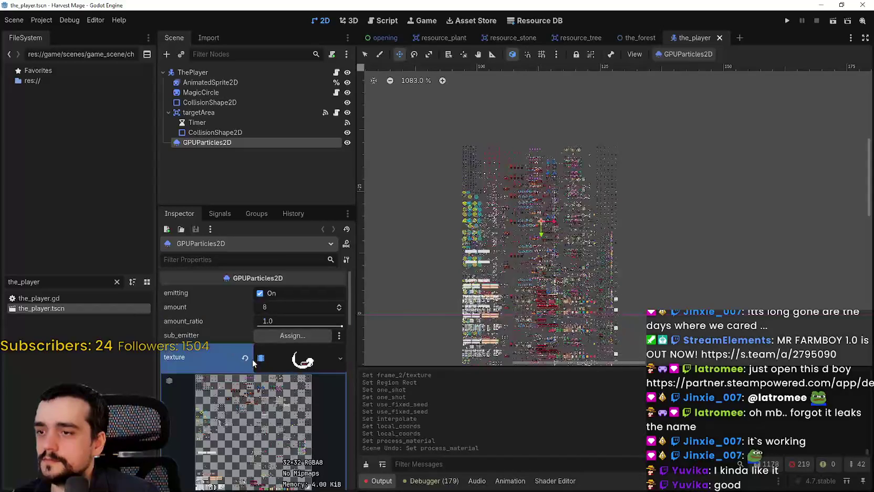
click(244, 358)
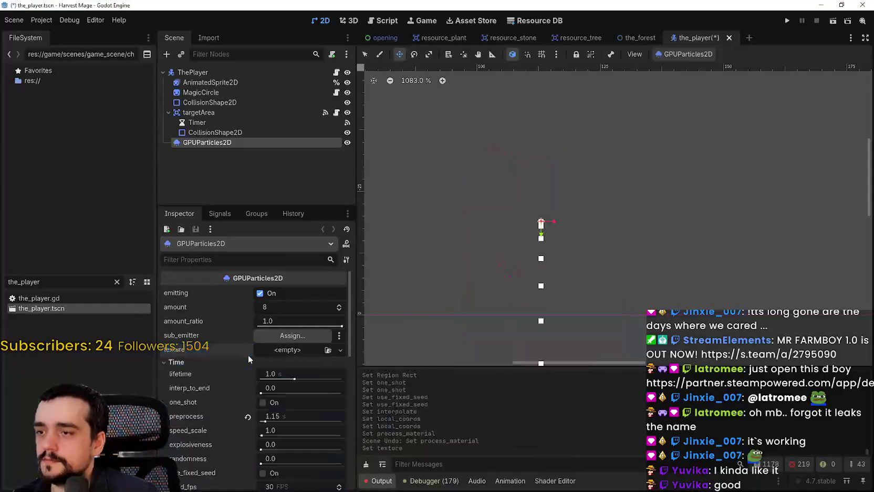
click(270, 347)
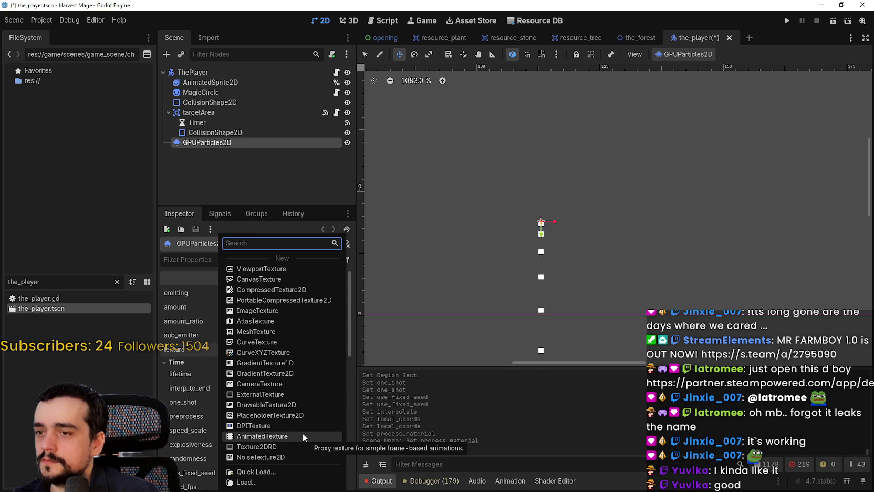
scroll(521, 226, down, 2)
scroll(532, 243, down, 2)
key(Escape)
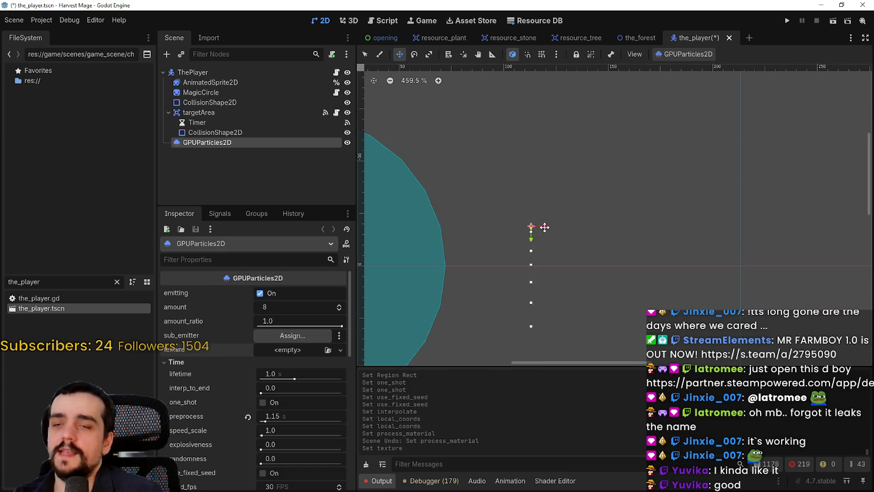
scroll(544, 226, down, 1)
key(ctrl+s)
Remove the GPUParticles2D node from ThePlayer, leaving sprite, magic circle, collision and targetArea
right_click(251, 146)
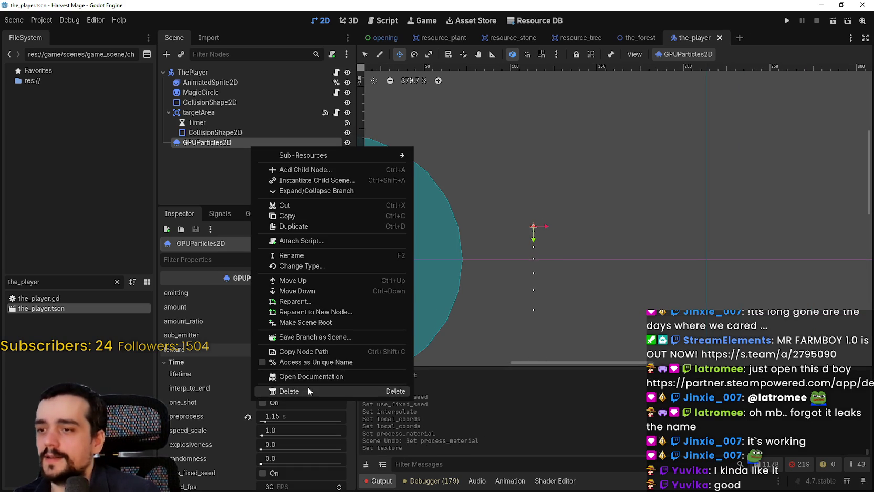
click(307, 390)
click(421, 258)
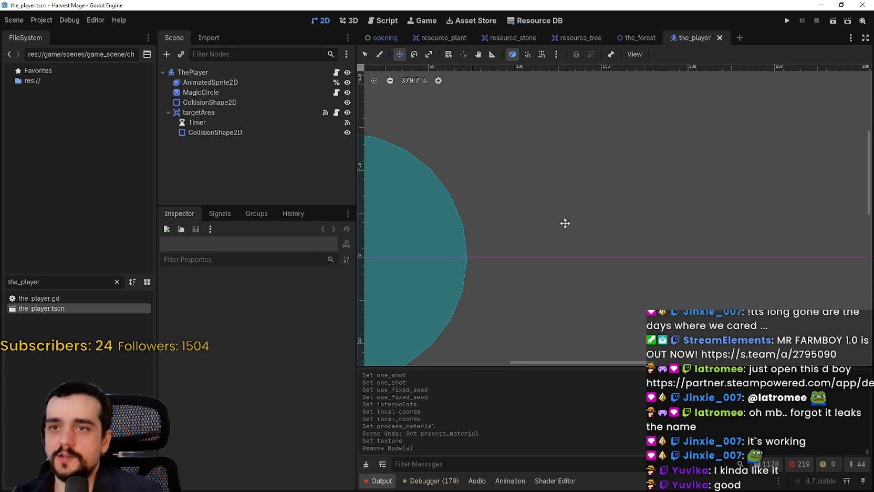
scroll(577, 227, down, 1)
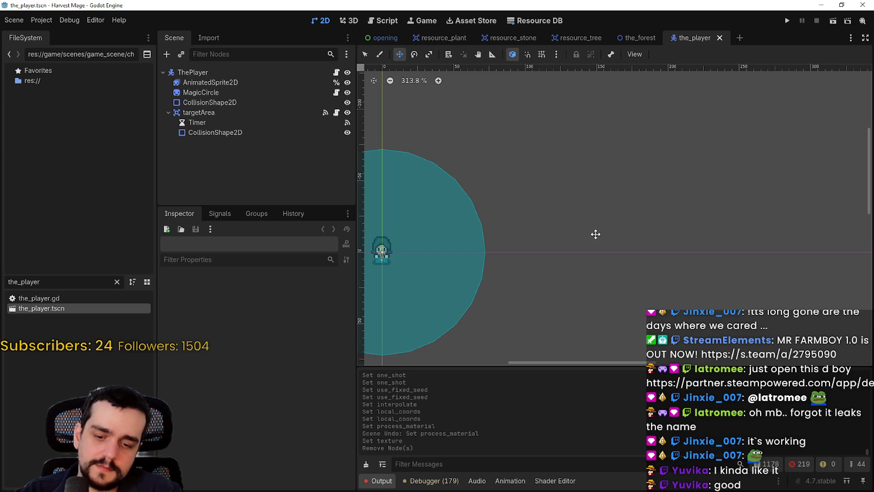
scroll(503, 228, down, 4)
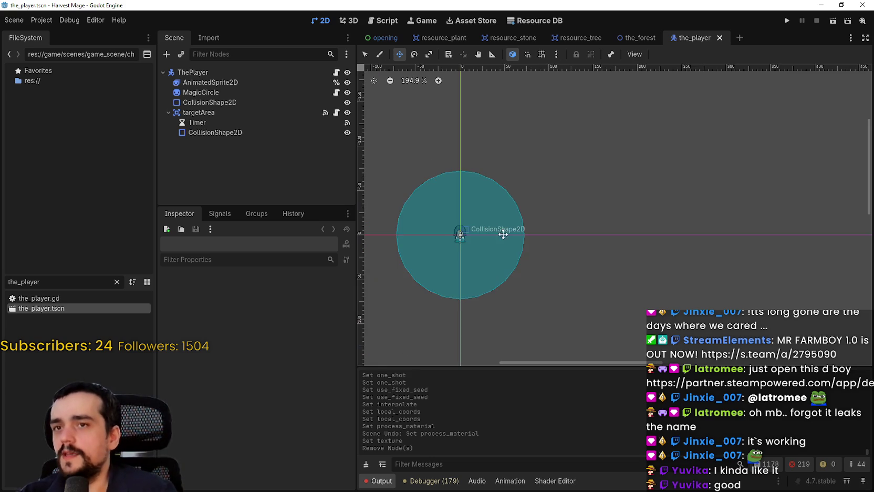
scroll(576, 267, up, 2)
scroll(573, 260, down, 1)
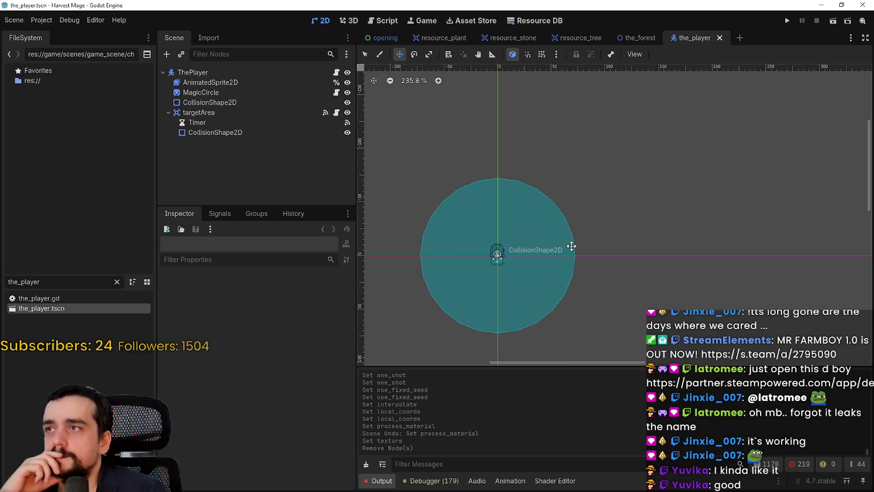
scroll(569, 245, up, 1)
scroll(568, 244, up, 2)
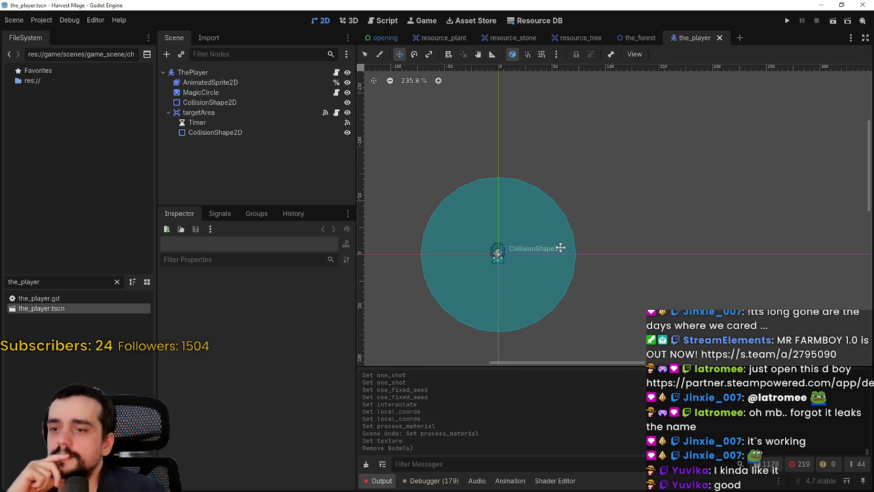
scroll(560, 247, down, 1)
scroll(559, 246, down, 1)
scroll(558, 245, up, 2)
scroll(556, 239, down, 3)
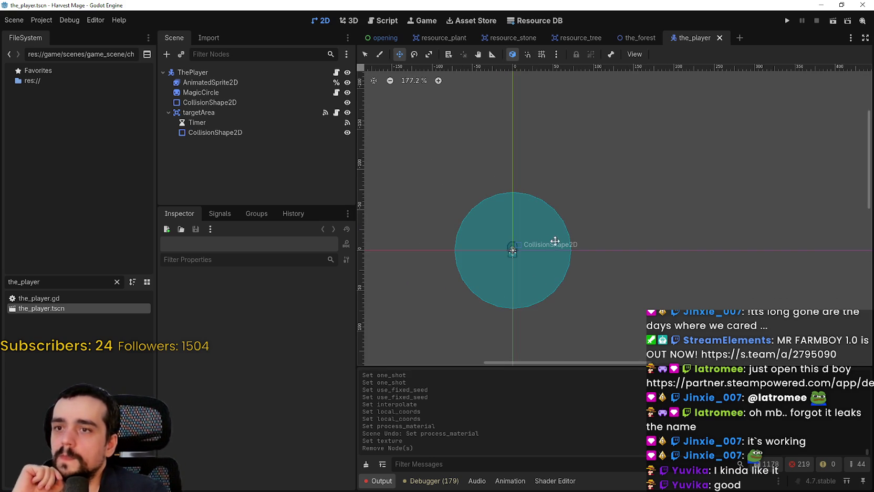
scroll(544, 240, up, 1)
scroll(541, 241, up, 4)
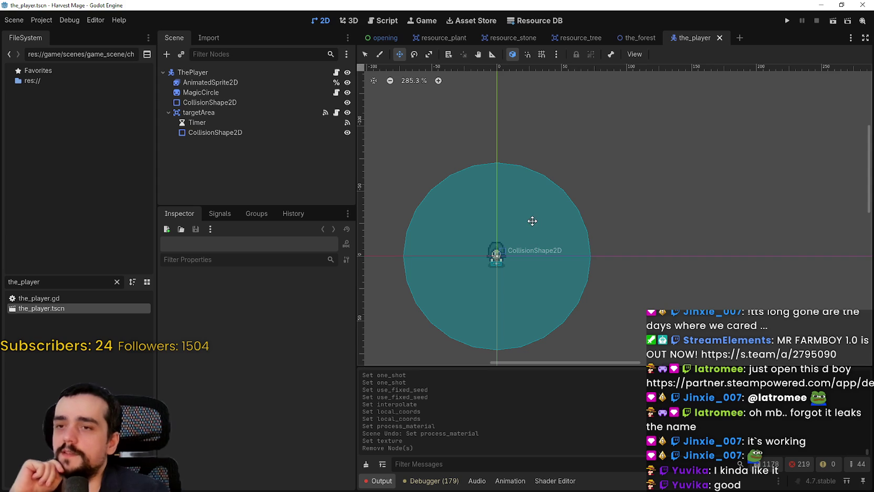
scroll(531, 221, down, 3)
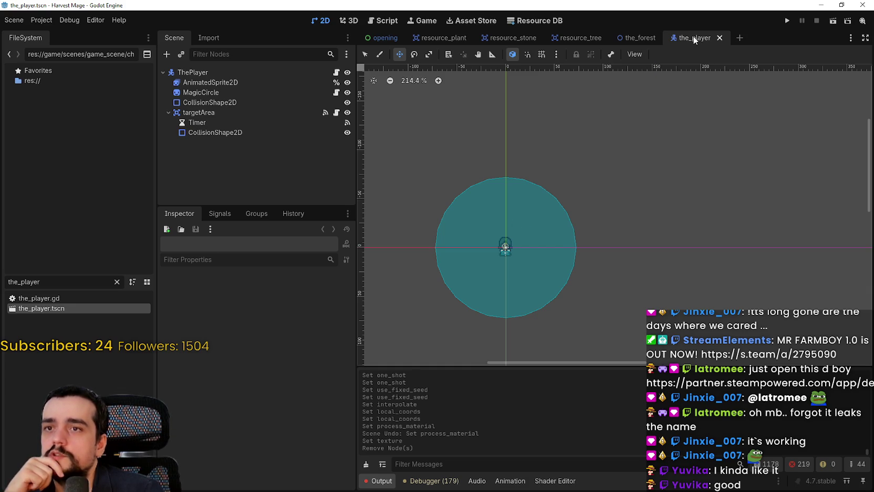
mouse_move(379, 41)
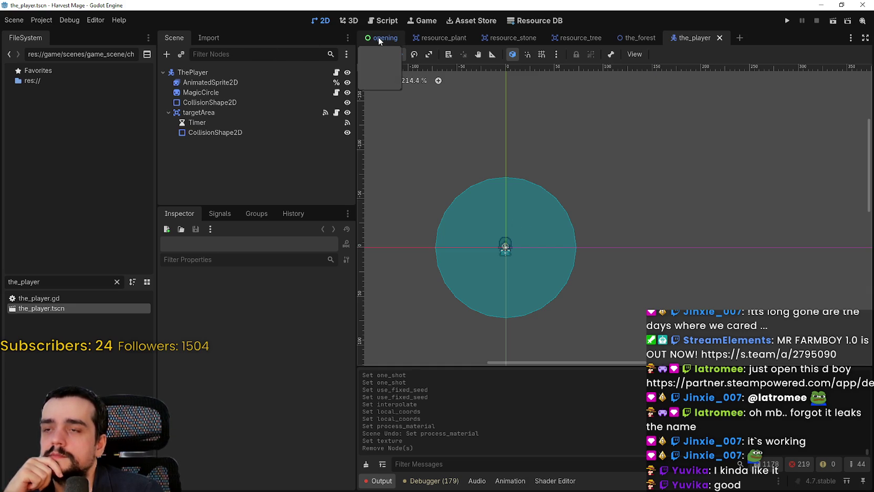
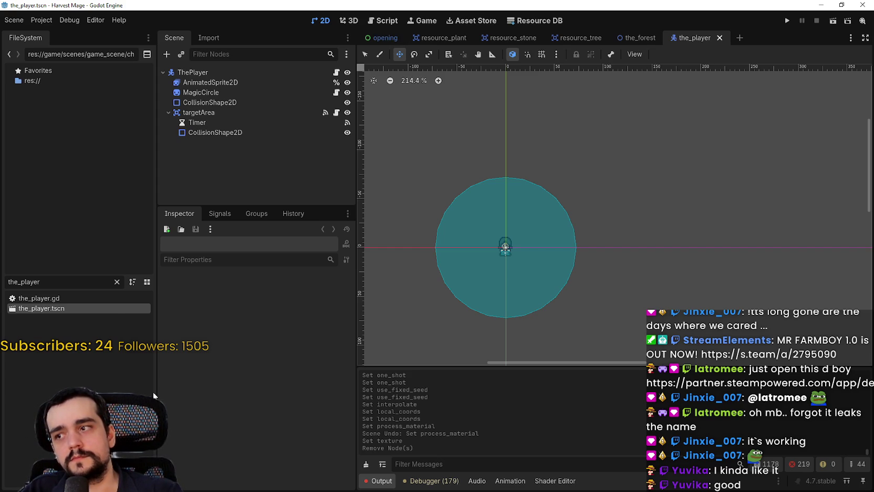
Filter FileSystem files to 'resource', switch to the resource_tree scene, and collapse StaticBody2D
click(116, 281)
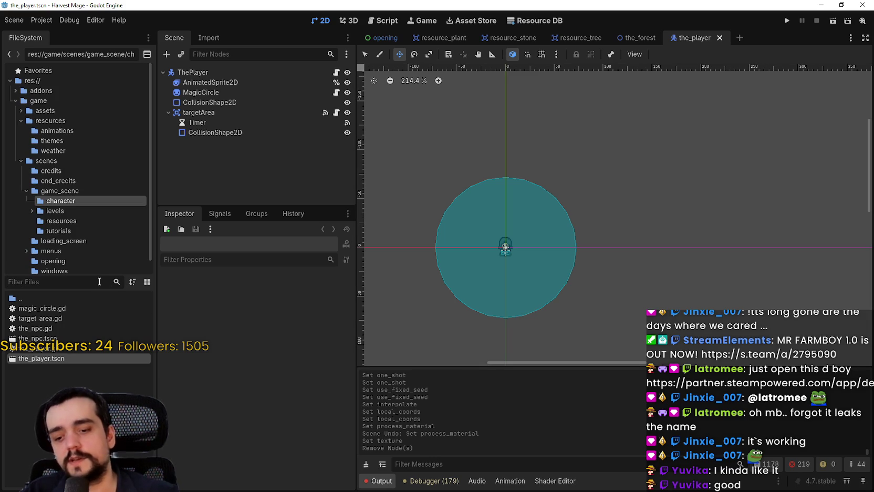
text(resource)
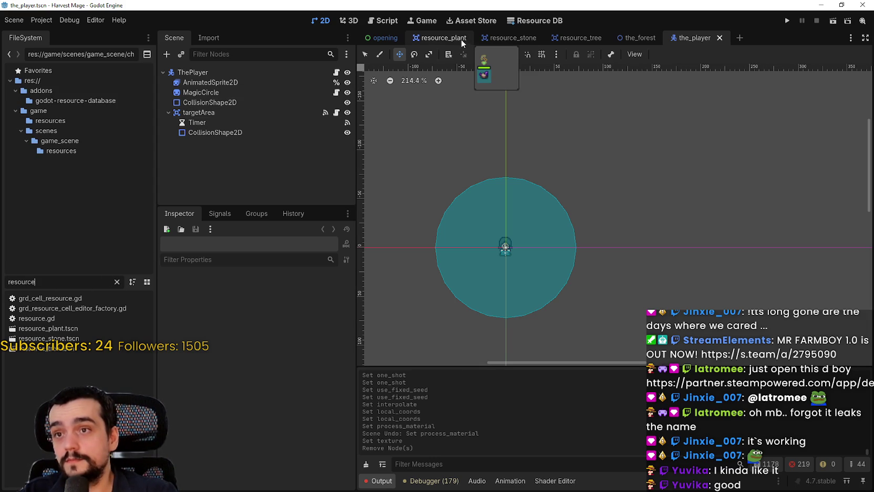
click(586, 38)
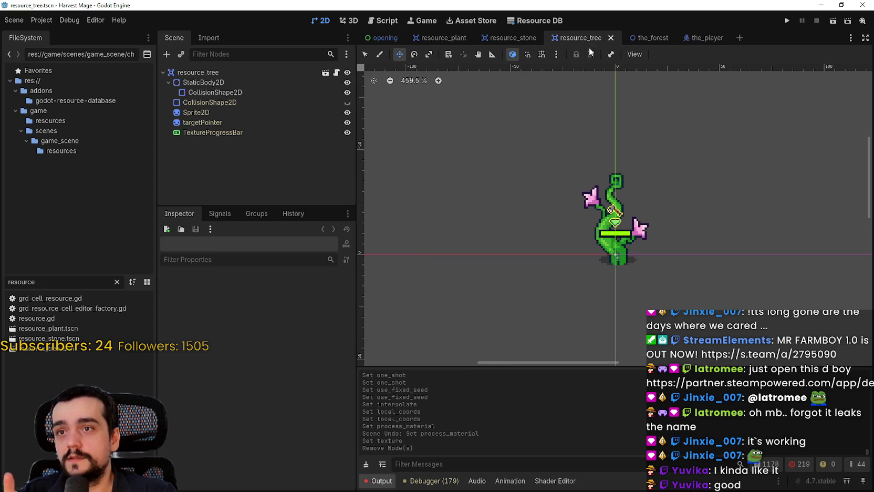
scroll(628, 249, up, 1)
scroll(626, 256, down, 1)
click(167, 82)
Start adding a child node to resource_tree and search node types for 'animated'
right_click(212, 73)
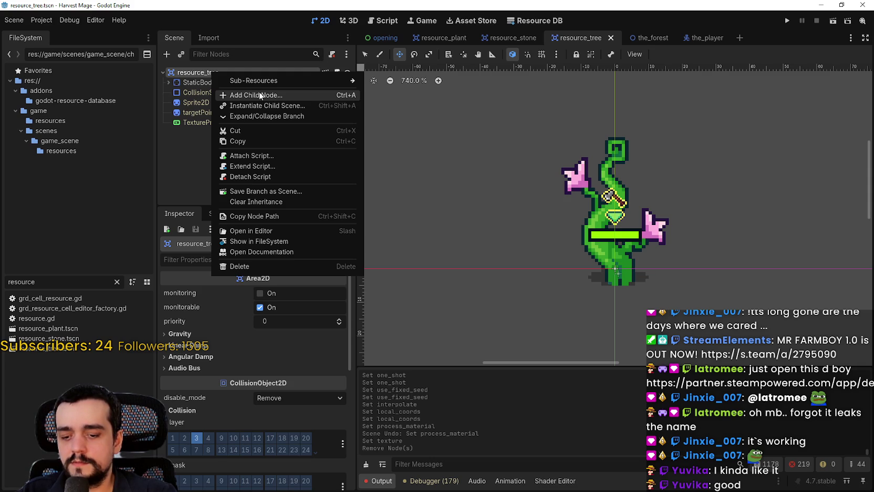
mouse_move(288, 79)
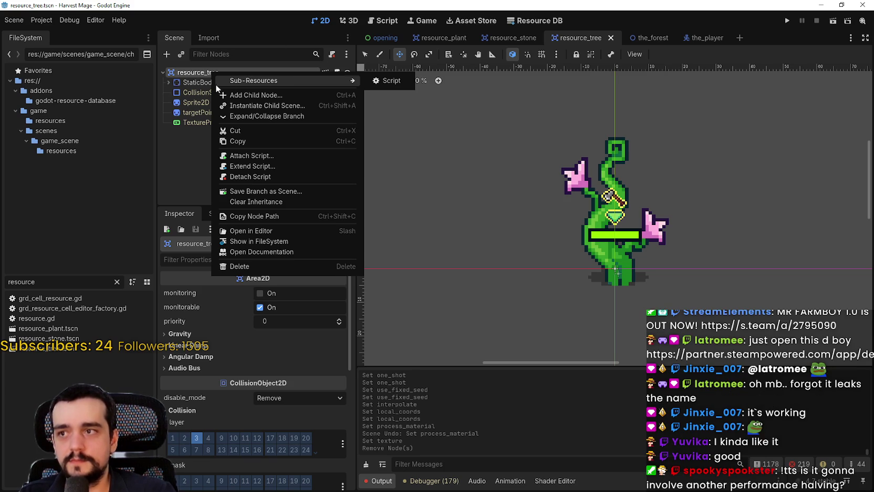
click(276, 96)
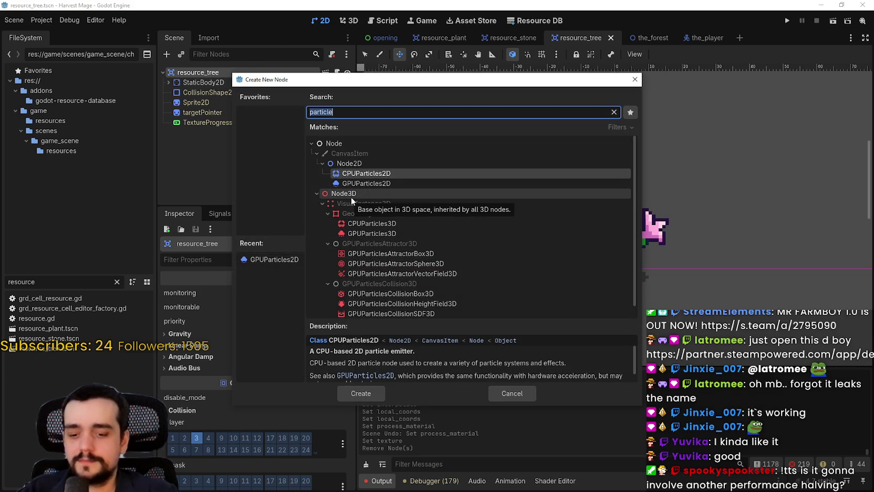
text(an)
key(BackSpace)
key(BackSpace)
text(sp)
key(BackSpace)
key(BackSpace)
text(animated)
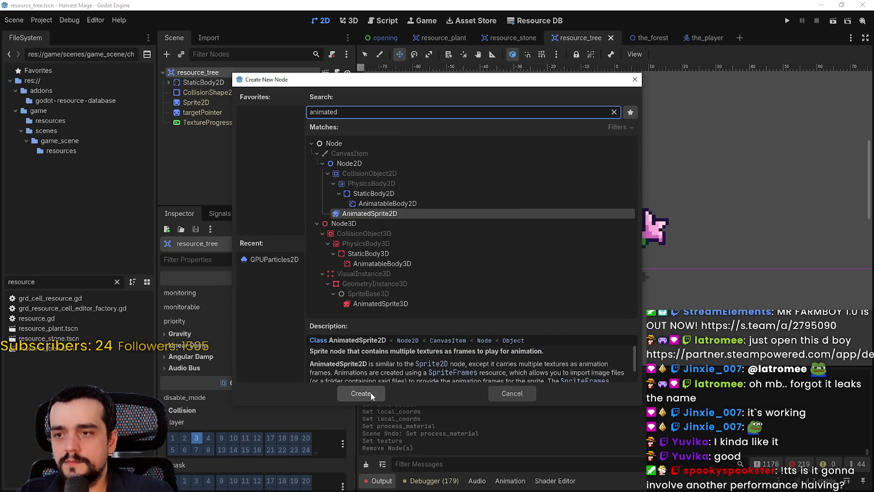
Reposition the Create New Node dialog, then cancel it without adding a node
mouse_move(363, 78)
mouse_down()
mouse_move(404, 416)
mouse_move(370, 43)
mouse_move(400, 302)
mouse_up()
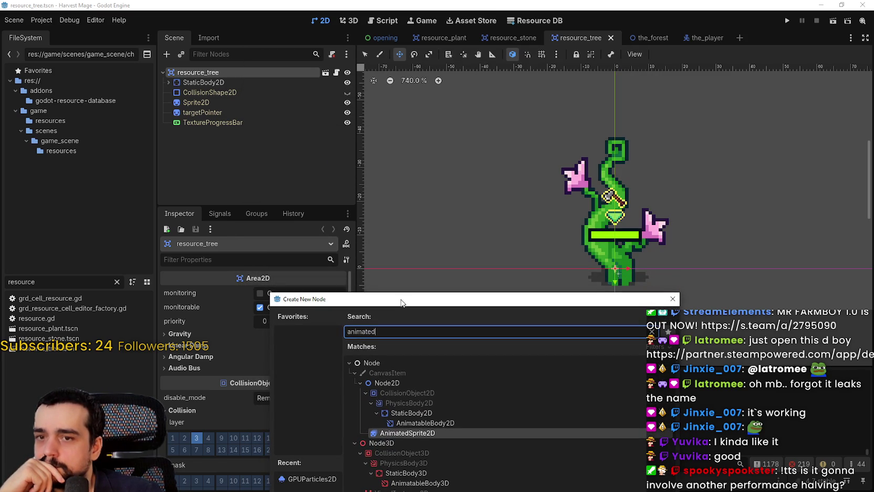
drag(401, 302, 404, 123)
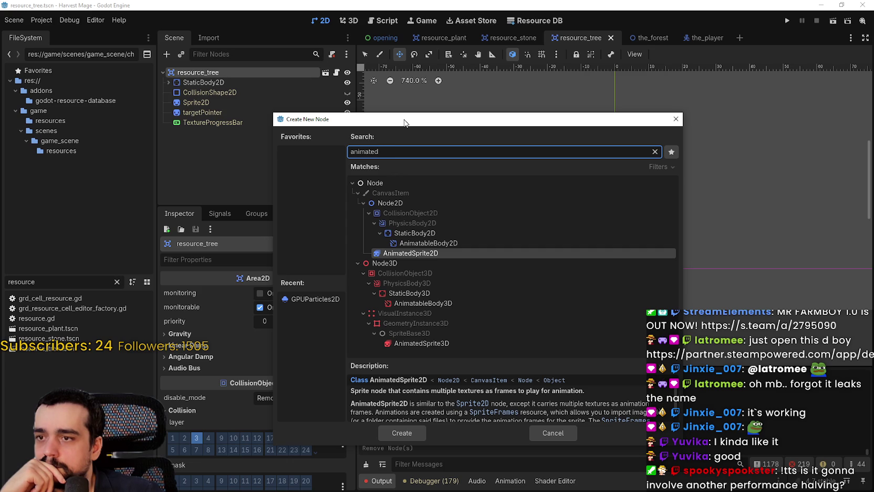
mouse_move(404, 122)
mouse_down()
mouse_move(415, 364)
mouse_move(368, 368)
mouse_move(378, 310)
mouse_move(364, 80)
mouse_move(424, 426)
mouse_move(431, 409)
mouse_up()
click(577, 384)
click(209, 78)
Add a Sprite2D child under the resource_tree root and save the scene
right_click(209, 79)
click(209, 74)
right_click(209, 73)
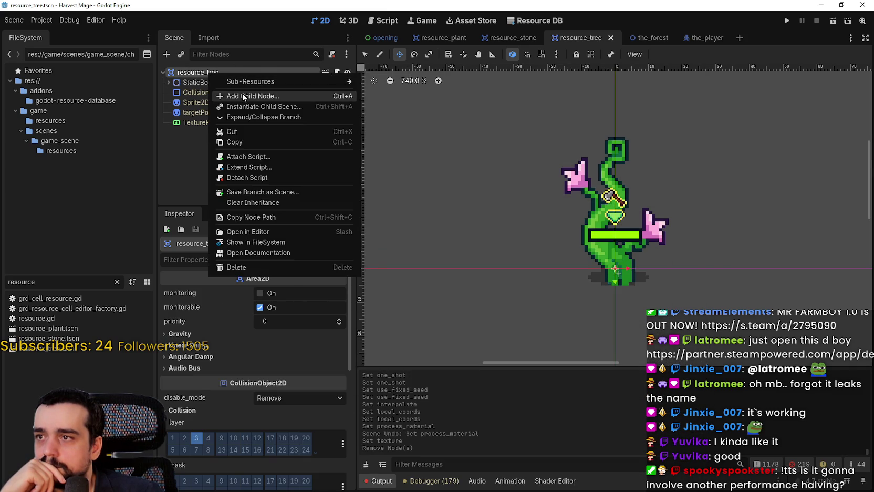
click(241, 96)
text(sprite)
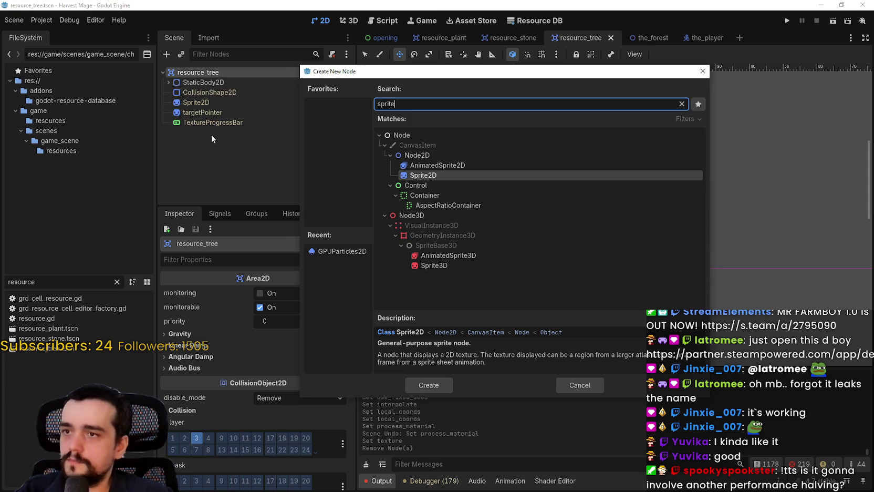
key(Return)
key(ctrl+s)
Rename the new Sprite2D node to 'harvesting'
click(198, 134)
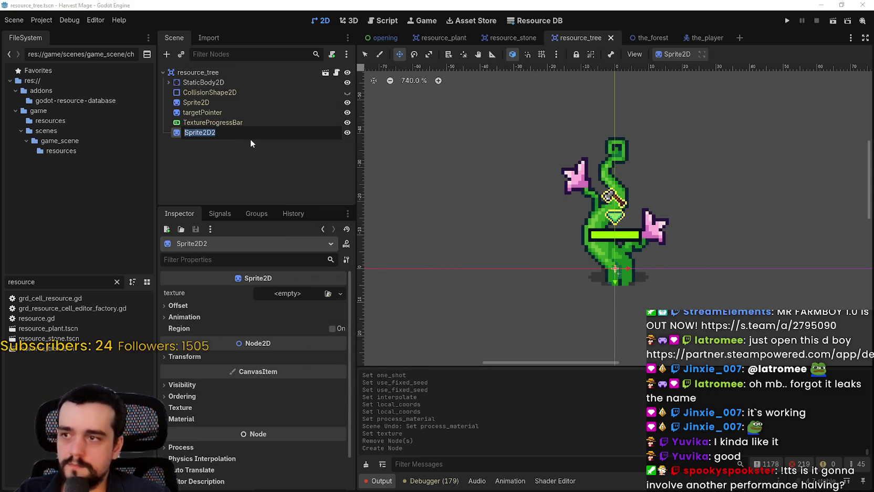
text(har)
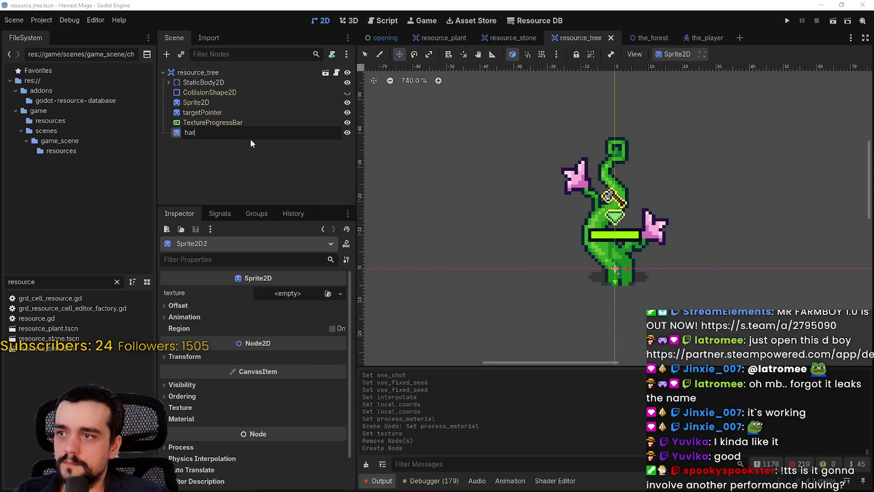
key(BackSpace)
key(BackSpace)
text(ha)
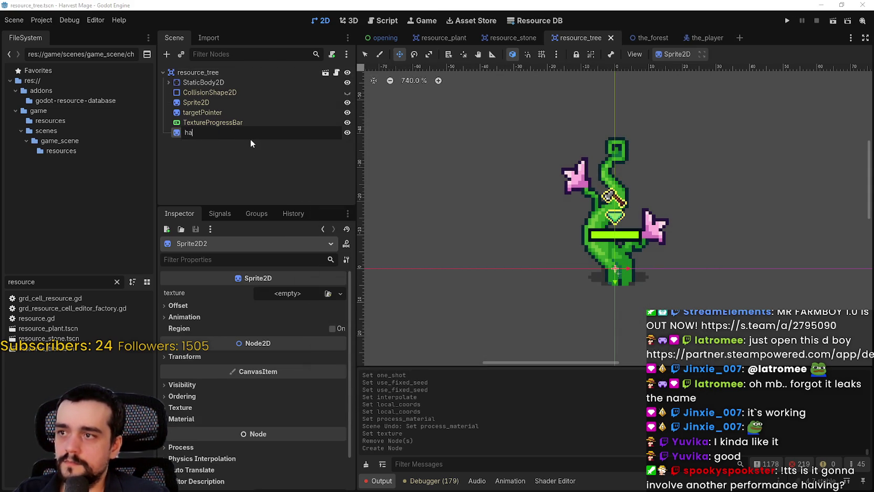
text(rvesting)
key(Return)
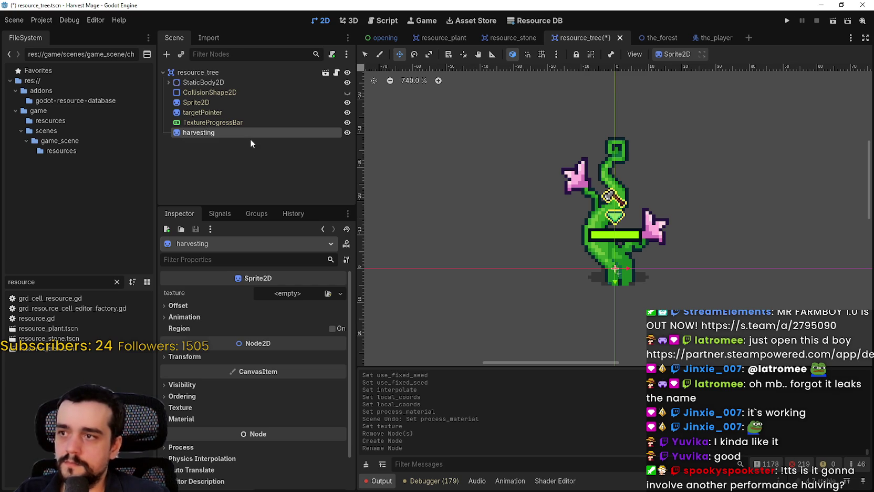
click(269, 294)
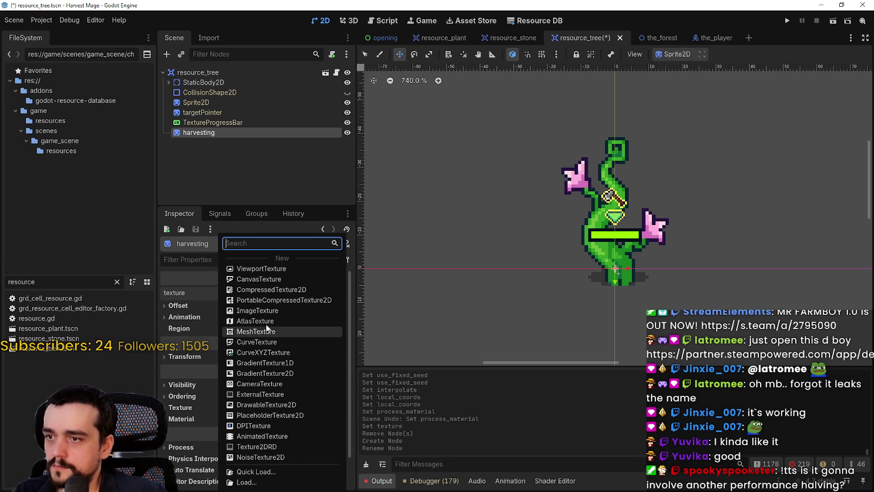
Give the harvesting sprite a new AtlasTexture with main_atlas.png quick-loaded as its atlas
click(198, 177)
click(280, 293)
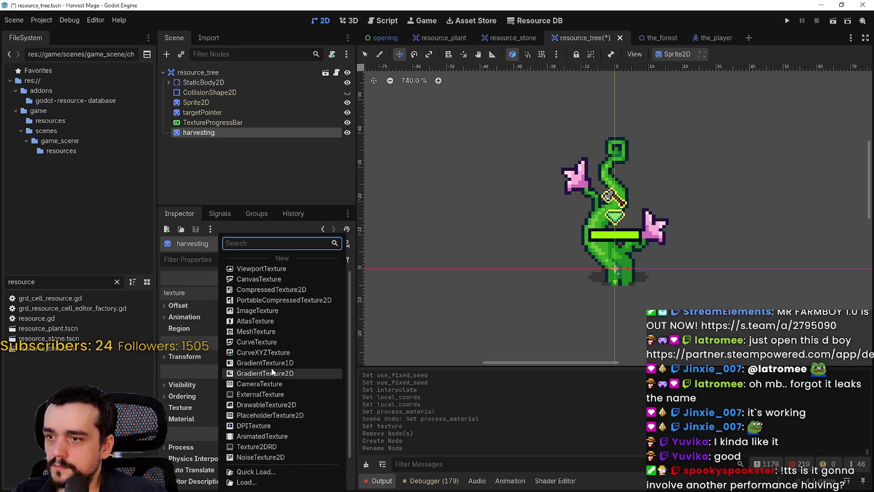
click(270, 328)
click(283, 293)
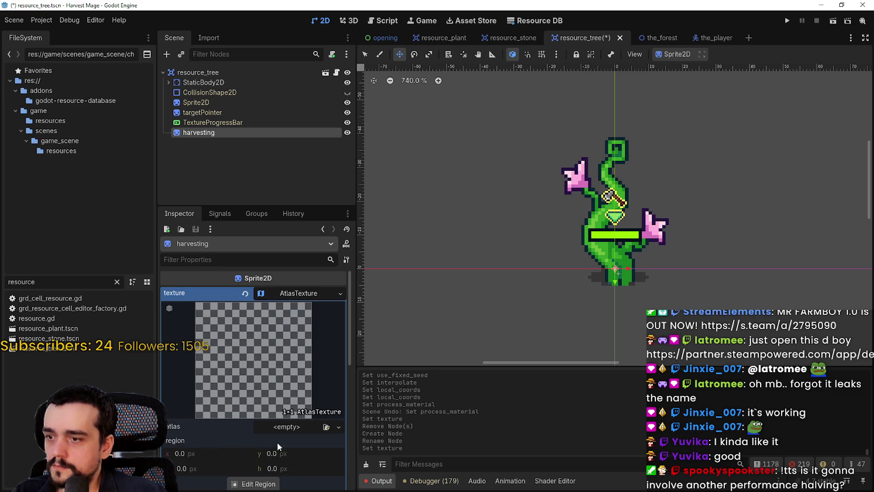
click(284, 426)
click(277, 476)
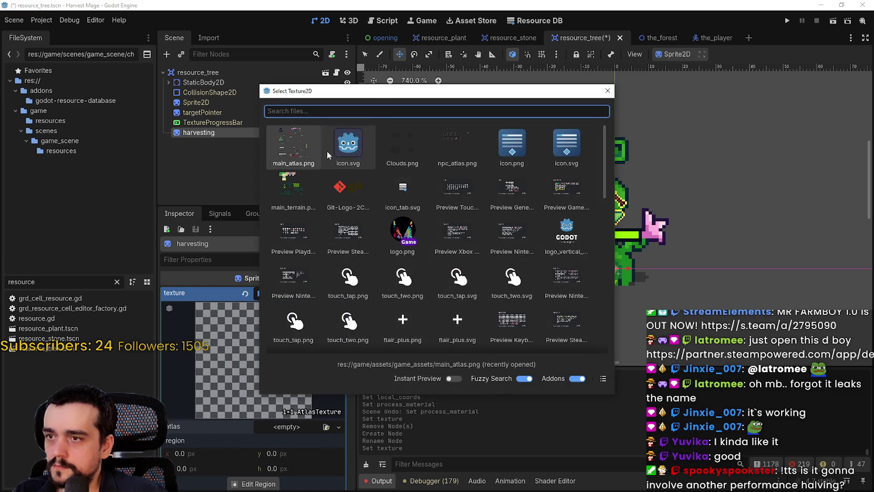
click(297, 149)
scroll(253, 484, down, 5)
Open the Region Editor and zoom in on the axe and sickle tool sprites
click(251, 364)
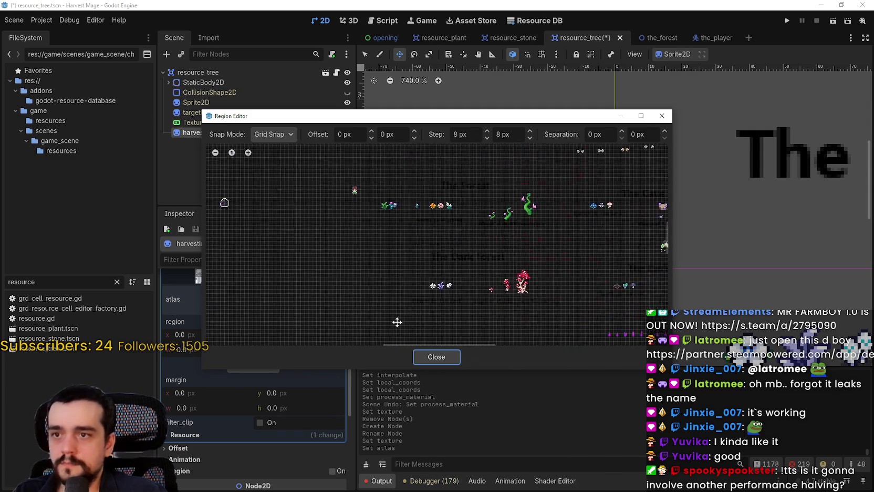
scroll(410, 262, up, 5)
scroll(461, 178, up, 10)
drag(515, 249, 552, 265)
scroll(315, 236, up, 5)
scroll(407, 226, up, 3)
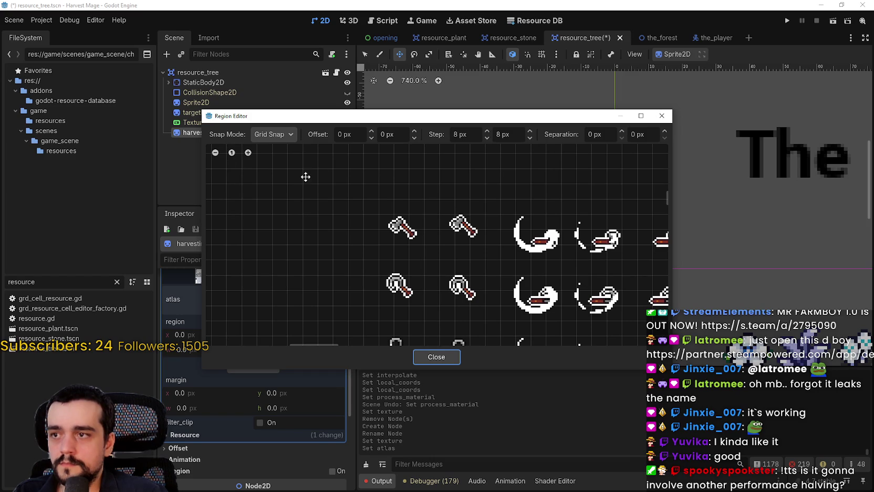
scroll(361, 248, down, 5)
drag(303, 234, 293, 227)
scroll(359, 277, up, 3)
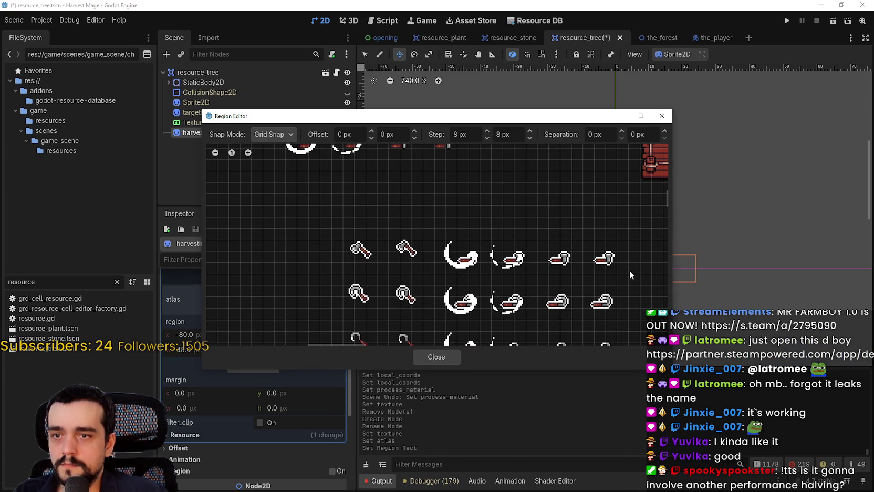
Set the atlas region to 320, 480 sized 192×32 around the six tools and close the editor
mouse_move(342, 229)
mouse_down()
mouse_move(385, 273)
mouse_move(618, 272)
mouse_up()
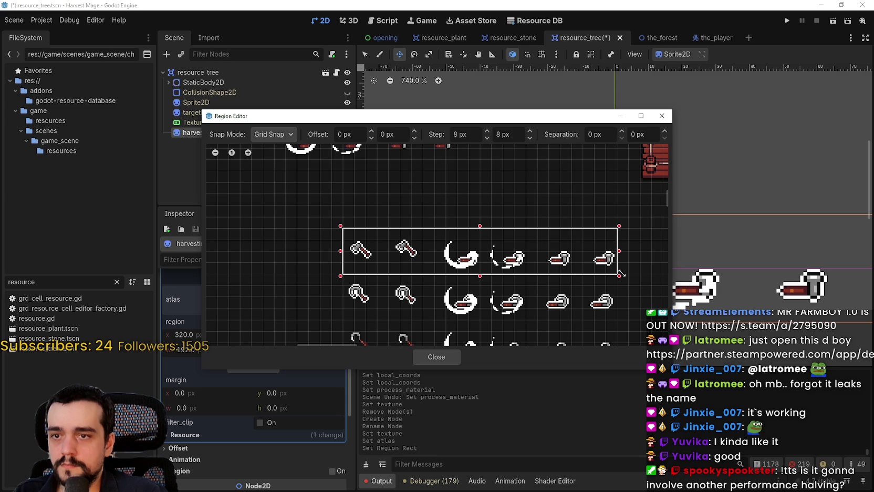
drag(620, 274, 619, 274)
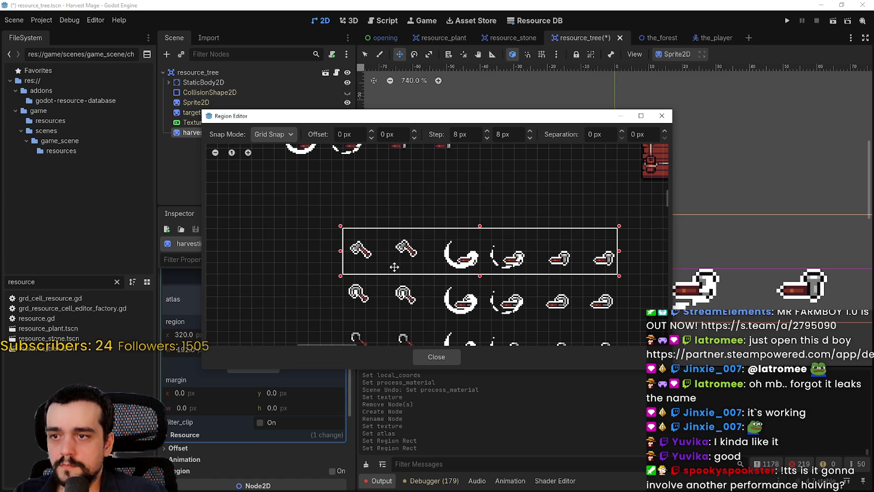
click(433, 356)
scroll(282, 448, up, 5)
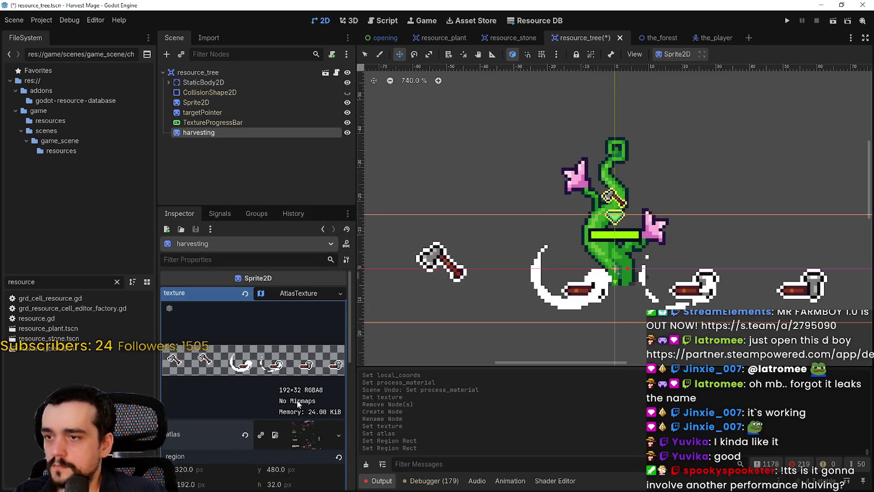
Split the harvesting sprite into 6 horizontal frames
click(297, 299)
click(244, 321)
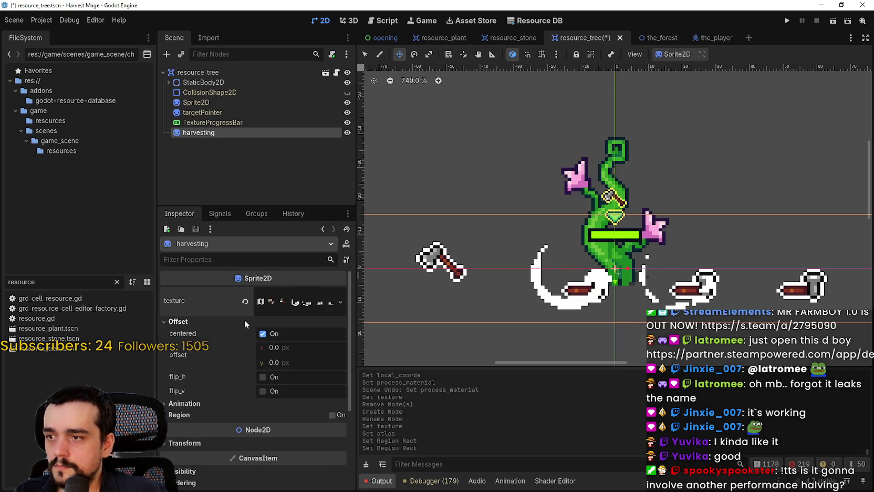
click(222, 402)
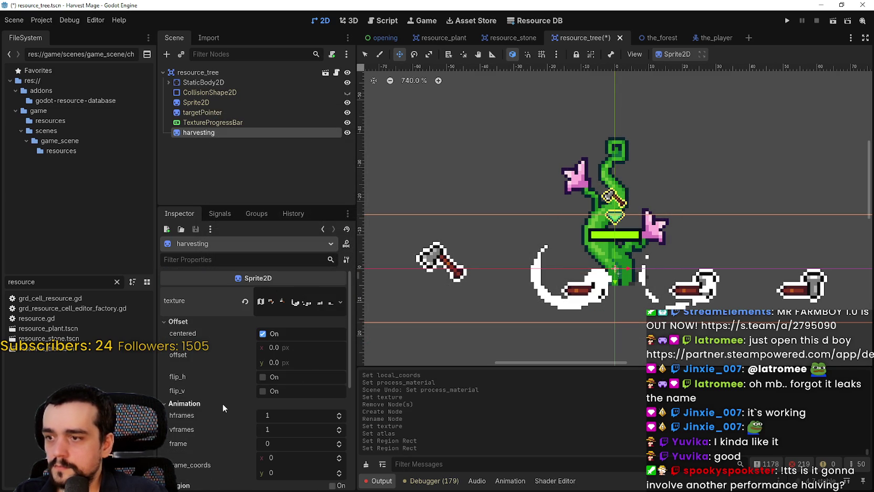
click(339, 412)
click(338, 413)
click(339, 412)
click(339, 413)
click(339, 413)
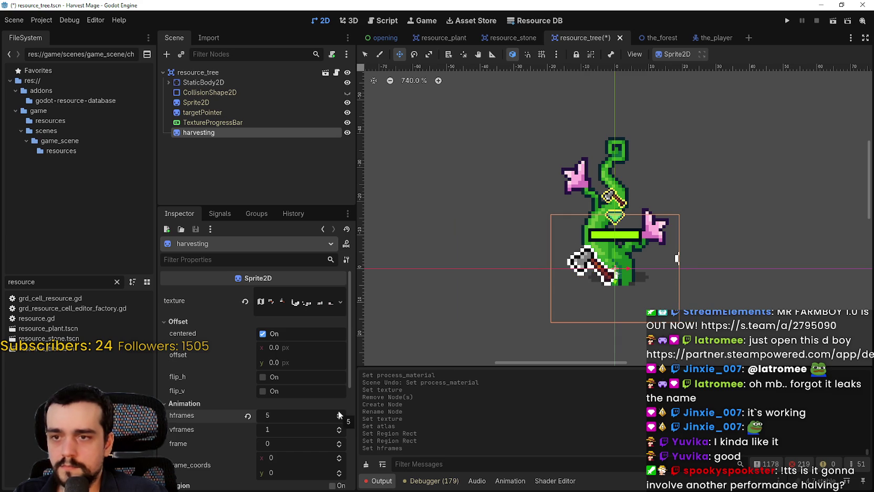
Step the Frame value through the axe animation, ending back at frame 0
scroll(339, 420, down, 1)
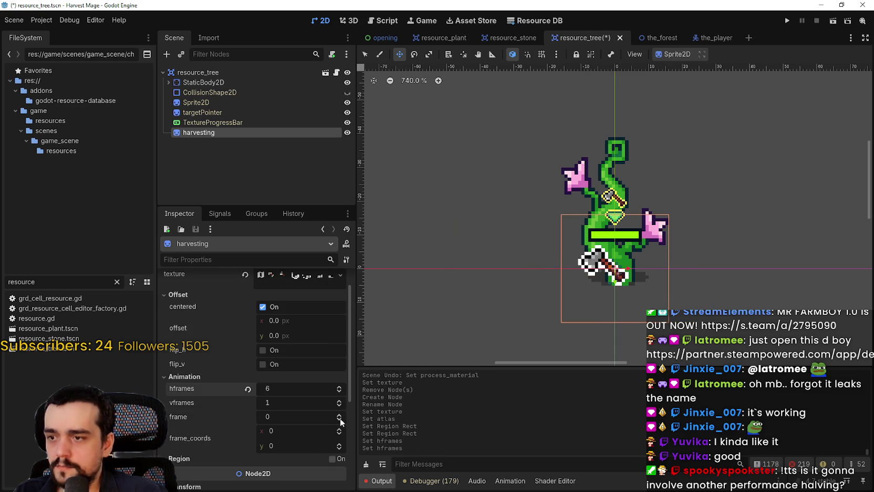
click(341, 417)
click(341, 416)
click(341, 417)
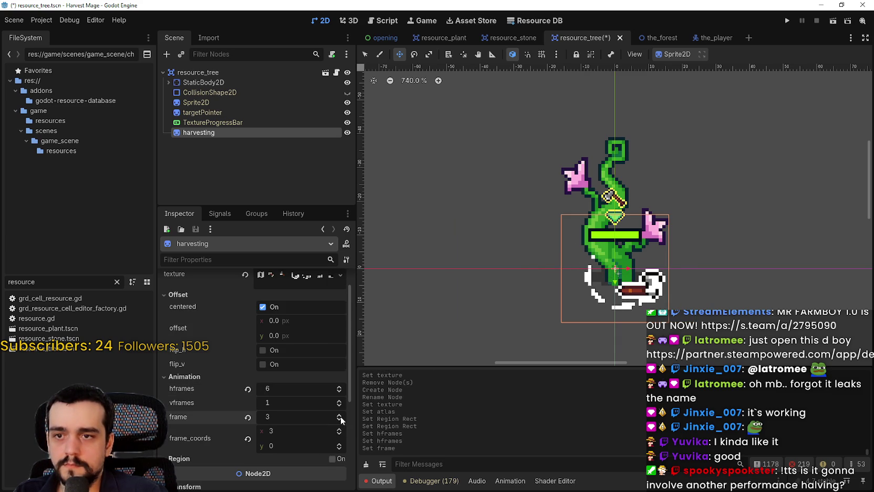
click(341, 417)
click(341, 417)
click(339, 420)
click(339, 420)
click(339, 420)
click(338, 420)
click(339, 420)
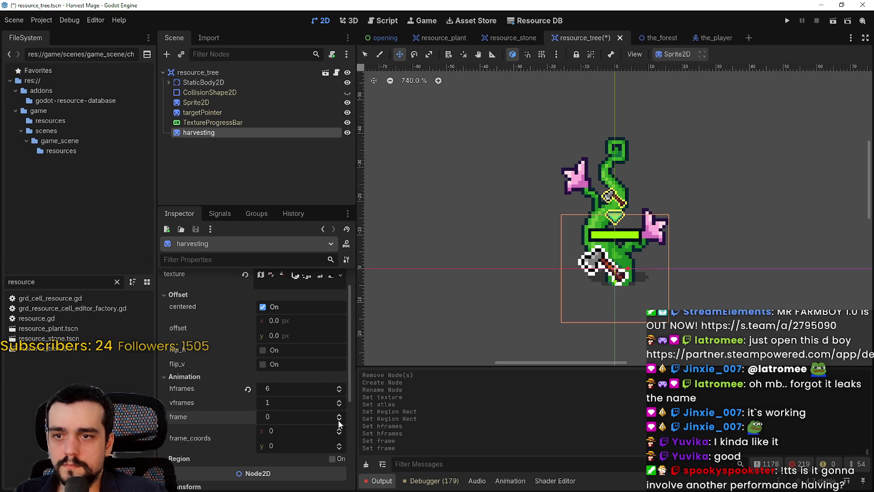
click(339, 417)
click(339, 417)
click(339, 417)
click(339, 417)
click(339, 417)
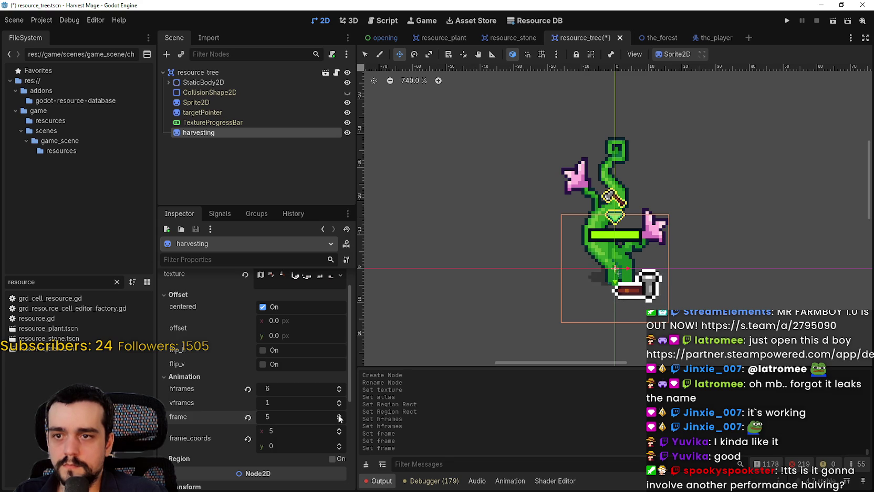
click(339, 420)
click(339, 420)
click(339, 420)
click(338, 420)
click(338, 420)
click(339, 414)
click(340, 415)
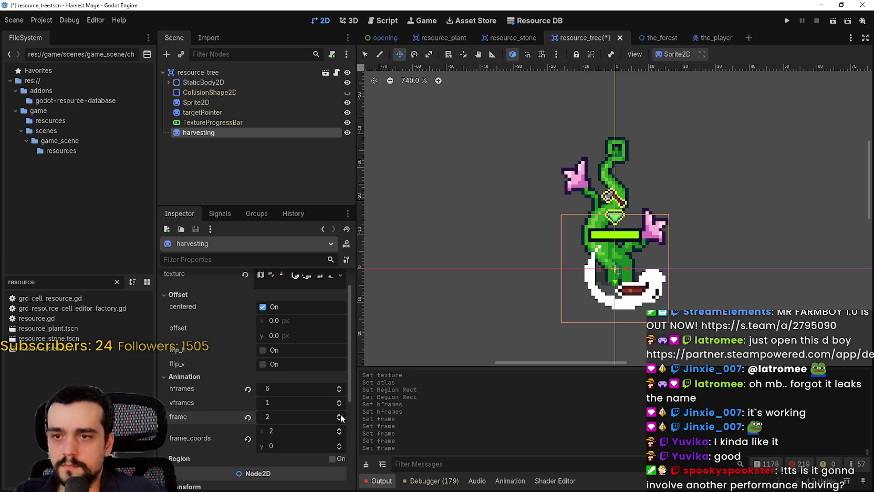
click(340, 415)
click(340, 415)
click(340, 414)
click(339, 421)
click(340, 420)
click(340, 421)
click(339, 421)
click(339, 421)
click(340, 415)
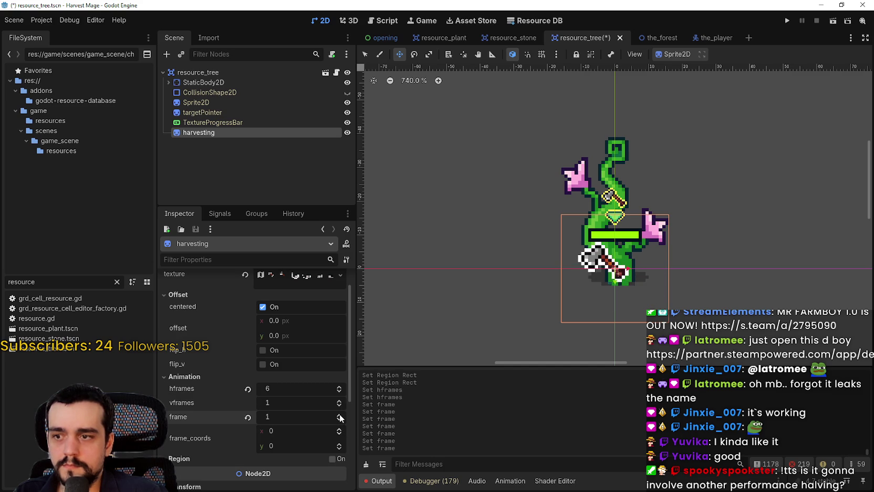
click(340, 415)
click(340, 415)
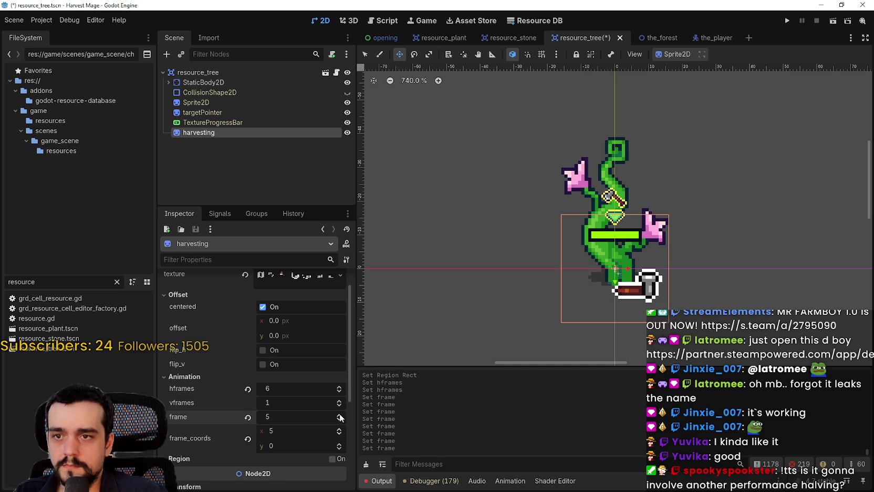
click(340, 421)
click(340, 421)
click(340, 421)
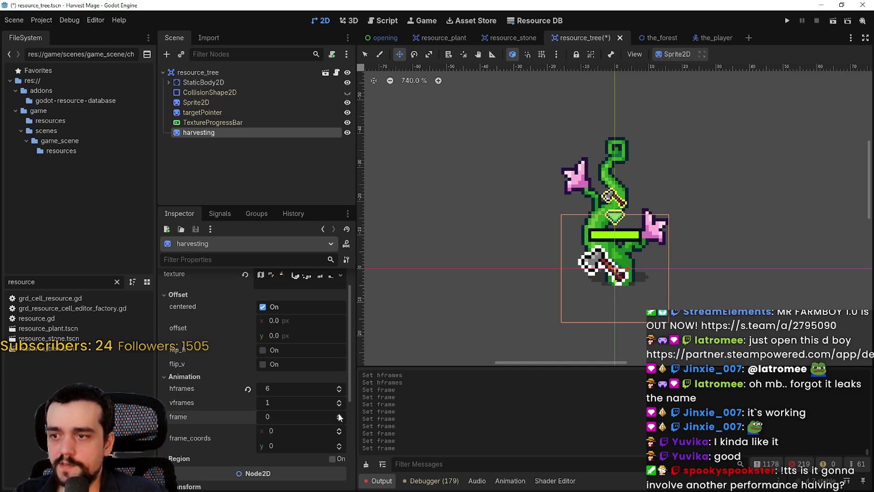
Turn on smart snapping and move the axe sprite 8 px left beside the plant
scroll(646, 293, up, 1)
drag(653, 128, 638, 105)
click(526, 54)
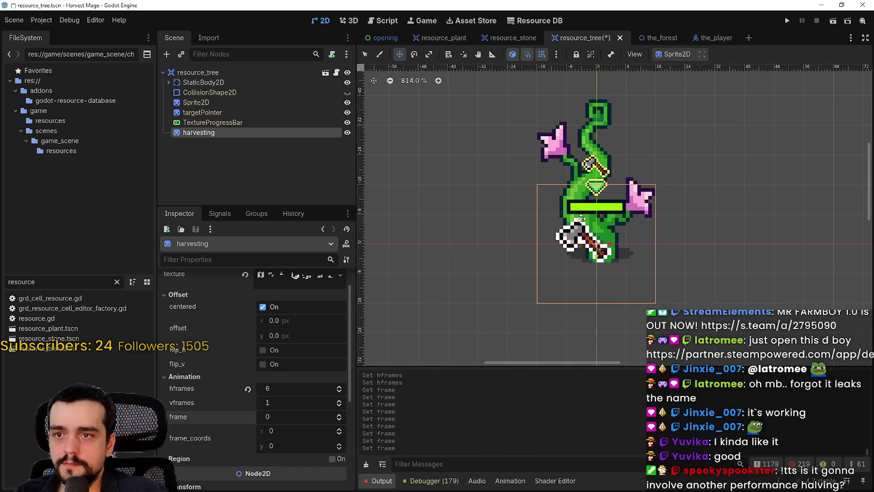
scroll(617, 266, up, 2)
drag(609, 263, 580, 239)
Check the moved axe on its later frames, then reset Frame to 0
click(339, 415)
click(340, 414)
click(339, 414)
click(339, 414)
click(339, 414)
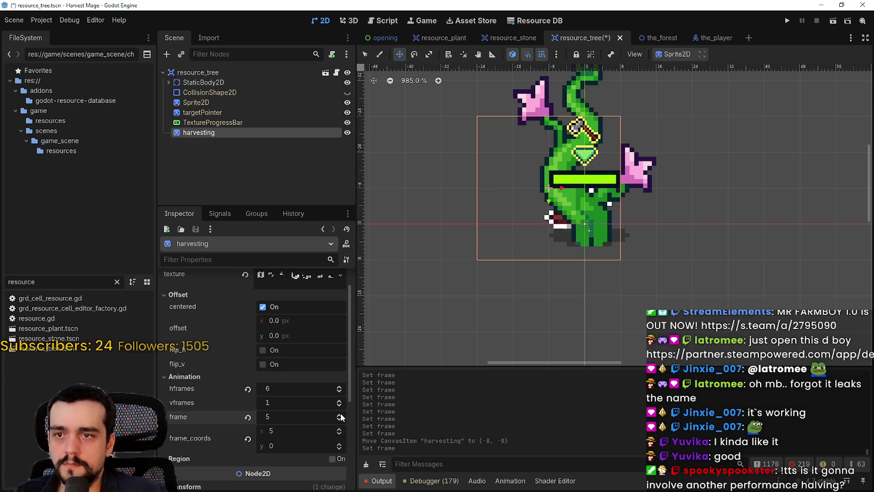
click(339, 416)
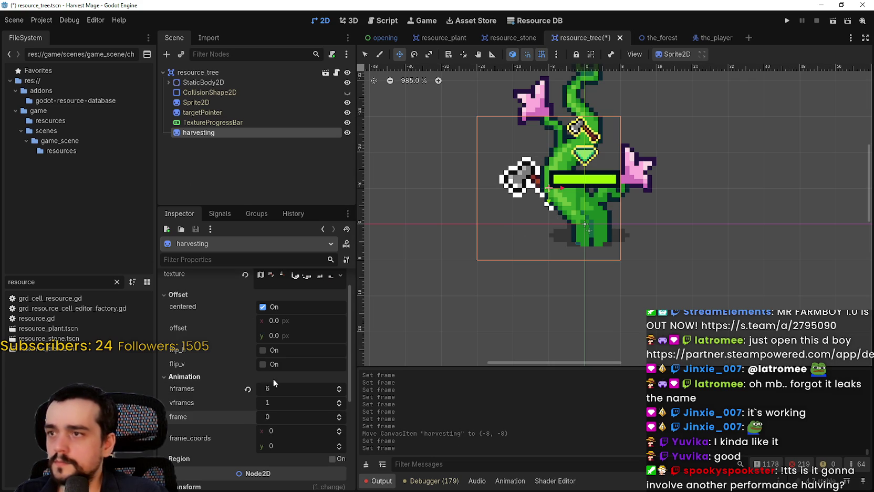
Enable y_sort_enabled and set z_index to 1 on the harvesting sprite
scroll(297, 413, down, 5)
scroll(297, 408, down, 2)
click(198, 350)
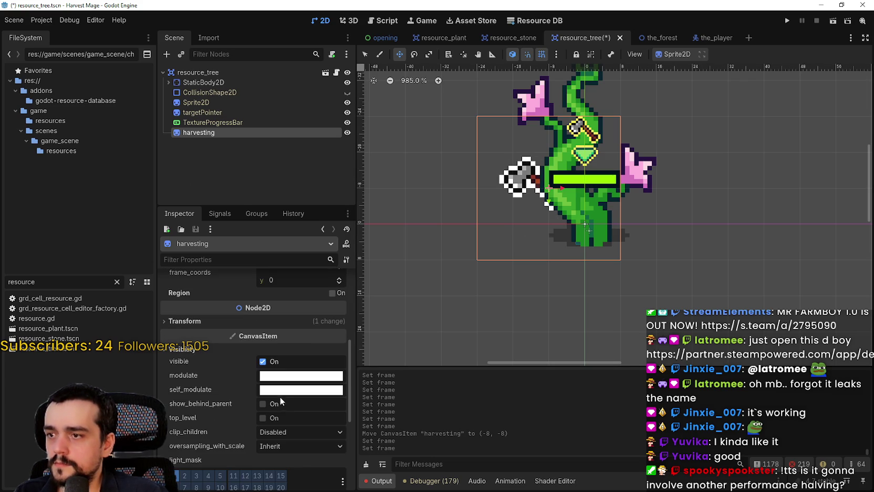
mouse_move(182, 132)
mouse_down()
mouse_move(204, 74)
mouse_move(205, 145)
mouse_move(205, 137)
mouse_up()
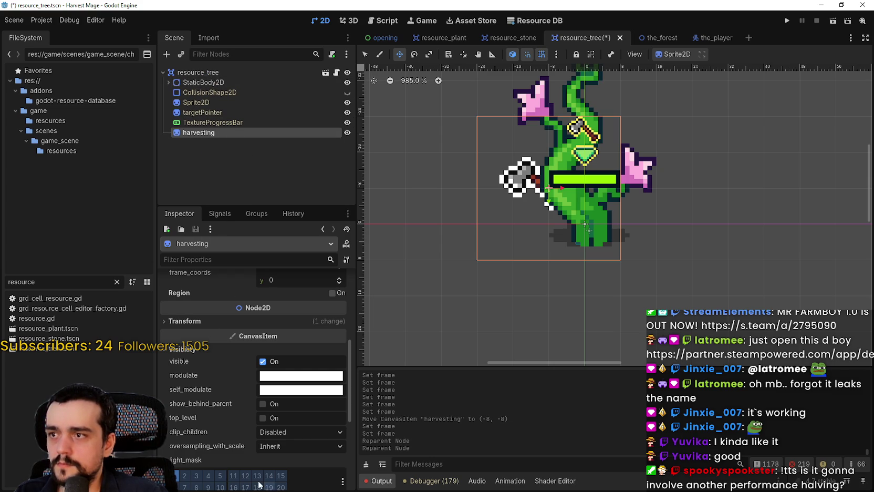
scroll(250, 409, down, 5)
click(262, 400)
click(339, 370)
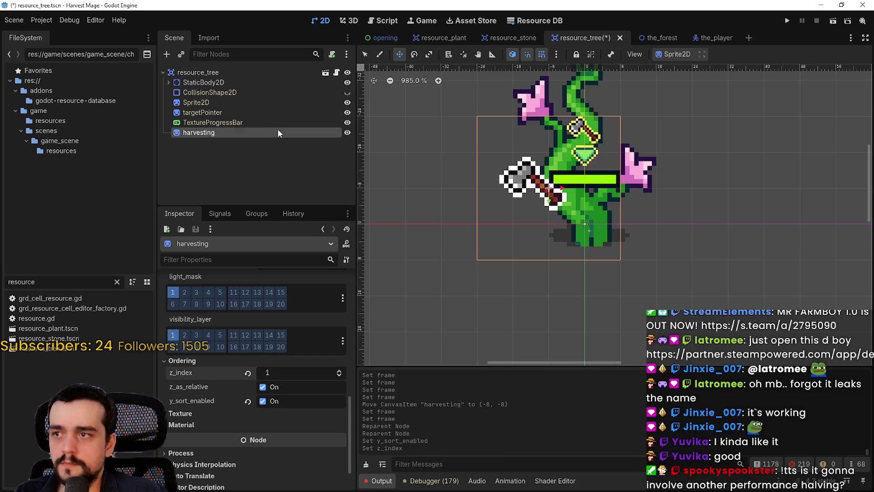
scroll(292, 367, up, 8)
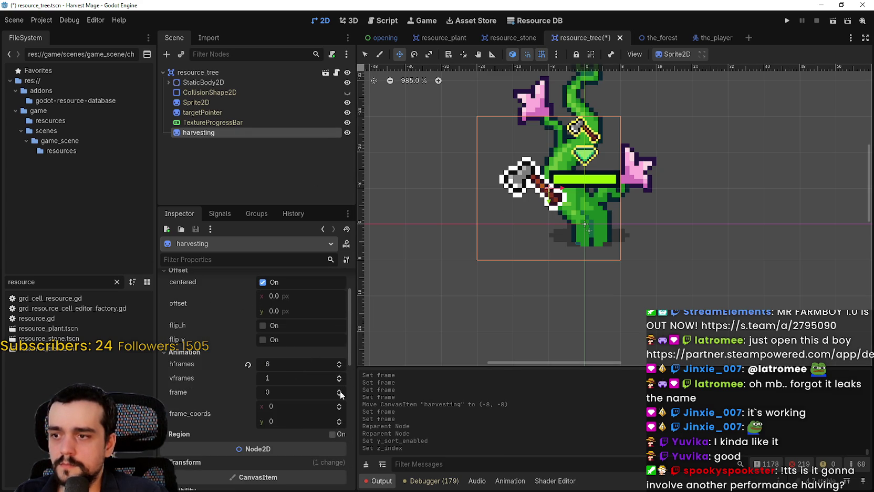
Step the harvesting sprite's frame back and forth across 0–5 to preview each axe pose
click(339, 390)
click(340, 390)
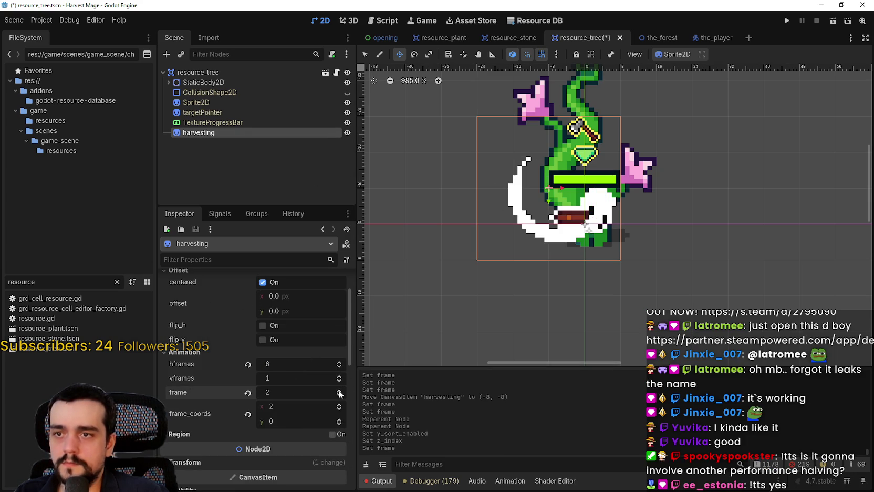
click(340, 390)
click(339, 391)
click(339, 390)
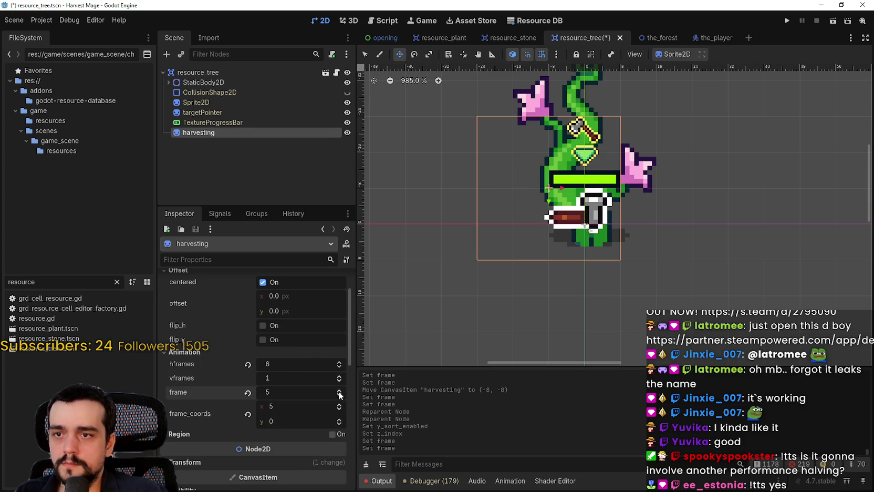
click(339, 408)
click(338, 408)
click(338, 408)
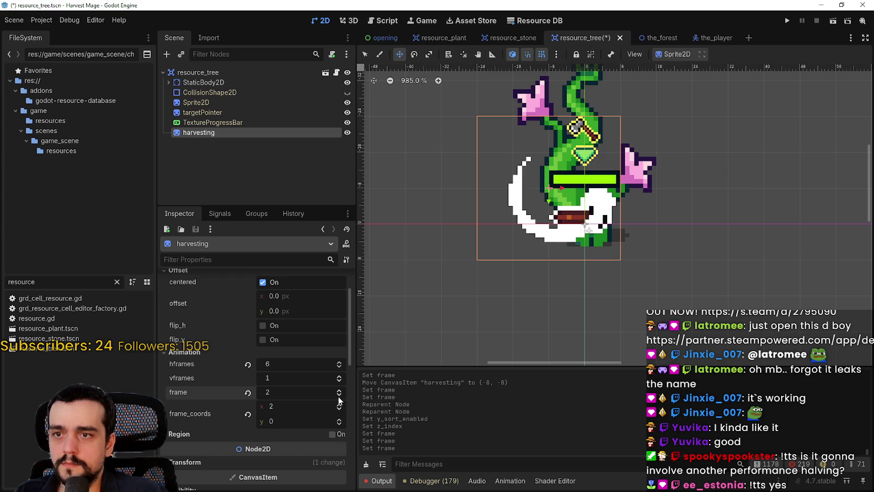
click(339, 408)
click(338, 408)
click(338, 390)
click(338, 390)
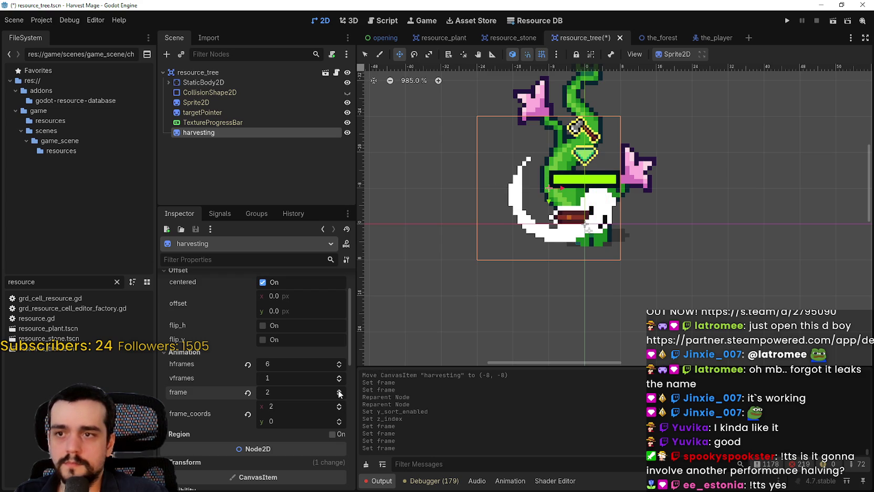
click(339, 390)
click(339, 390)
click(340, 395)
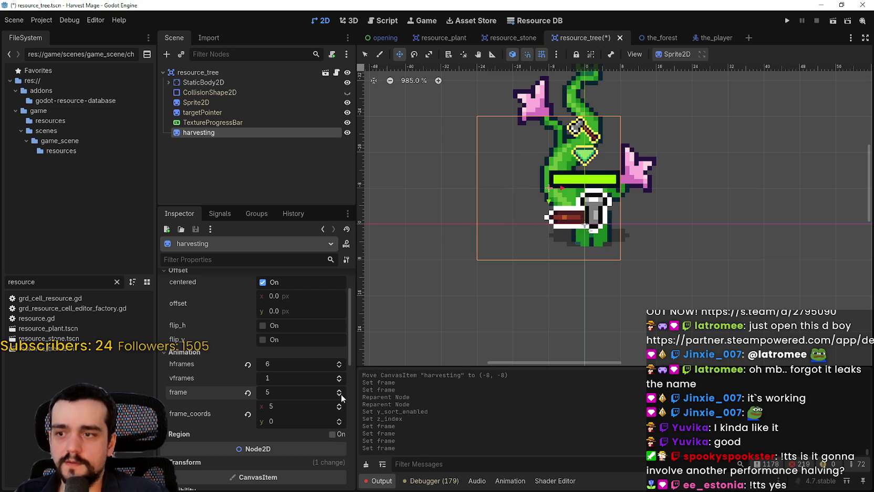
click(339, 395)
click(339, 395)
click(340, 394)
click(340, 391)
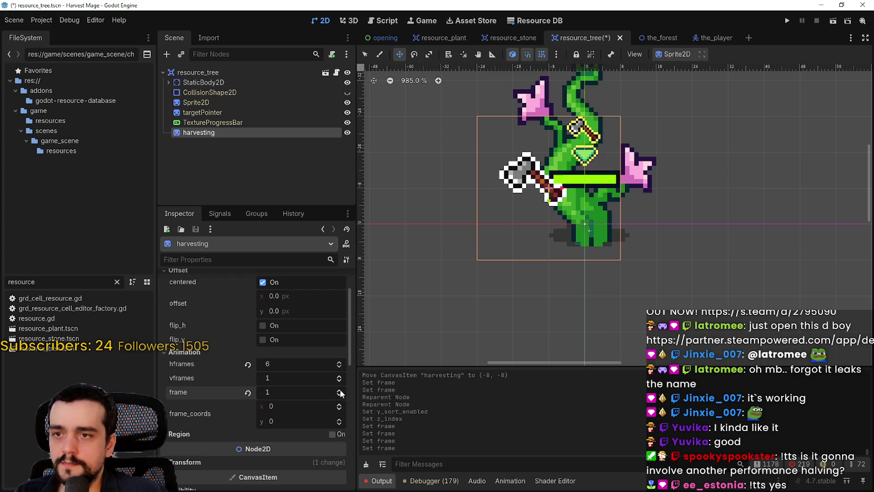
click(340, 395)
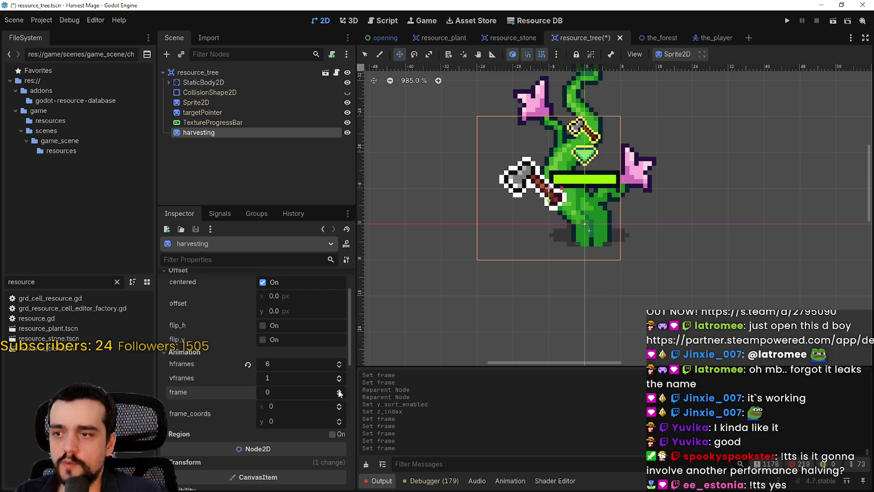
click(339, 394)
click(339, 390)
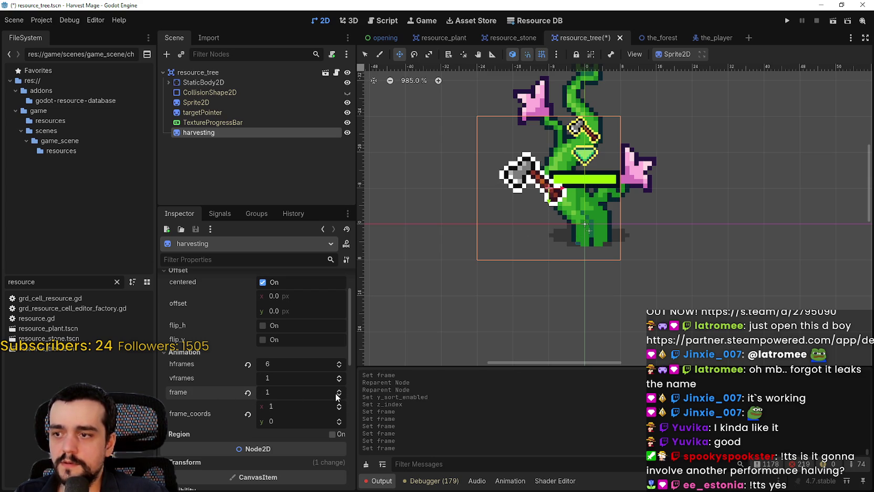
click(338, 395)
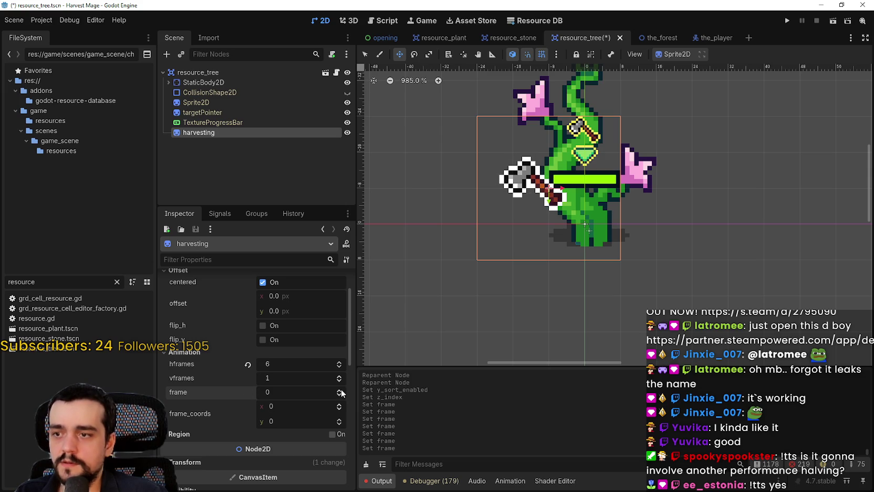
click(340, 395)
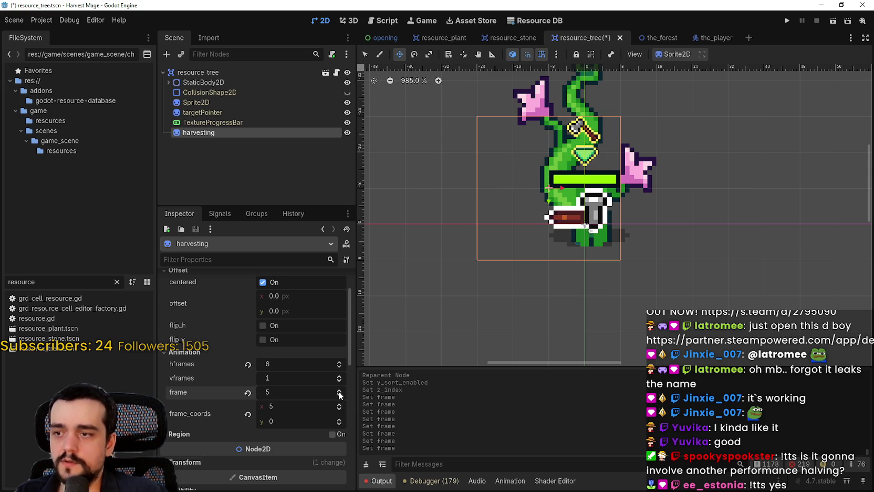
click(339, 395)
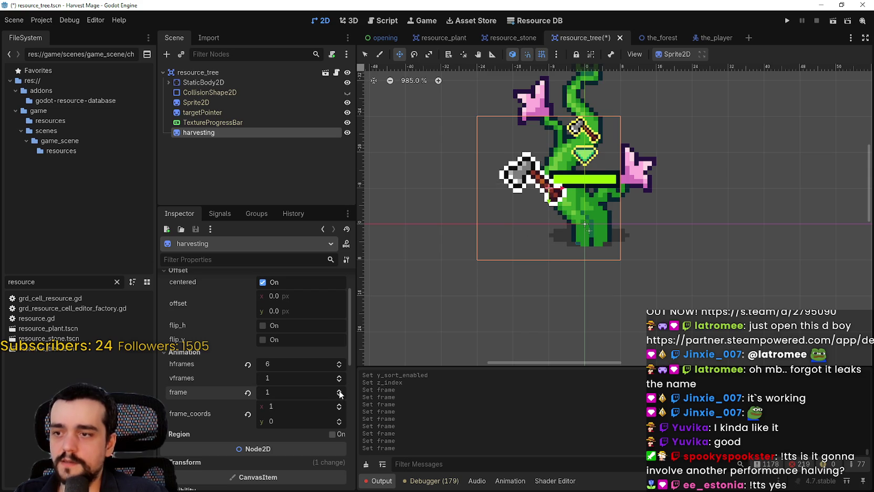
click(338, 397)
Run through frames 2, 4 and 5 again, then settle the sprite on frame 0
click(339, 391)
click(340, 391)
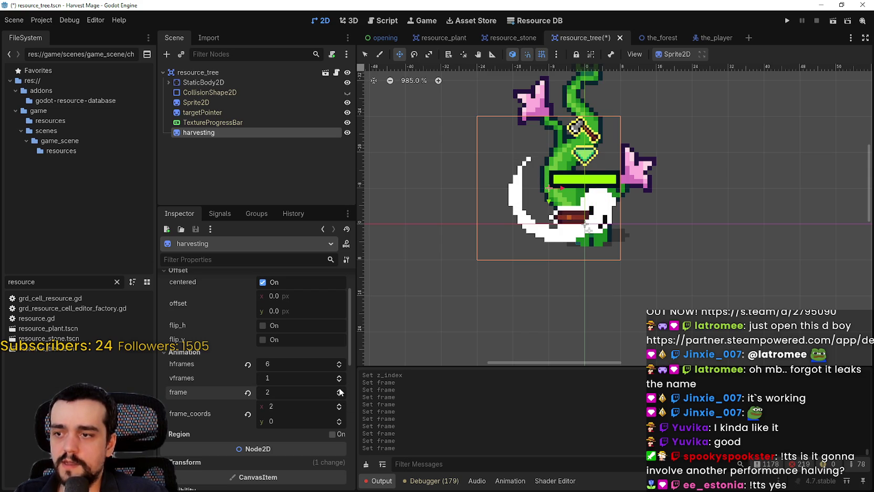
click(340, 391)
click(340, 390)
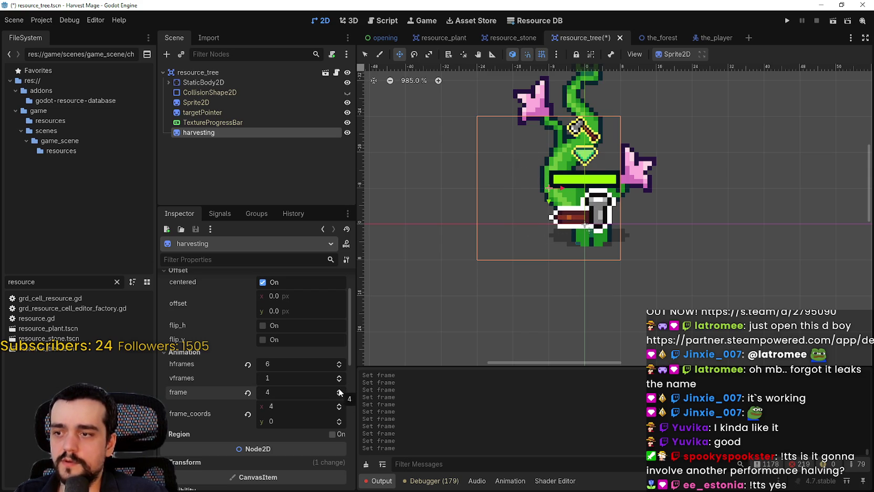
click(340, 391)
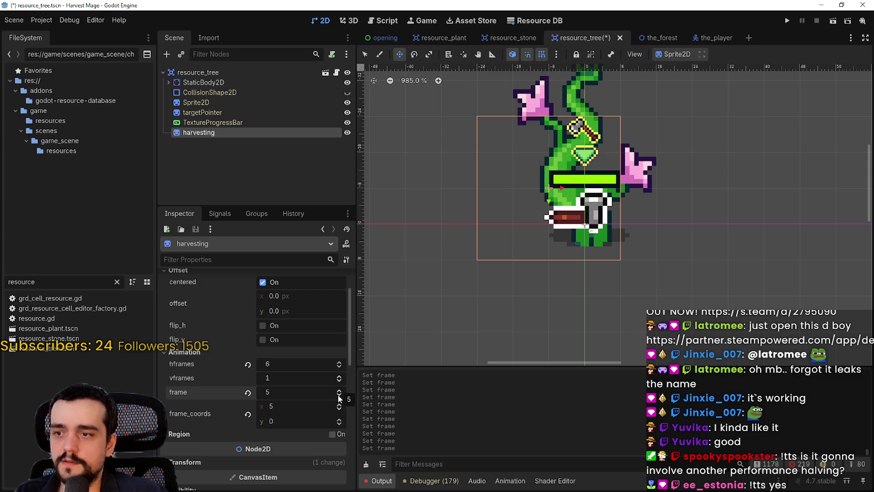
click(339, 397)
click(340, 398)
click(339, 391)
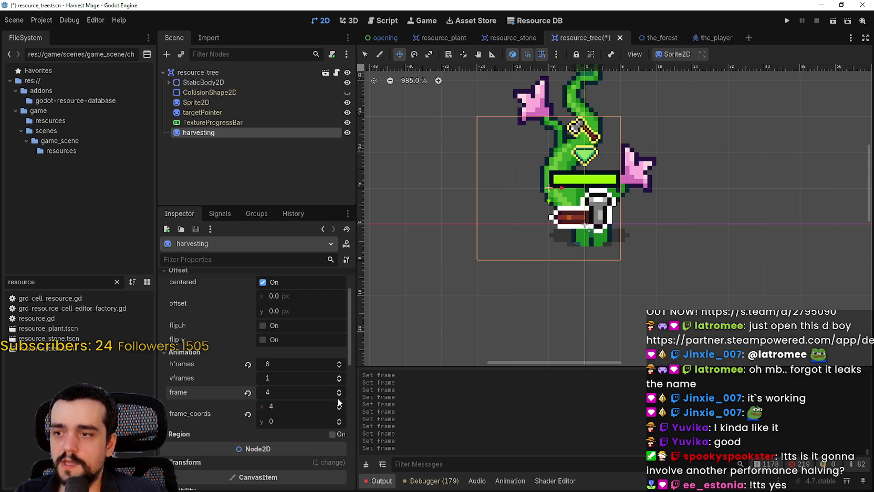
click(339, 391)
click(340, 397)
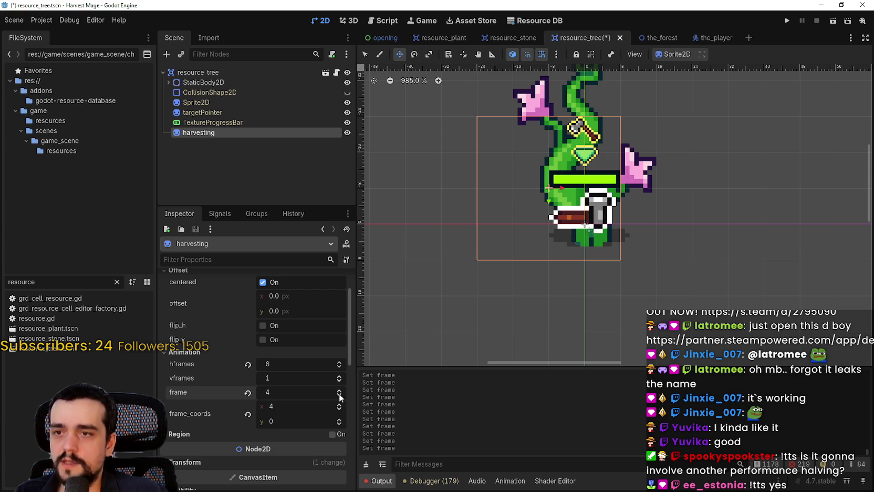
click(339, 397)
click(339, 397)
click(339, 398)
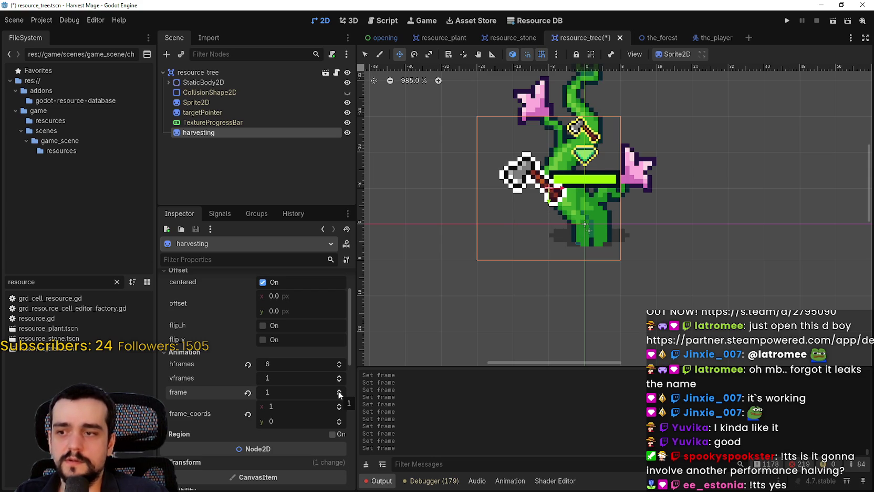
click(340, 390)
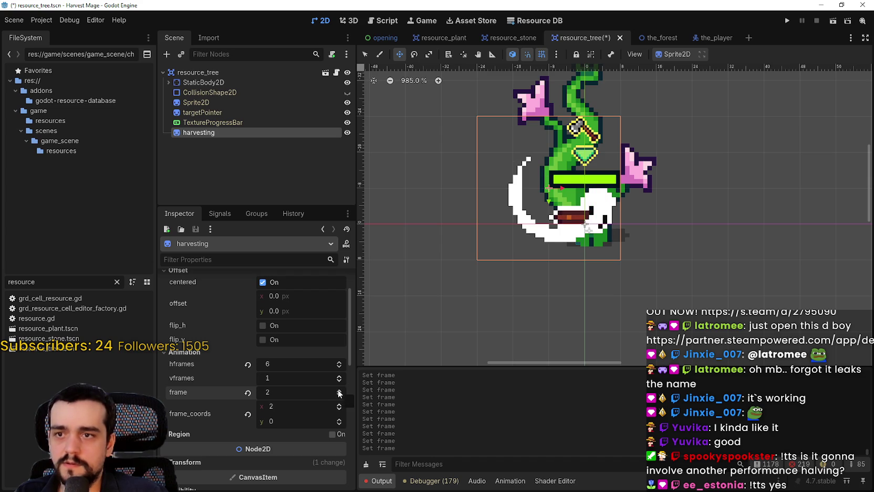
click(339, 398)
click(340, 397)
click(339, 390)
click(339, 391)
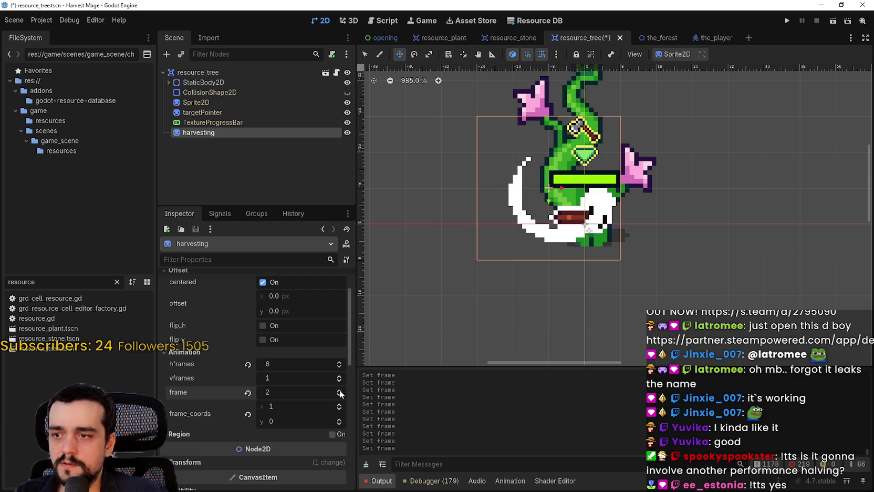
click(339, 391)
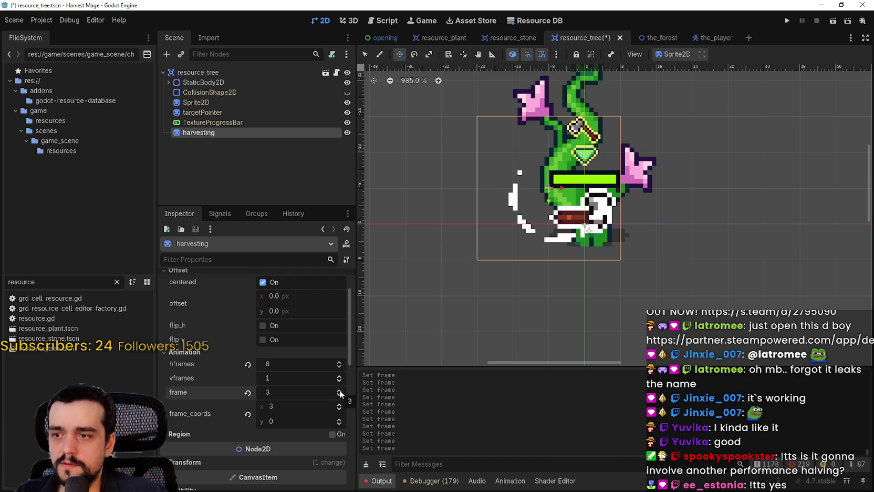
click(341, 393)
click(339, 391)
click(340, 393)
click(339, 390)
click(339, 390)
click(339, 391)
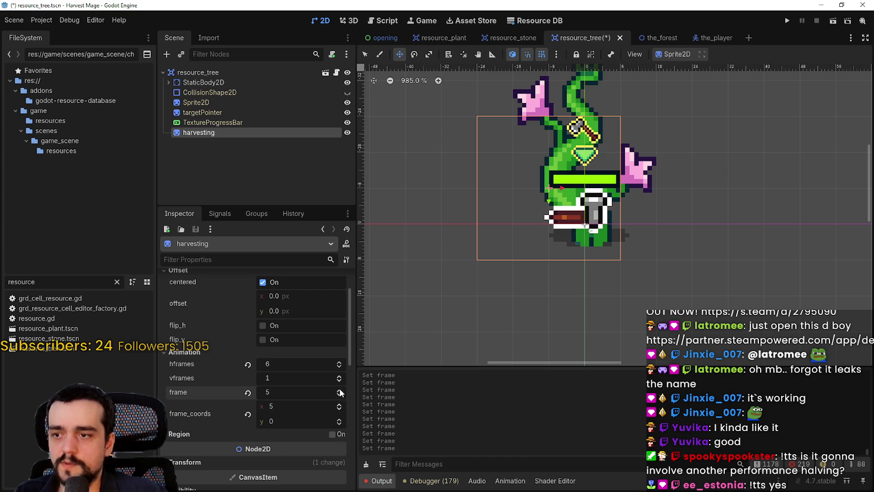
click(340, 394)
click(340, 394)
click(340, 394)
click(340, 394)
click(340, 394)
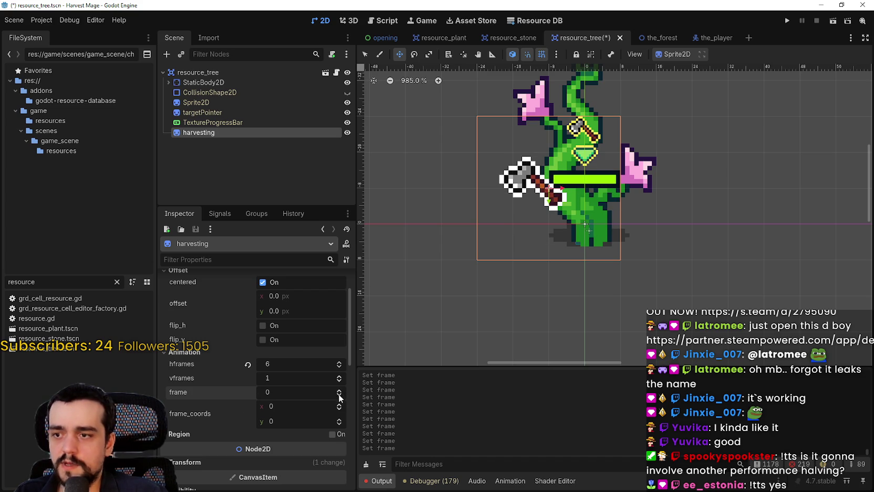
scroll(502, 205, down, 8)
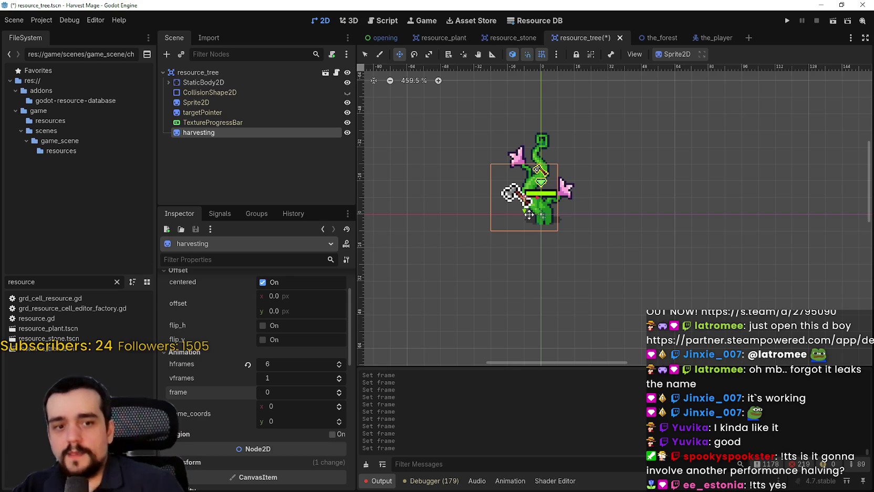
Save the resource_tree scene with Ctrl+S
key(ctrl+s)
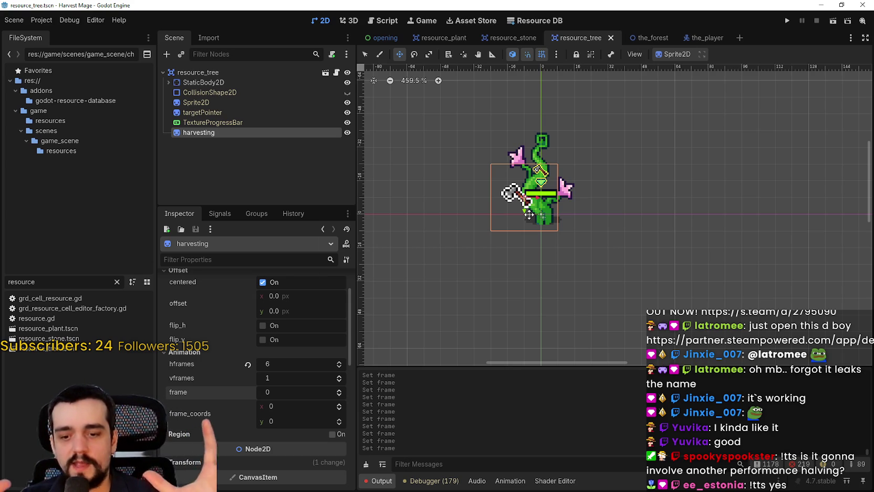
scroll(528, 215, up, 1)
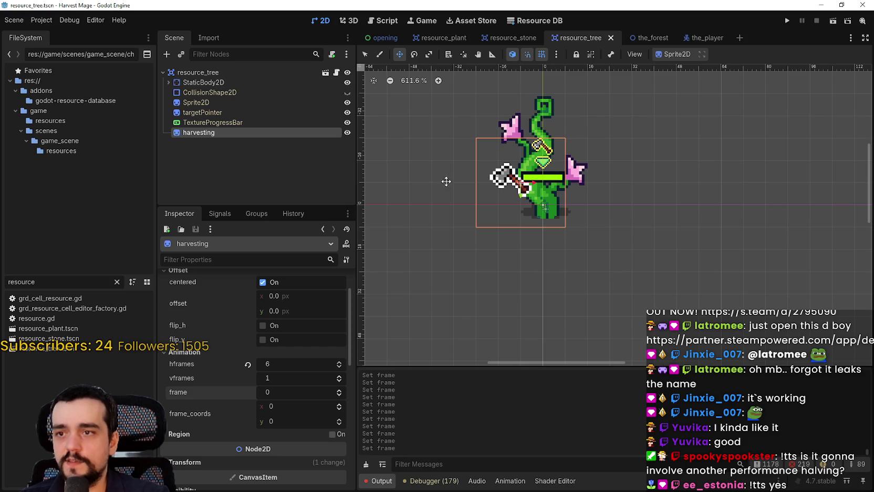
scroll(543, 186, up, 2)
scroll(543, 137, down, 2)
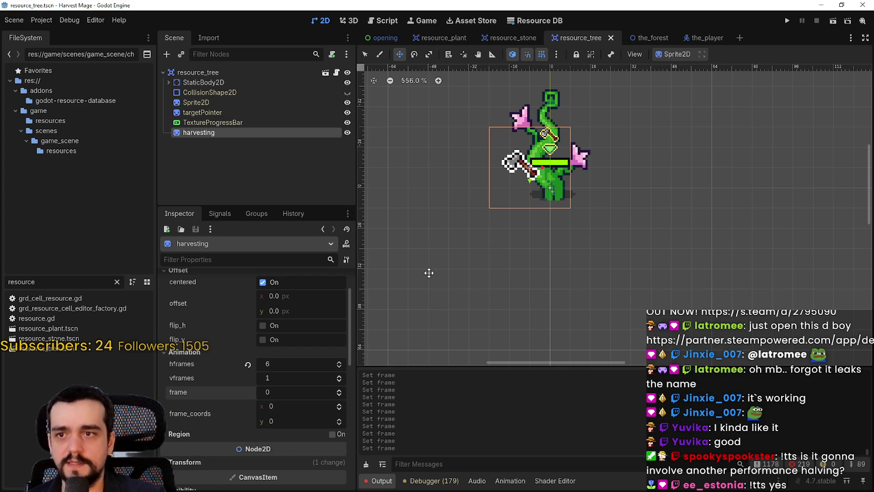
scroll(538, 157, up, 4)
key(ctrl+s)
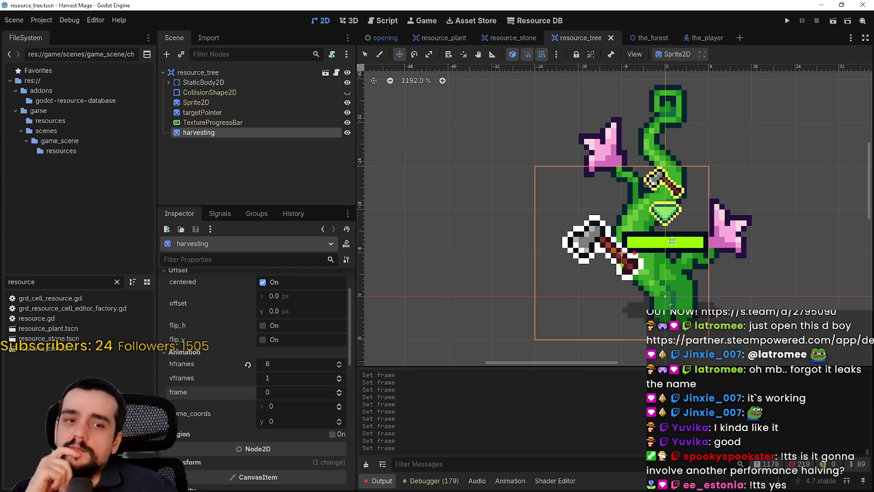
scroll(737, 262, down, 2)
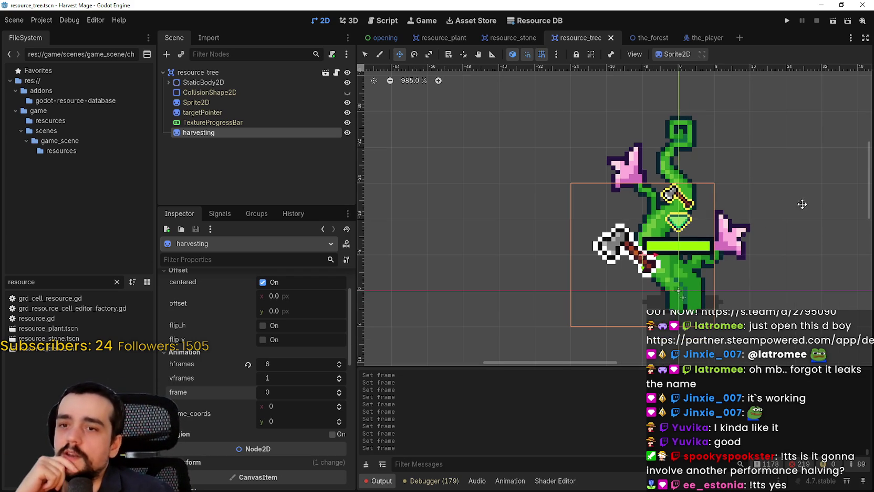
scroll(639, 242, down, 3)
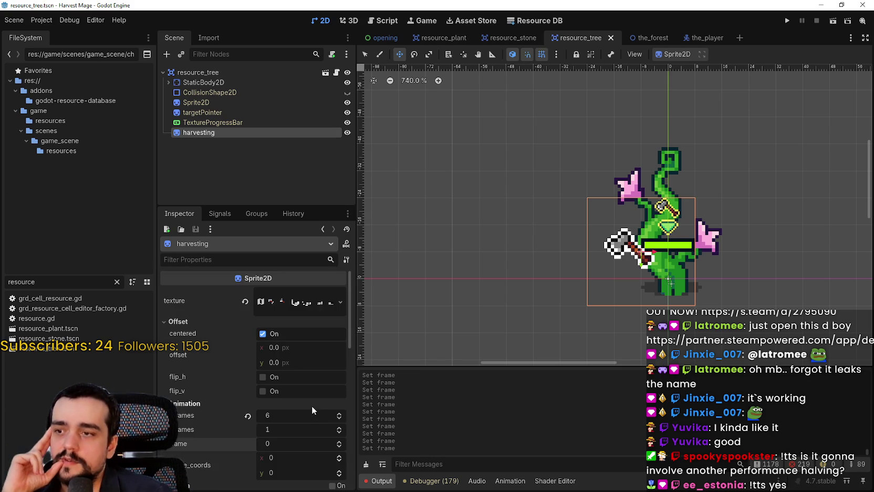
scroll(312, 396, up, 2)
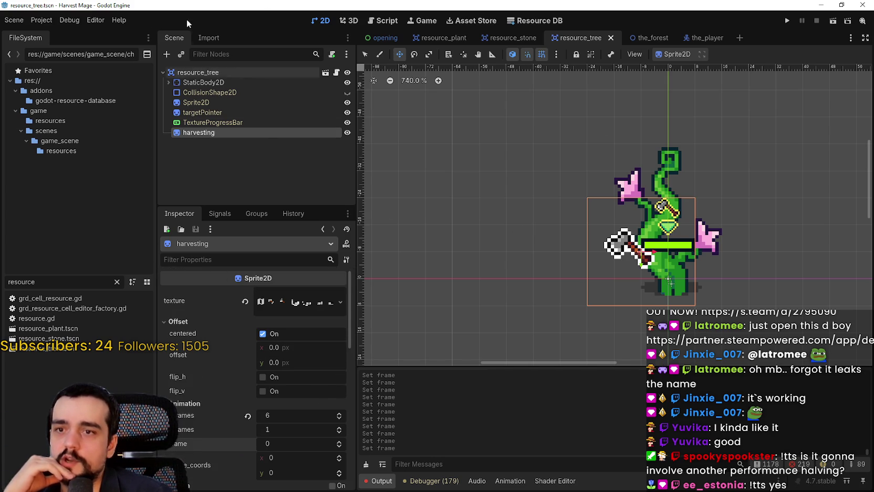
Check the StaticBody2D and harvesting node properties, then open resource.gd in the script editor
click(168, 79)
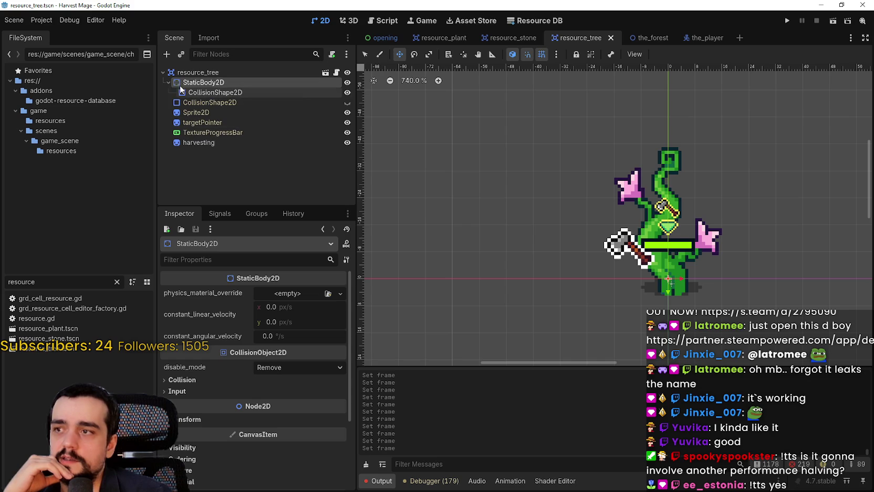
click(201, 133)
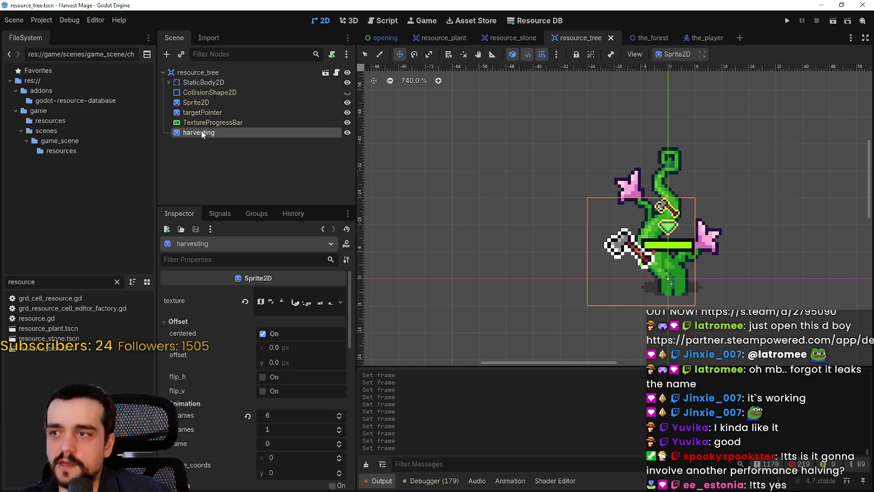
scroll(466, 183, down, 2)
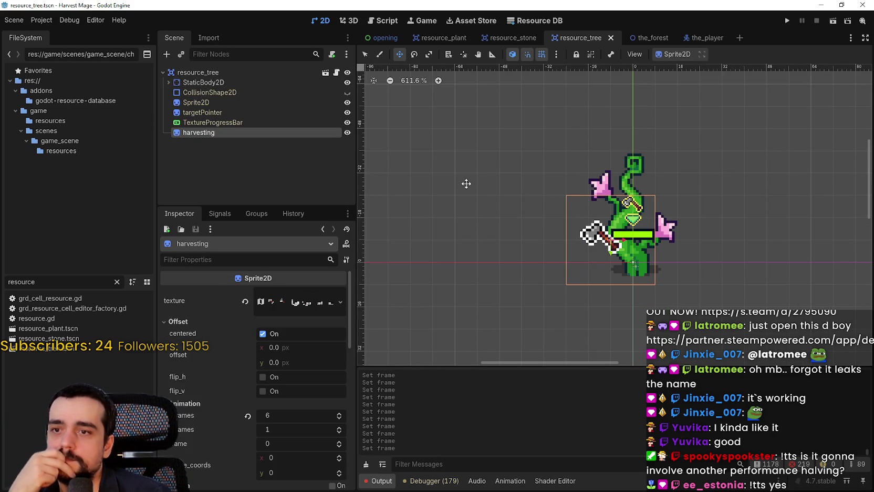
scroll(466, 183, up, 1)
scroll(466, 181, down, 2)
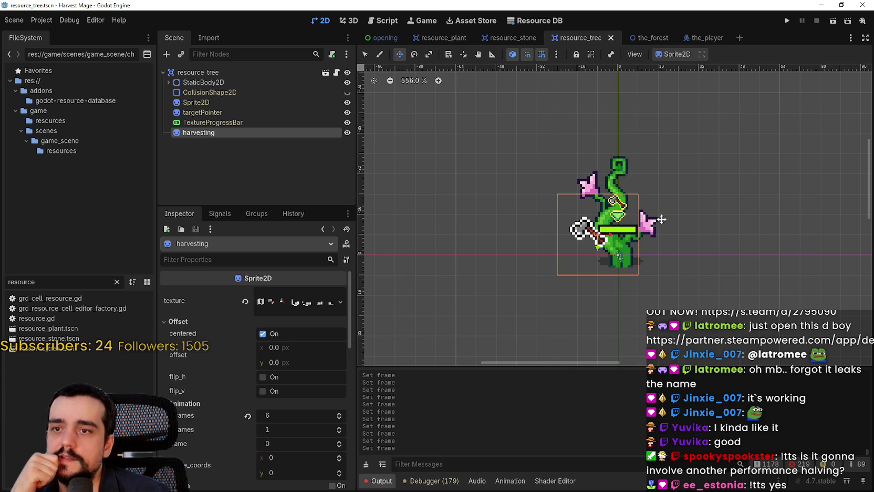
scroll(610, 254, up, 3)
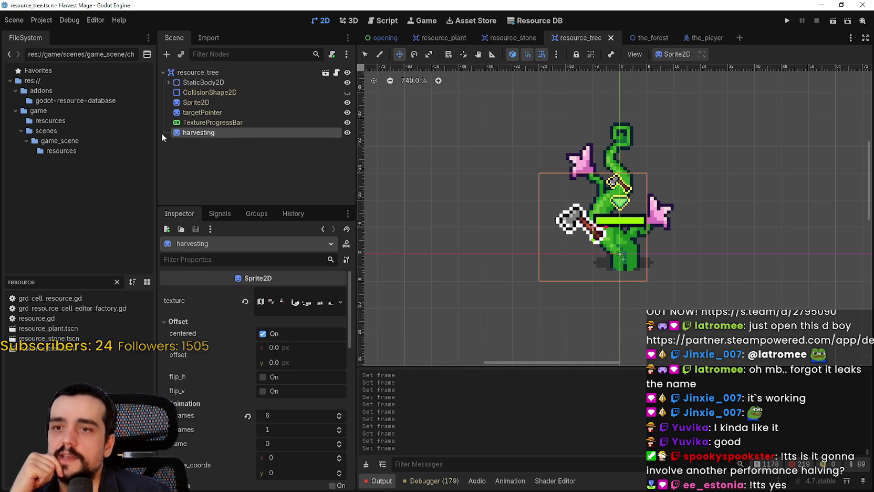
scroll(683, 242, down, 3)
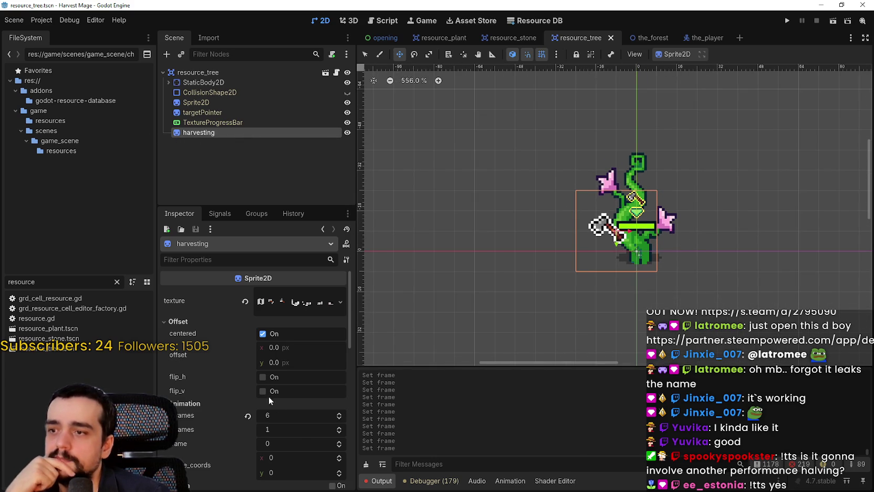
scroll(612, 220, up, 6)
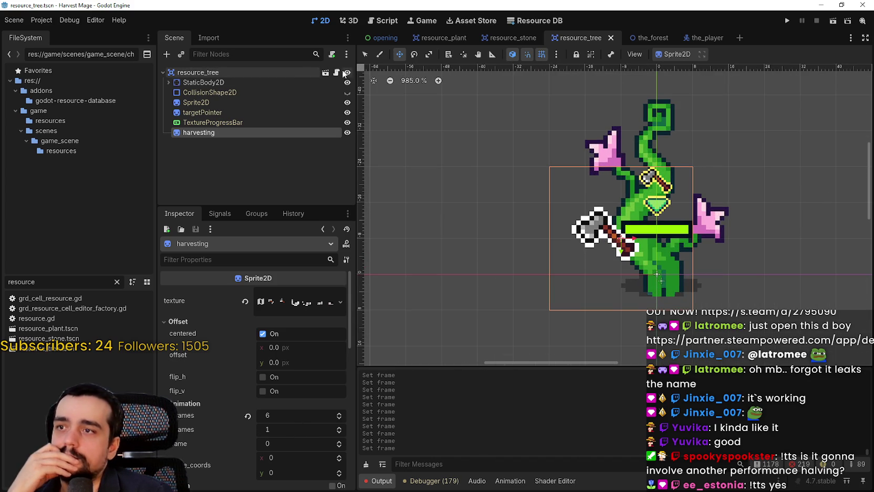
click(336, 72)
click(656, 126)
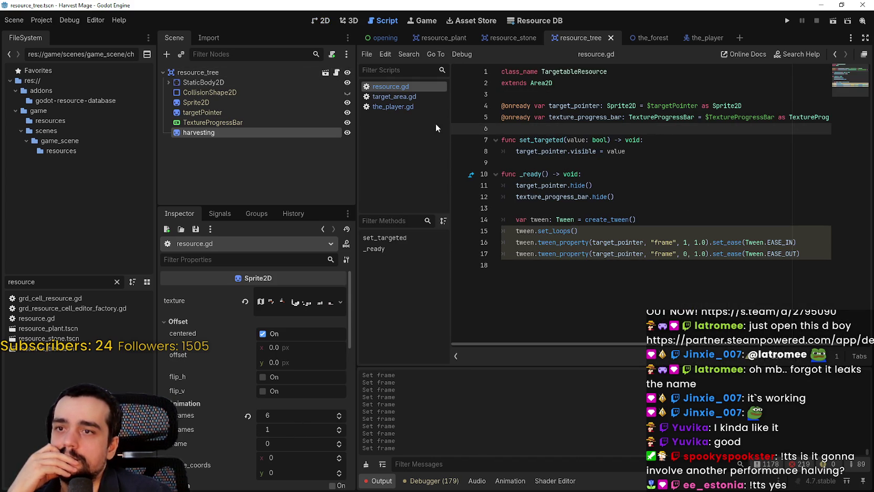
mouse_move(199, 132)
mouse_down()
mouse_move(667, 135)
mouse_move(603, 129)
mouse_up()
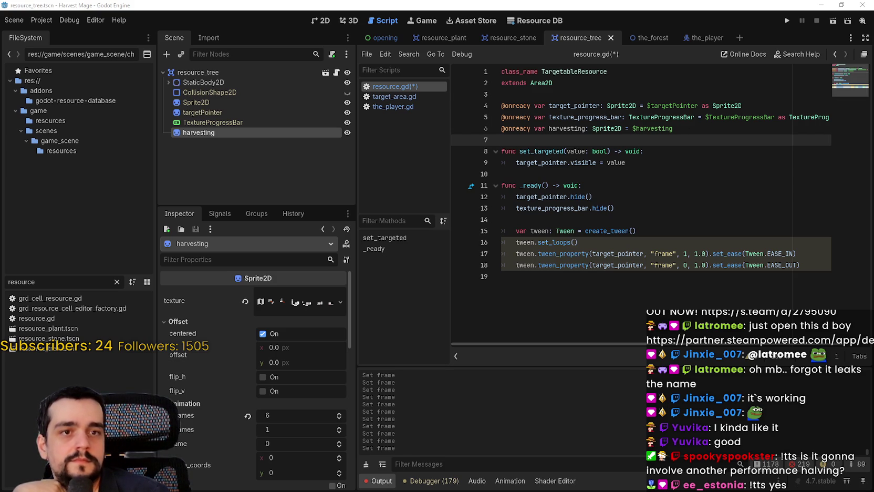
click(610, 140)
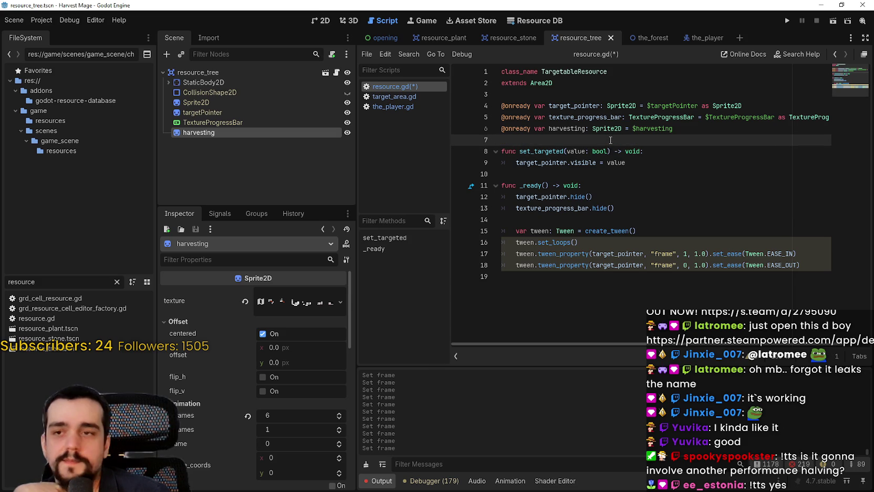
click(623, 248)
click(651, 289)
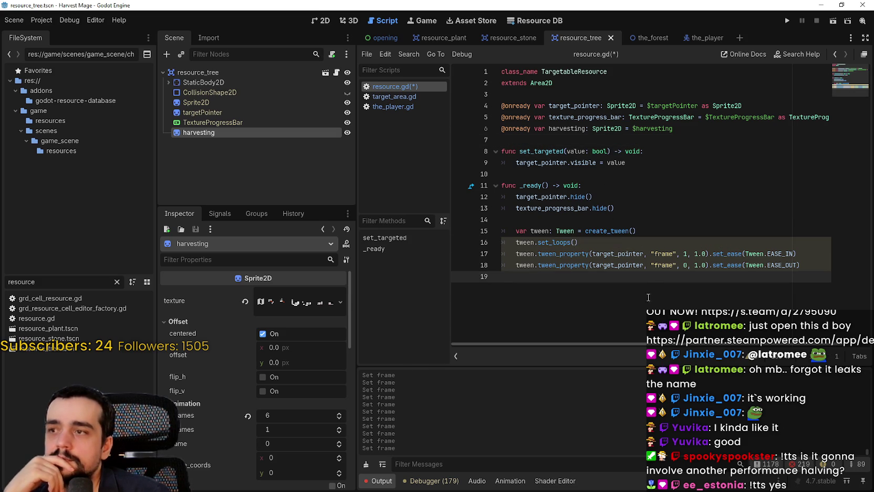
click(629, 185)
click(650, 283)
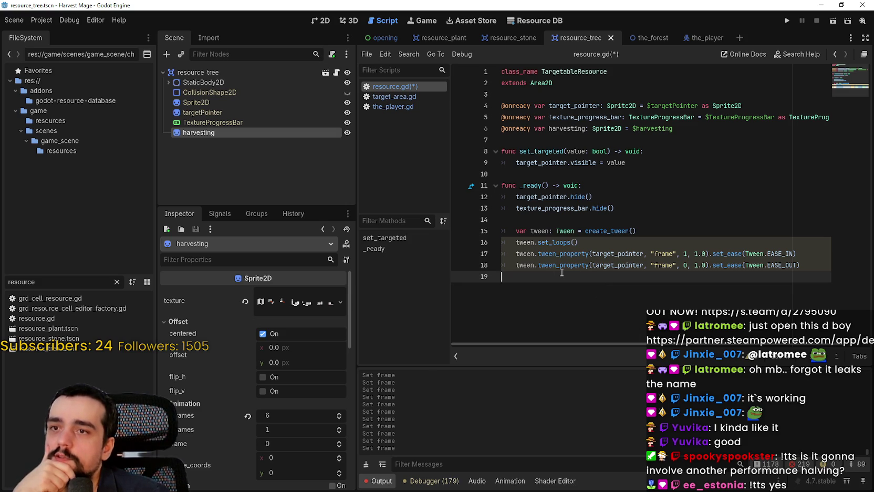
Save resource.gd and place the caret at the end of the script
key(ctrl+s)
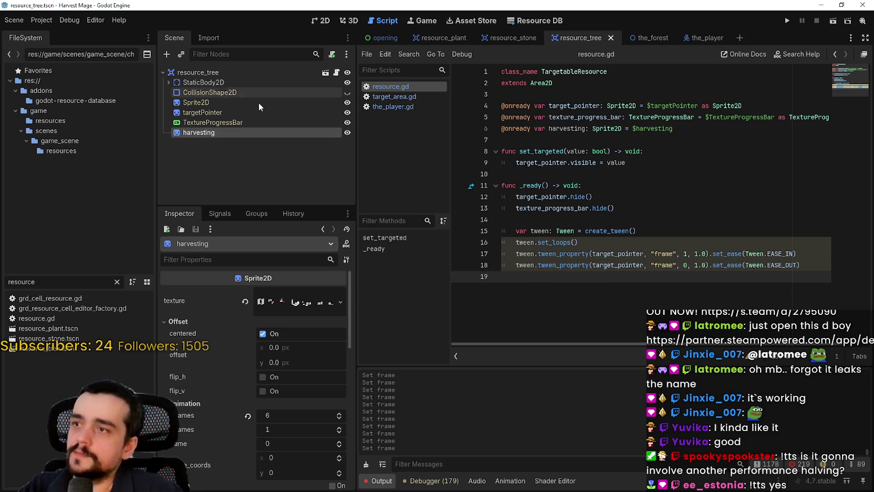
click(567, 127)
click(616, 297)
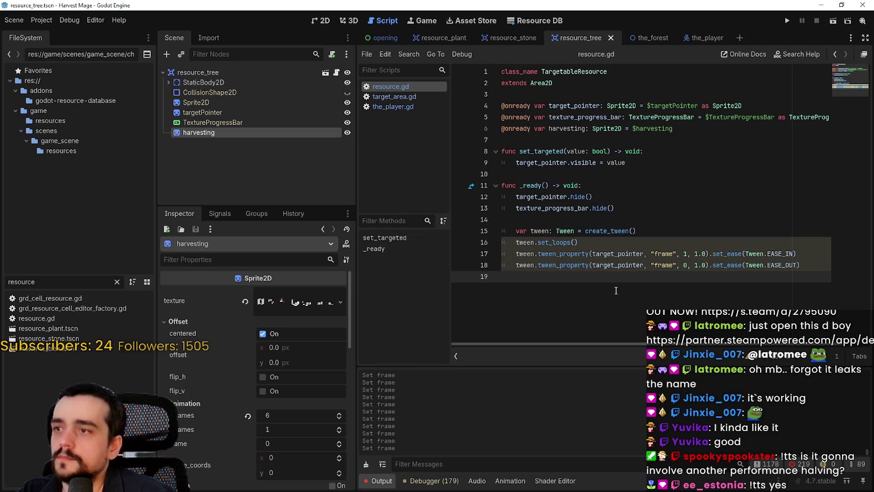
Declare a new function 'func harvest_resource() -> void:' below _ready
key(Return)
key(Return)
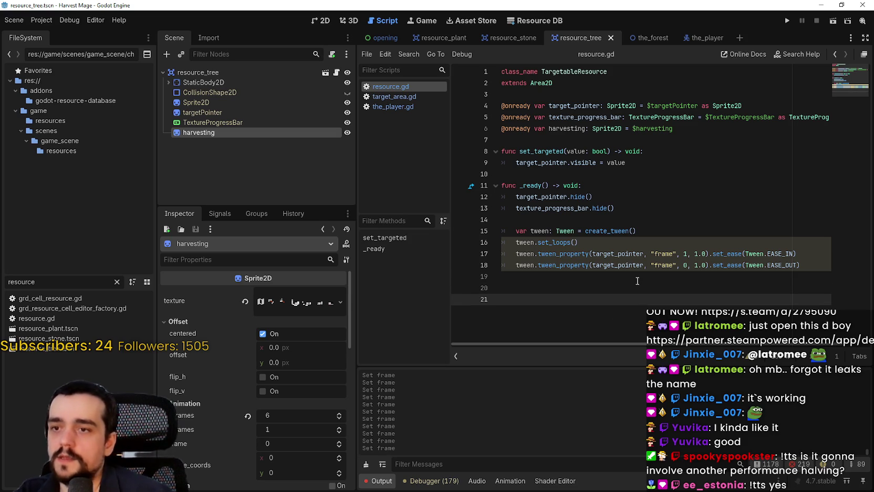
text(func an)
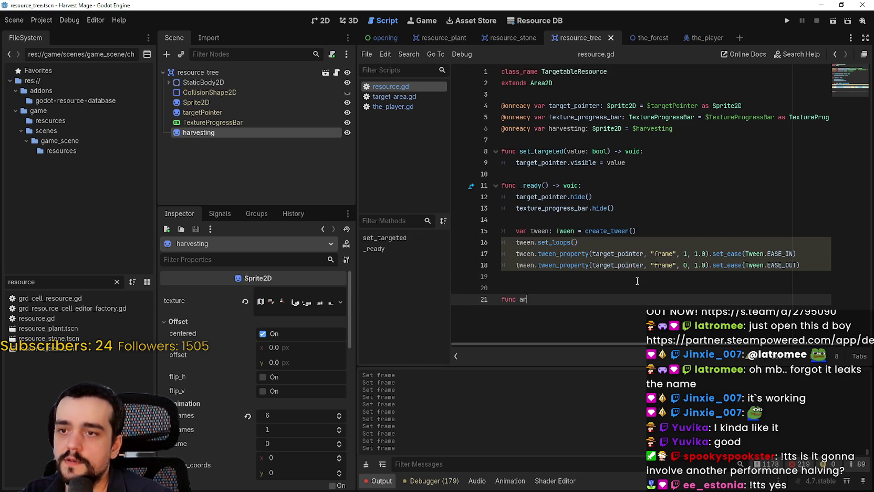
key(ctrl+space)
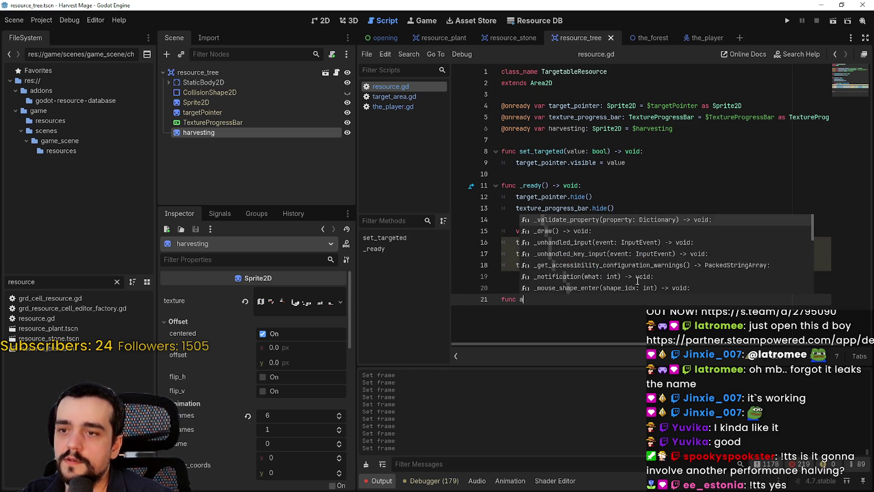
text(harvest_)
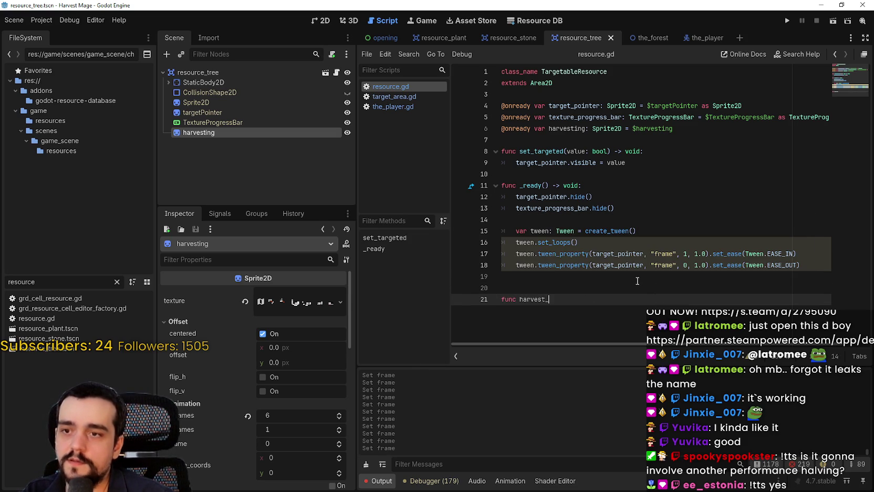
text(resou)
key(BackSpace)
key(BackSpace)
key(BackSpace)
text(t_res)
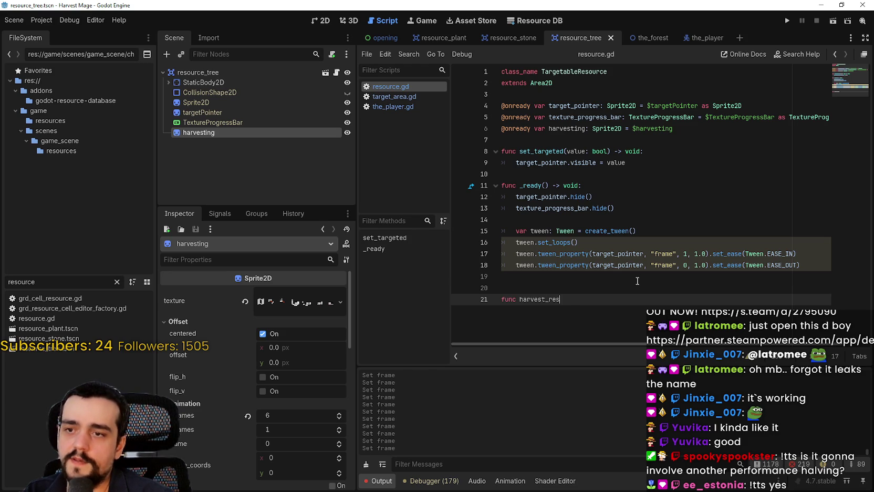
text(ource() -> vo)
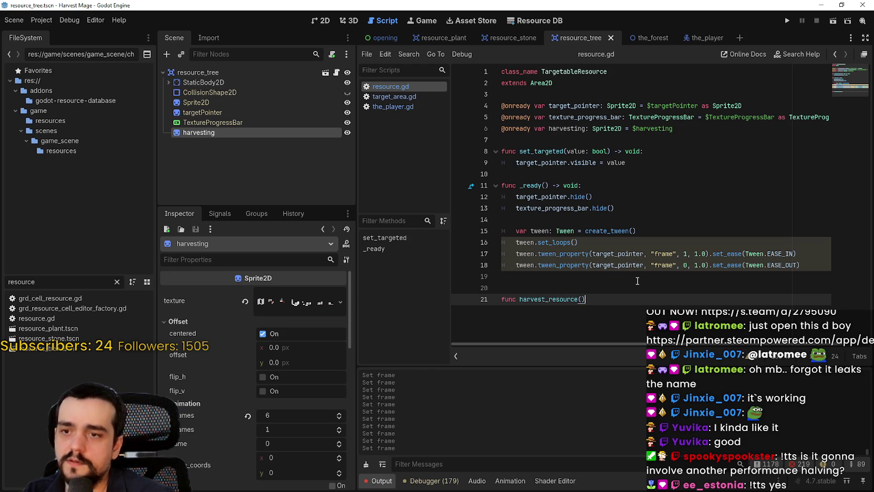
text(id:)
key(Return)
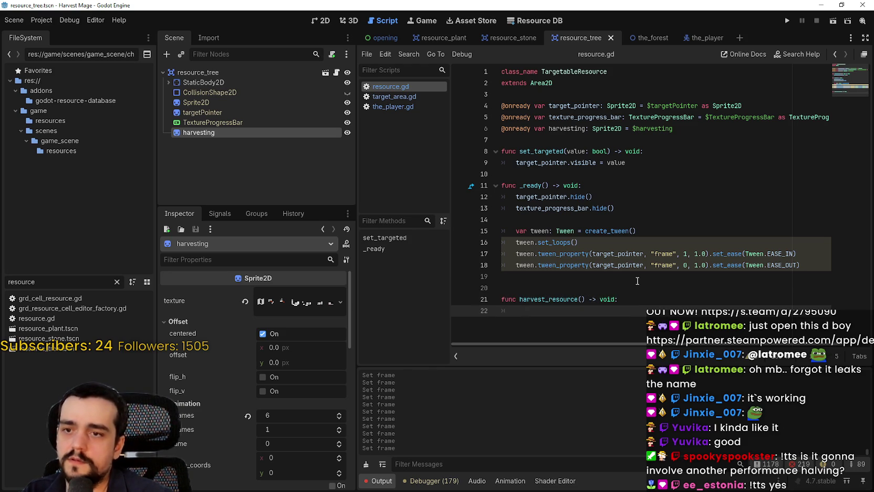
In its body, add 'var tween: Tween = create_tween()' and begin a tween. line
text(var tw)
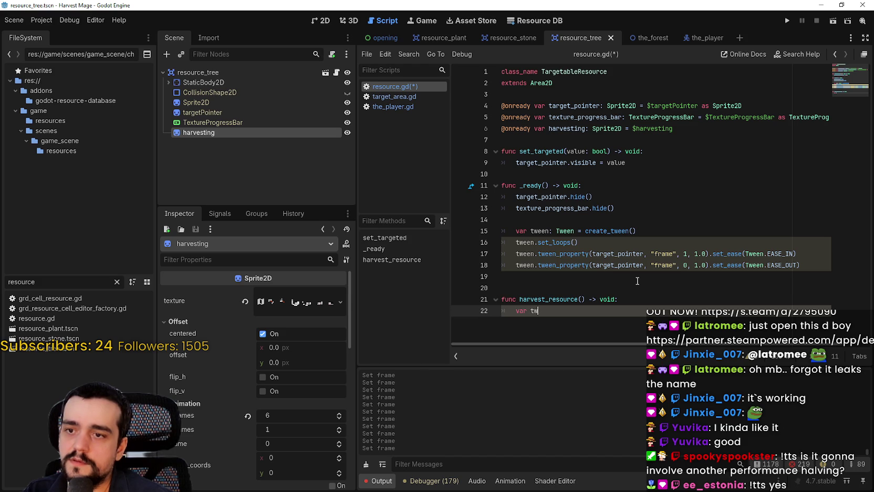
text(een)
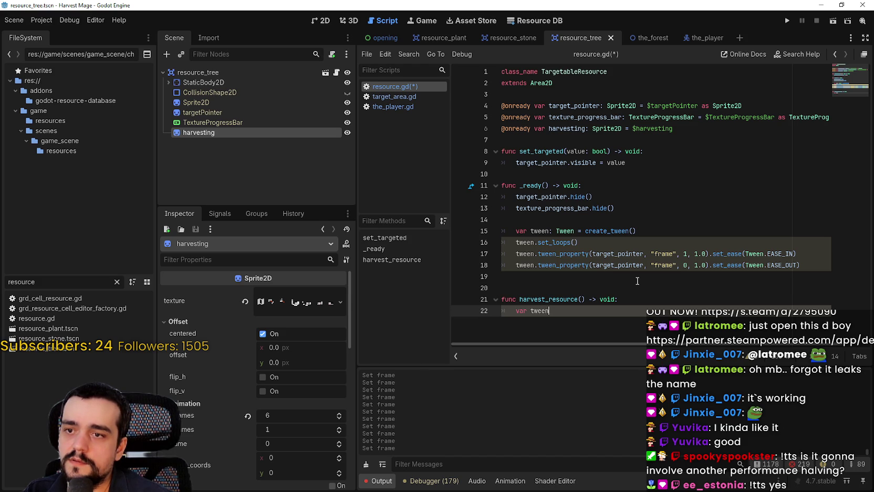
text(: Tw)
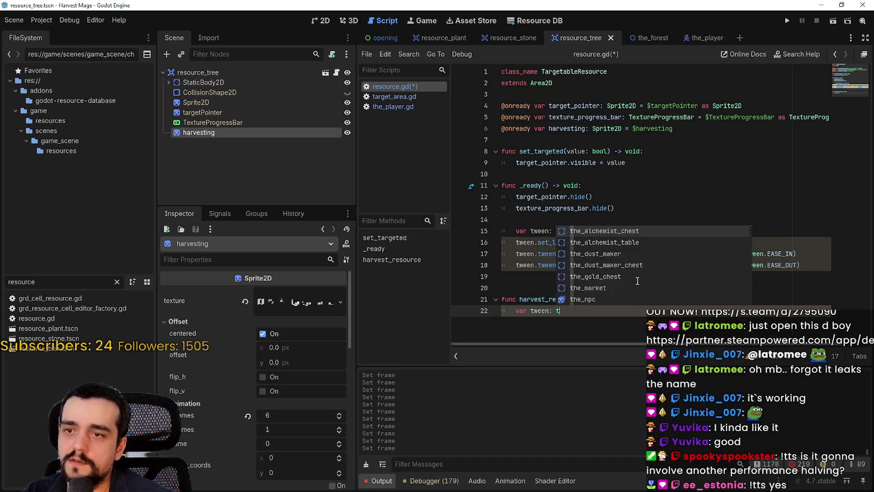
text(een)
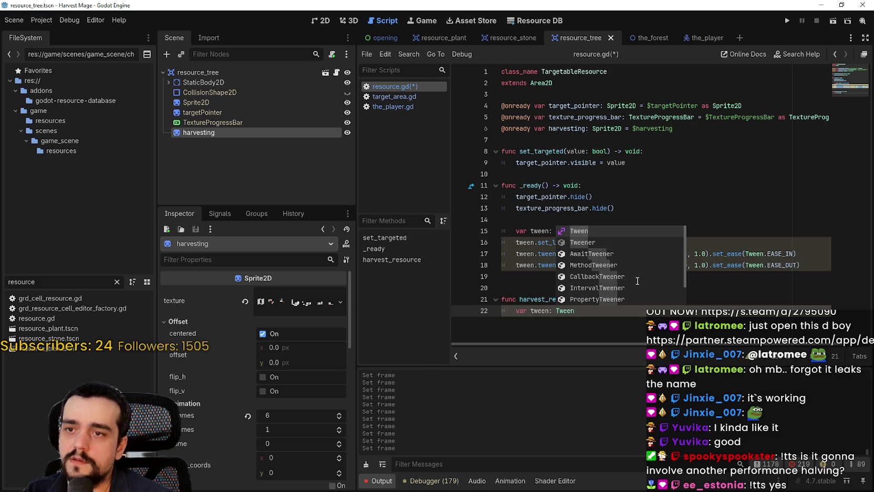
text( = creat)
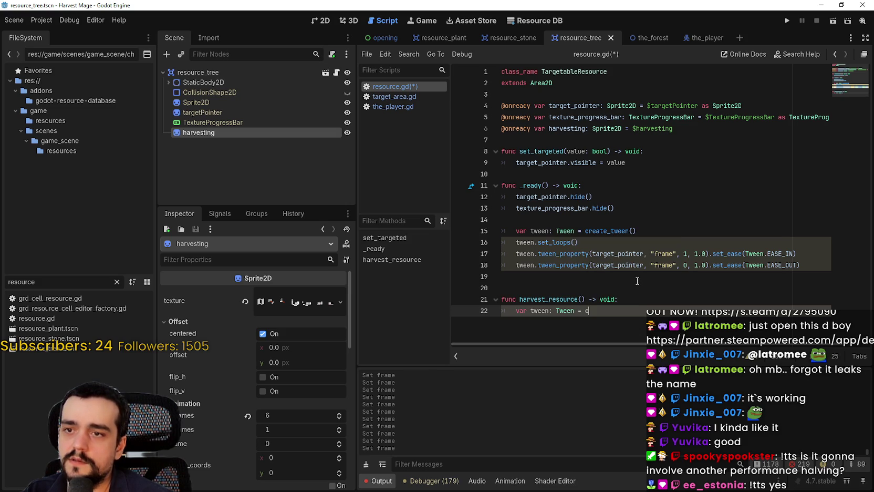
key(Down)
key(Return)
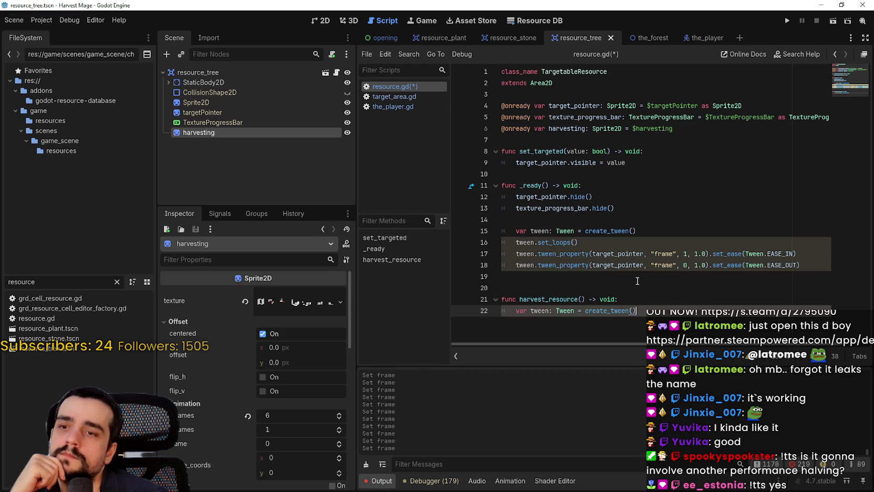
key(Return)
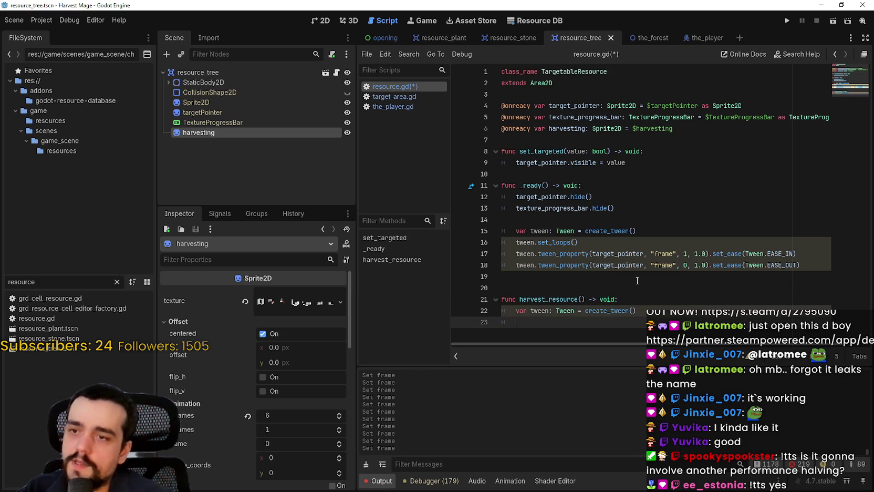
text(tween)
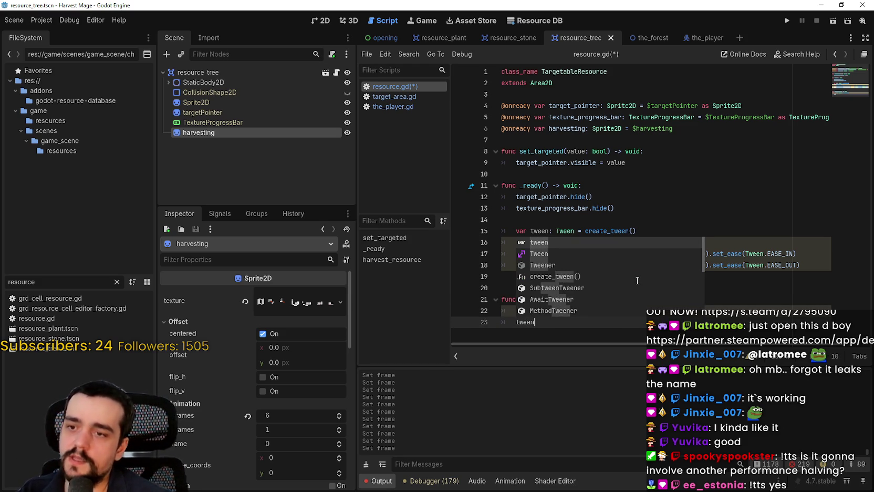
key(Escape)
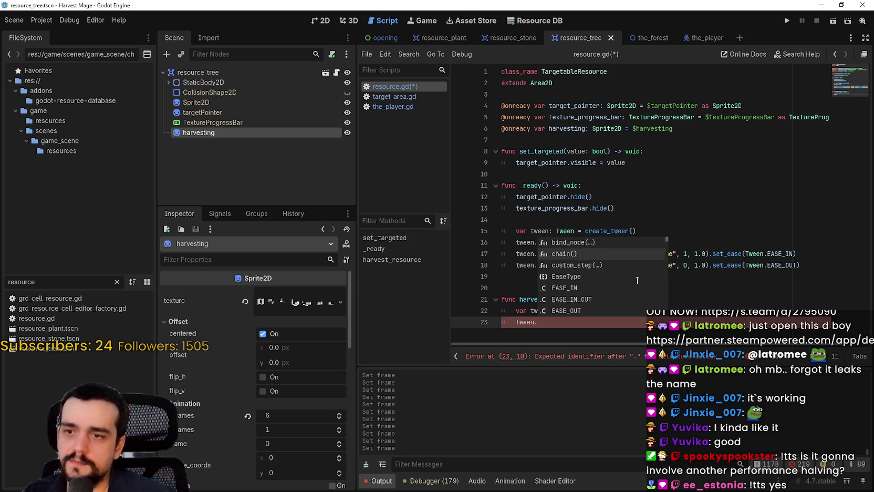
scroll(637, 281, down, 4)
scroll(637, 281, down, 3)
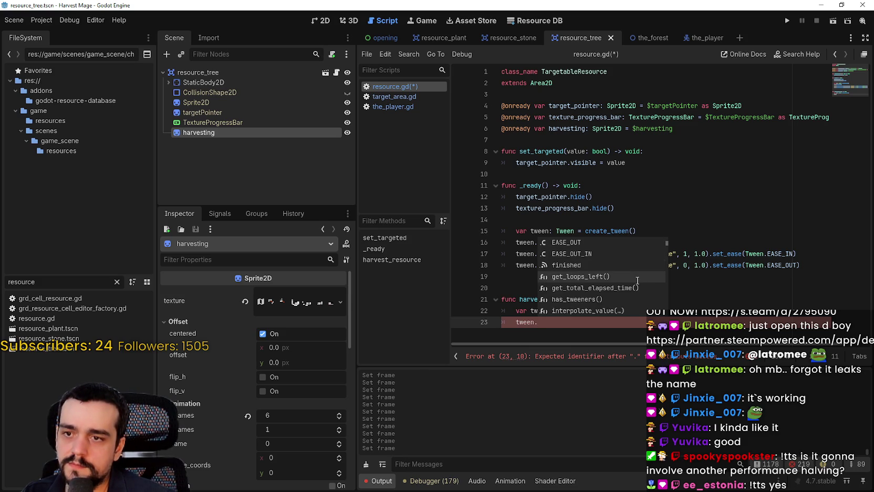